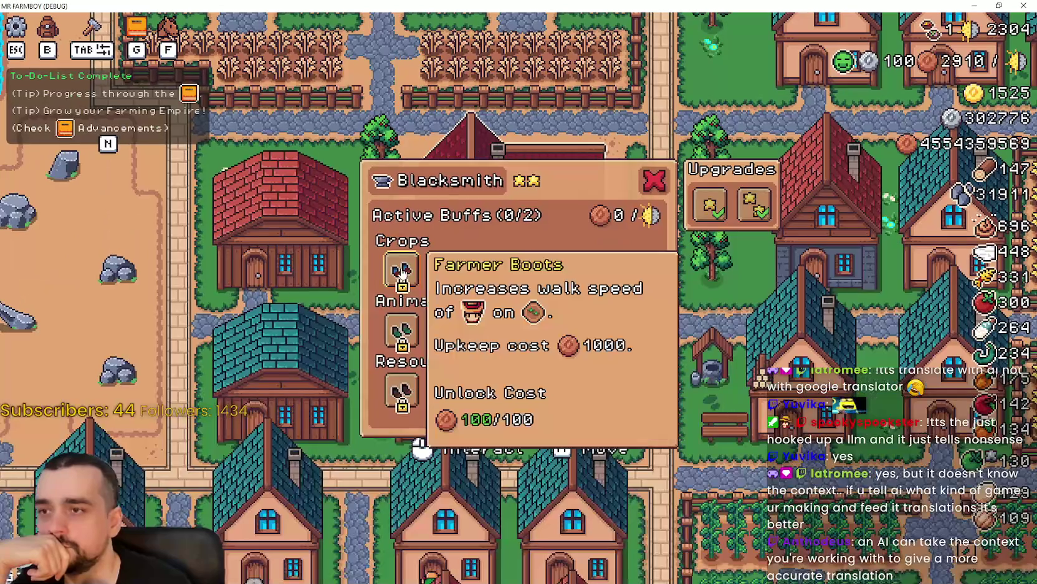
# Step: Unlock all ten locked Blacksmith boot buffs across the Crops, Animals and Resources rows
pyautogui.click(402, 273)
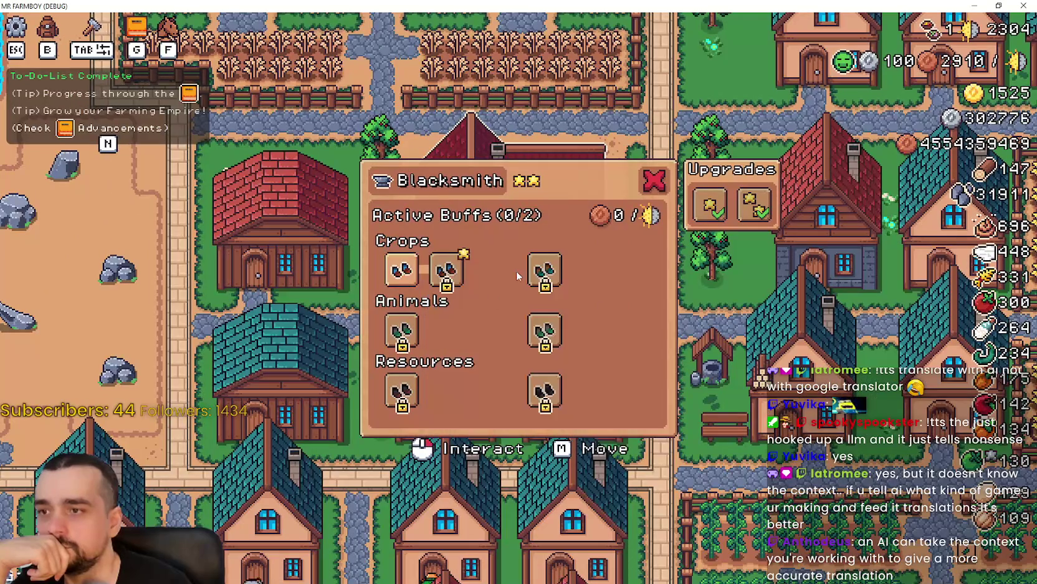
pyautogui.click(634, 269)
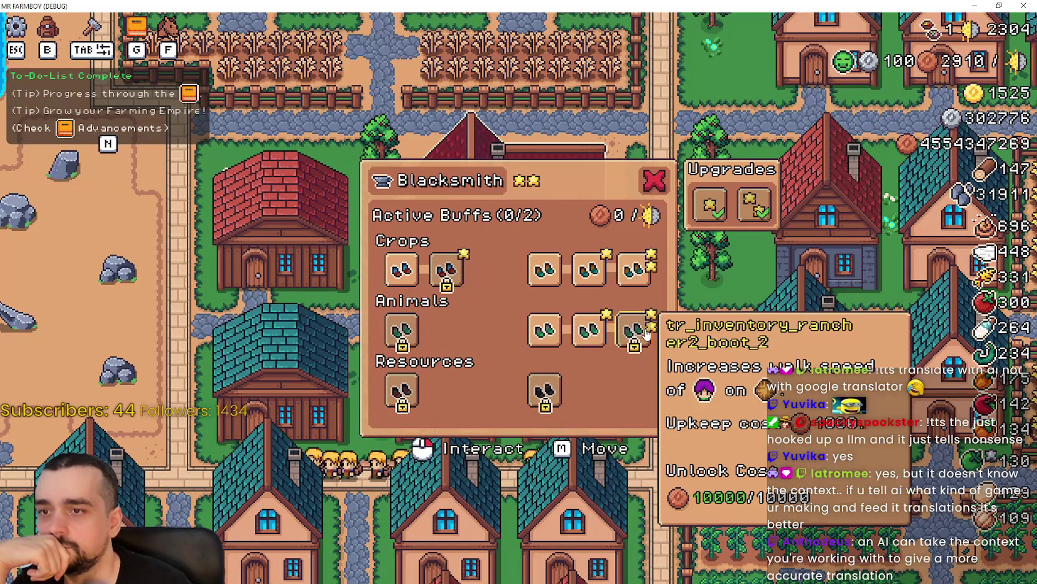
pyautogui.click(402, 331)
pyautogui.click(450, 331)
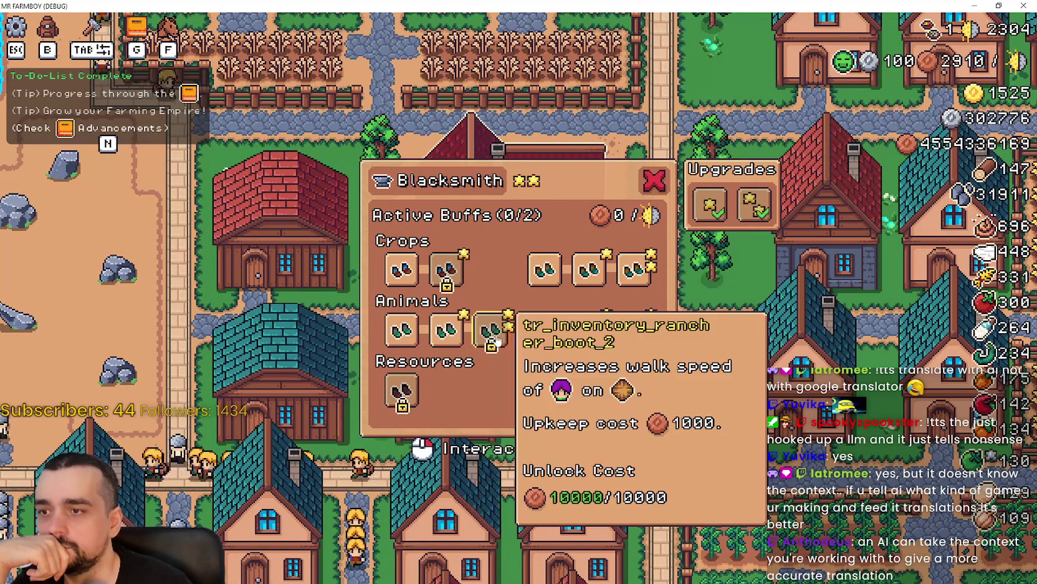
pyautogui.click(491, 330)
pyautogui.click(402, 390)
pyautogui.click(447, 389)
pyautogui.click(492, 394)
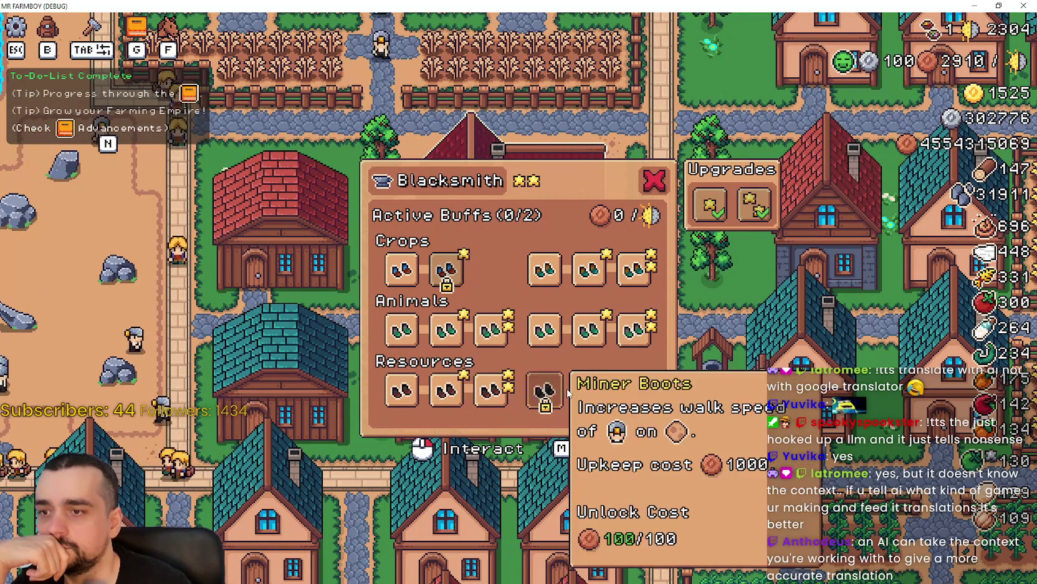
pyautogui.click(546, 391)
pyautogui.click(589, 391)
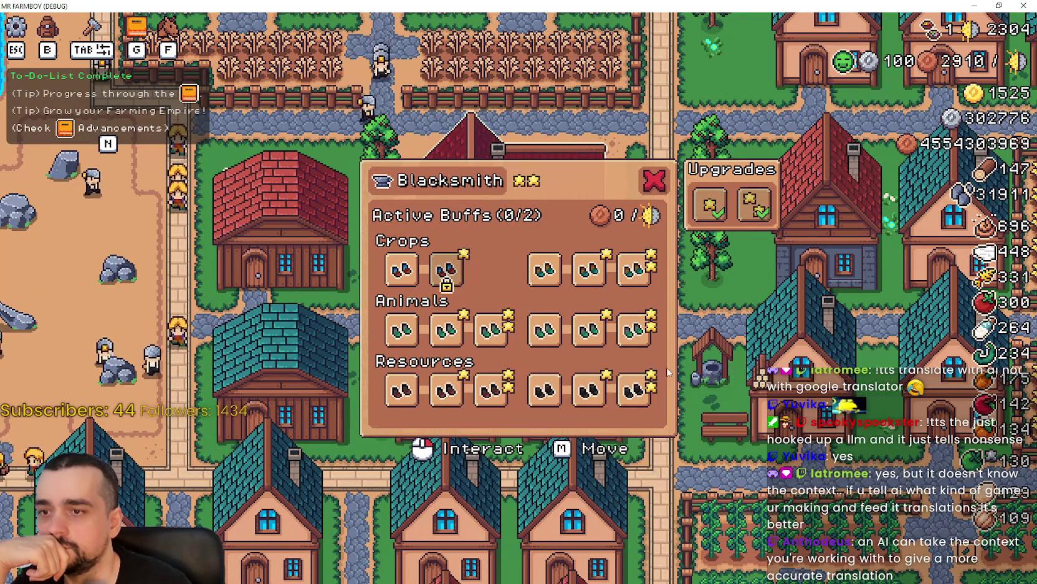
# Step: Switch on six boot buffs, including Gatherer and Farmer Boots, filling 6/6 active slots
pyautogui.click(591, 268)
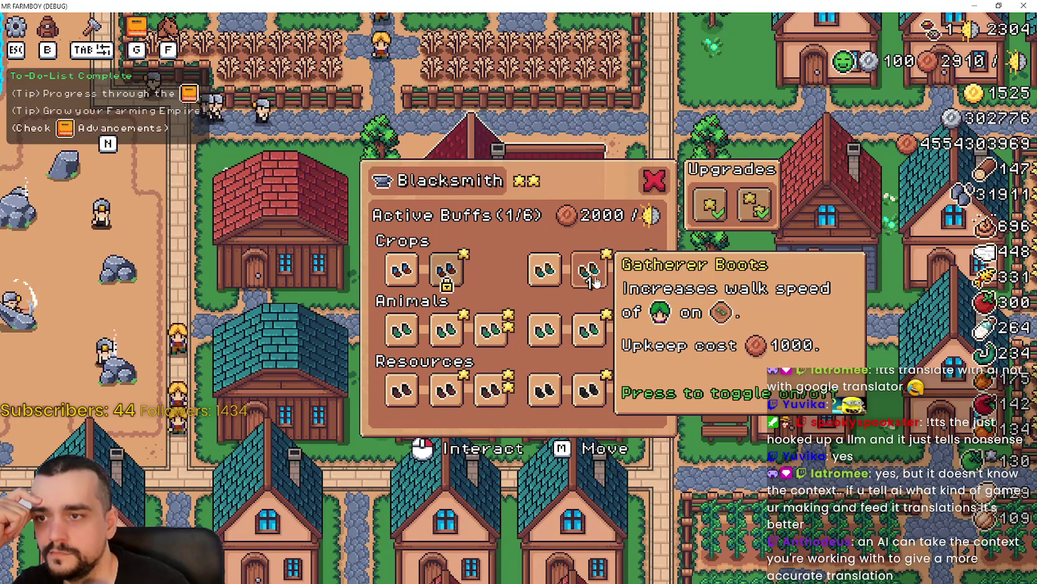
pyautogui.click(545, 269)
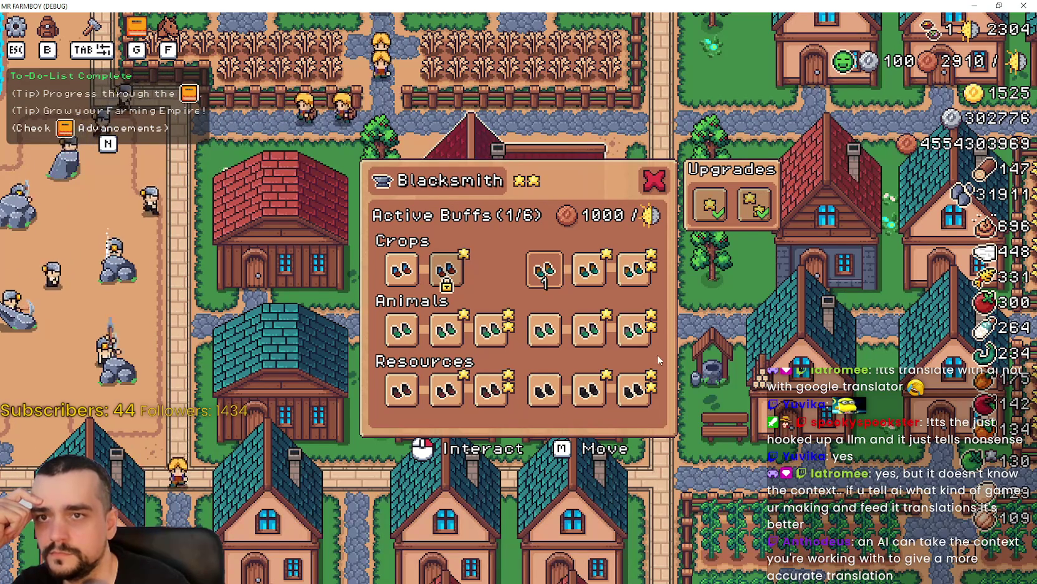
pyautogui.click(634, 330)
pyautogui.click(589, 389)
pyautogui.click(496, 396)
pyautogui.click(477, 335)
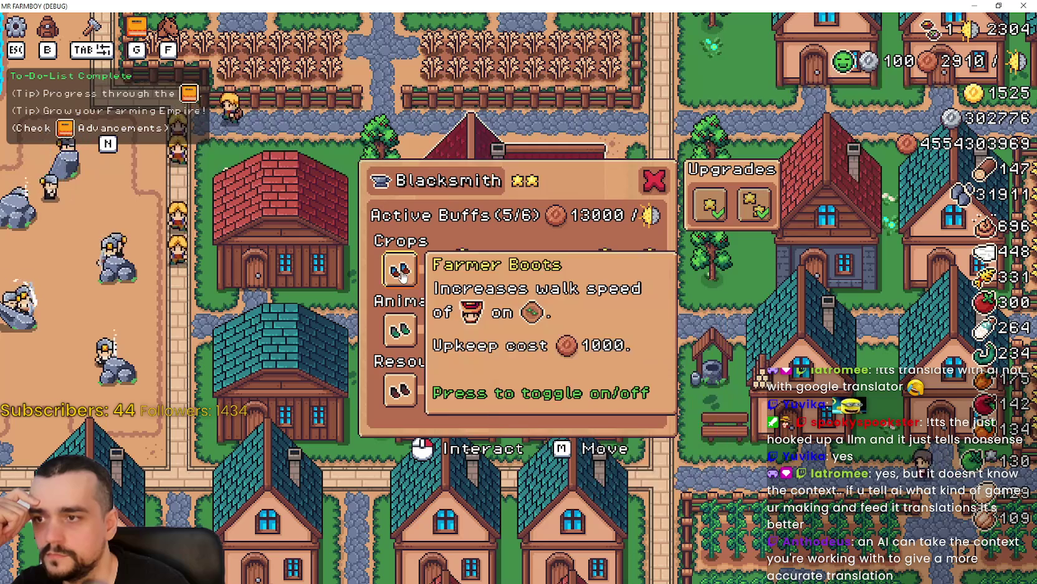
pyautogui.click(400, 270)
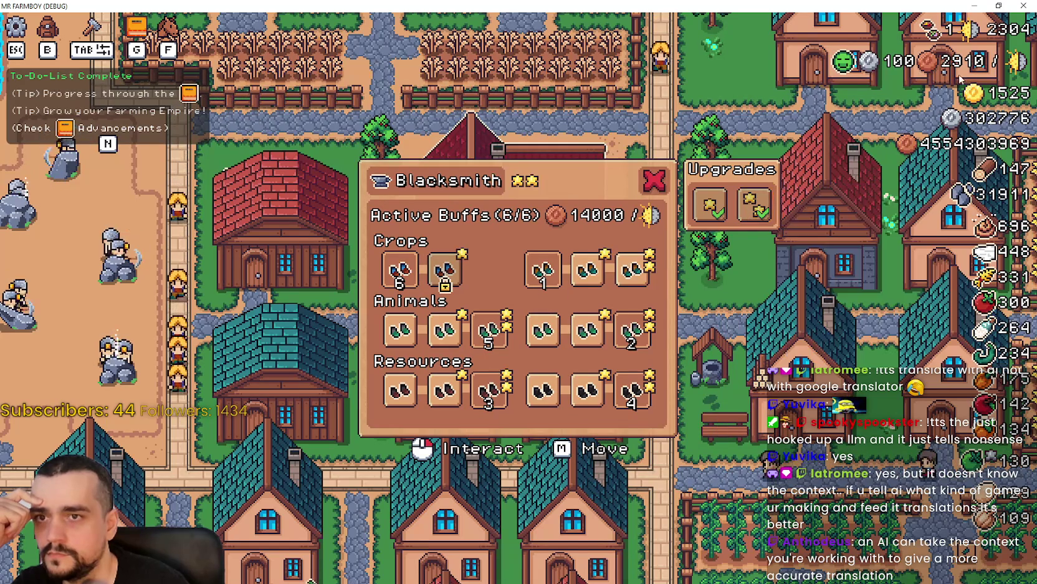
# Step: Return to the Godot editor and put the caret on line 125 of blacksmith.gd
pyautogui.moveTo(964, 66)
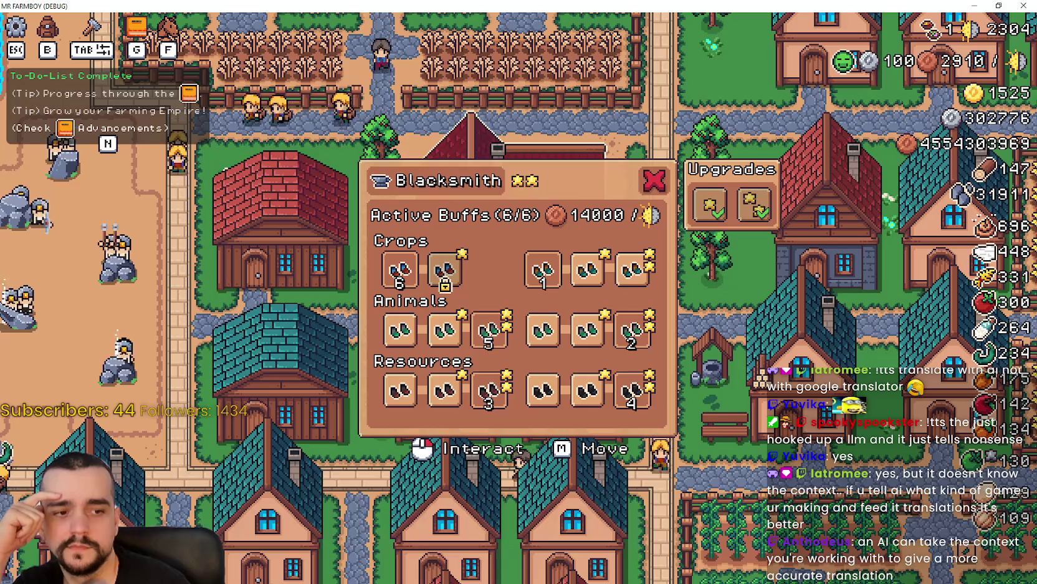
pyautogui.hotkey('alt', 'Tab')
pyautogui.click(717, 239)
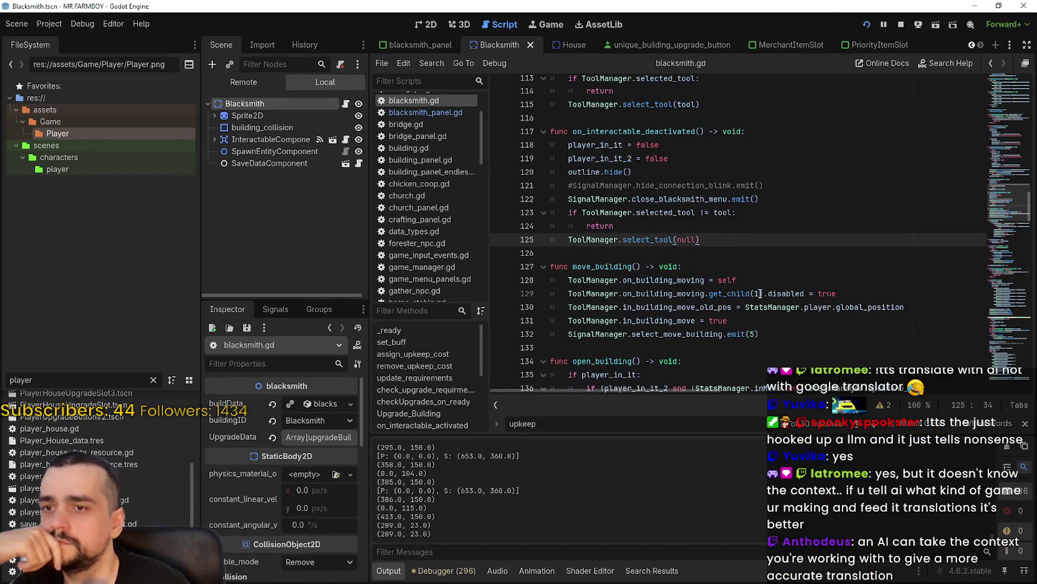
# Step: Scroll down through blacksmith.gd to read the apply_buffs function
pyautogui.scroll(-1, 759, 293)
pyautogui.scroll(-9, 755, 276)
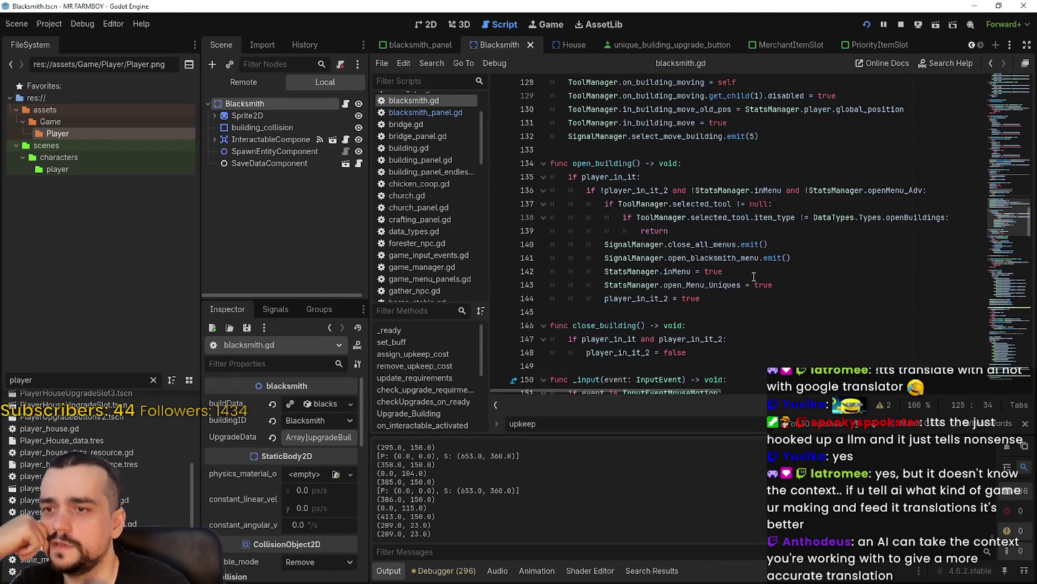
pyautogui.scroll(-4, 767, 265)
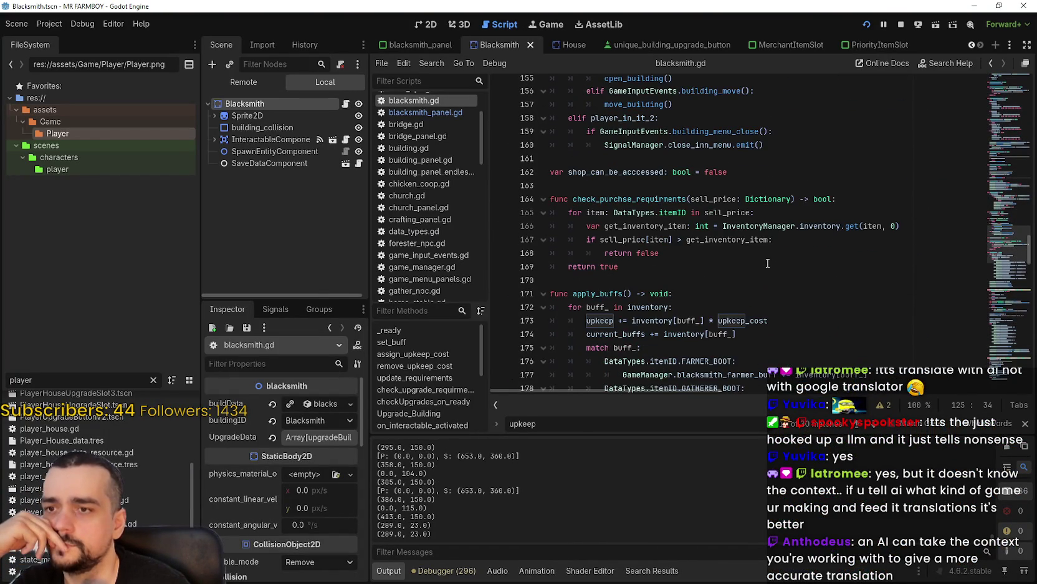
pyautogui.scroll(-8, 685, 186)
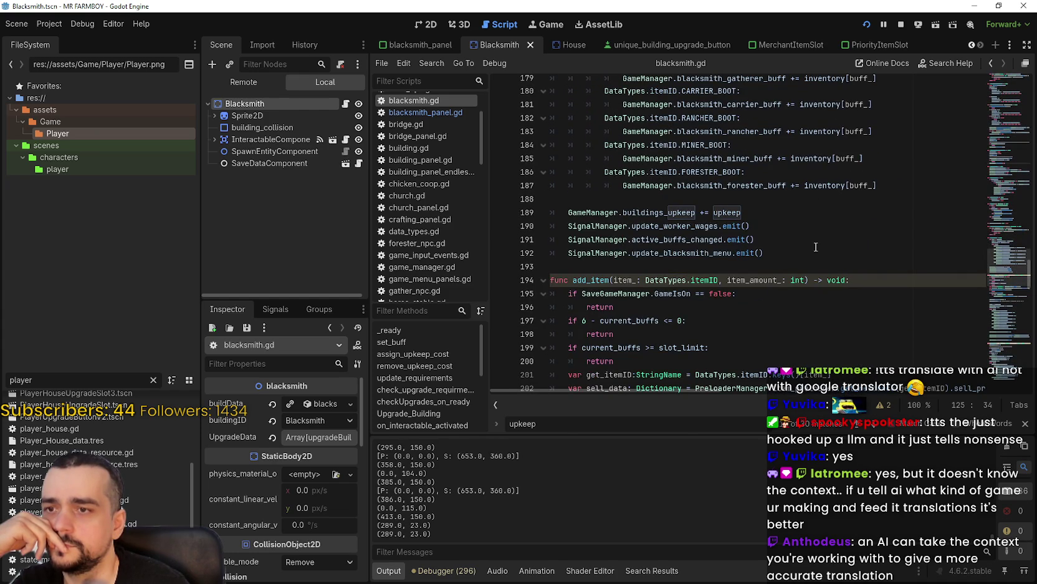
pyautogui.scroll(4, 816, 247)
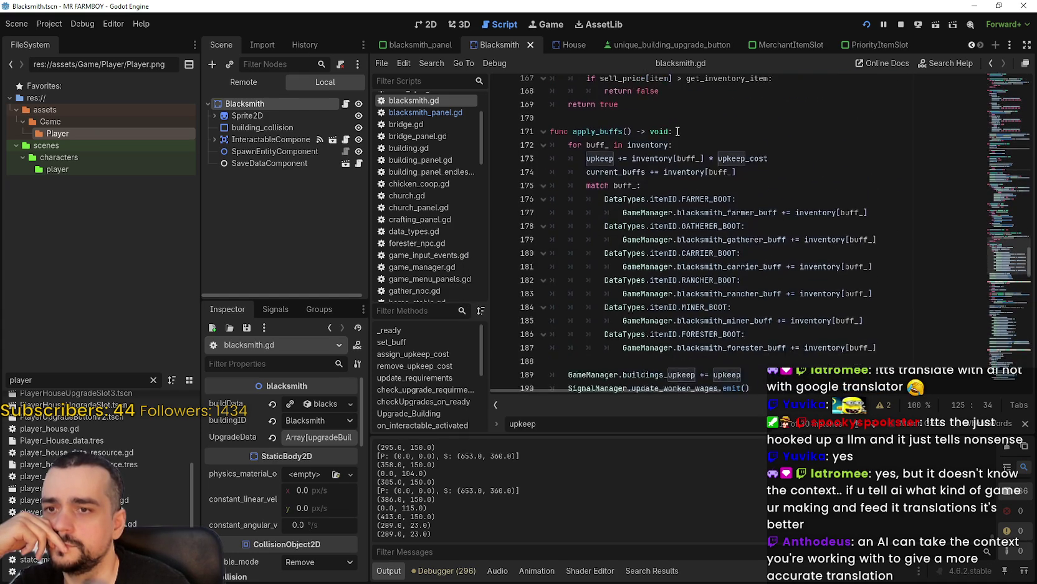
pyautogui.scroll(-3, 679, 140)
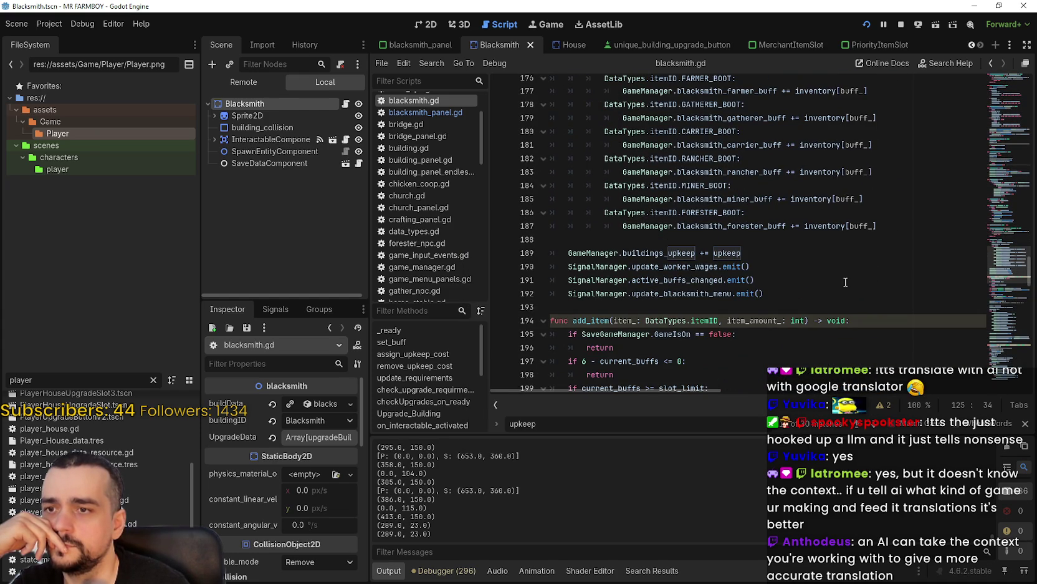
# Step: Select active_buffs_changed on line 191 and open Find in Files for it
pyautogui.moveTo(565, 266)
pyautogui.mouseDown()
pyautogui.moveTo(810, 266)
pyautogui.moveTo(562, 262)
pyautogui.mouseUp()
pyautogui.click(787, 290)
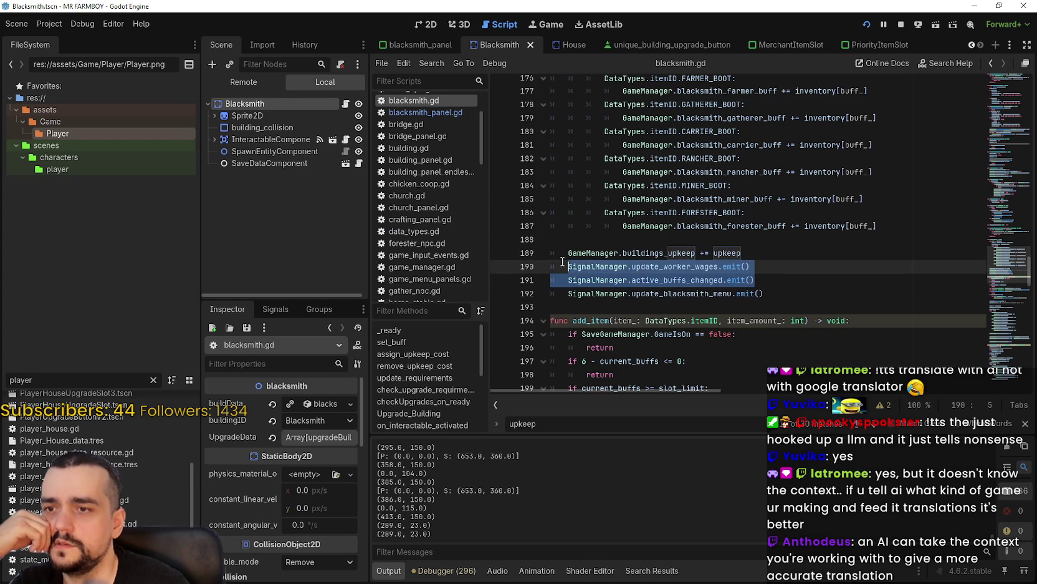
pyautogui.doubleClick(667, 282)
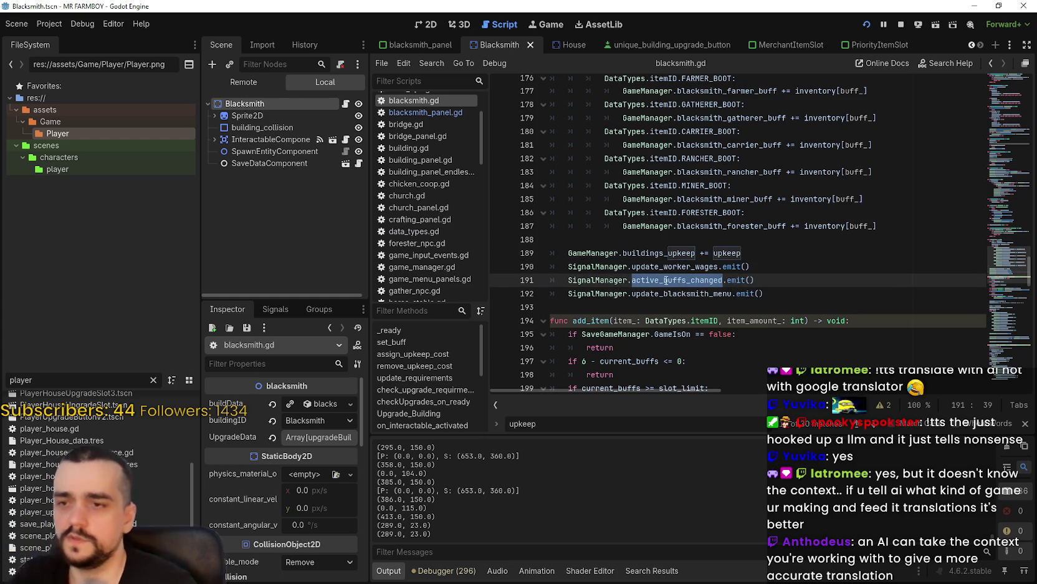
pyautogui.hotkey('ctrl', 'shift', 'f')
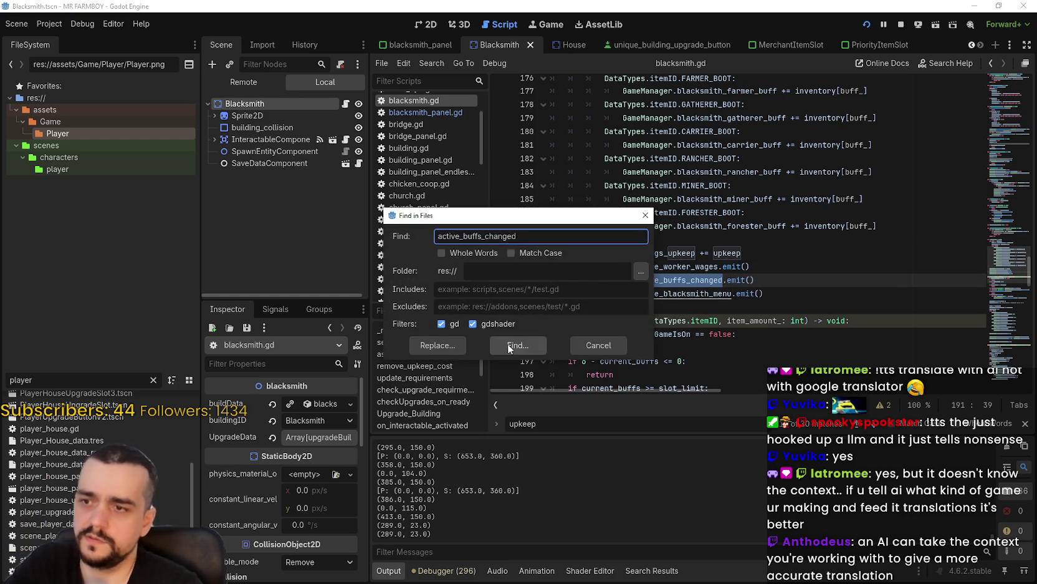
# Step: Run the project-wide active_buffs_changed search and mark the emit lines 190–191
pyautogui.press('Return')
pyautogui.scroll(-3, 677, 449)
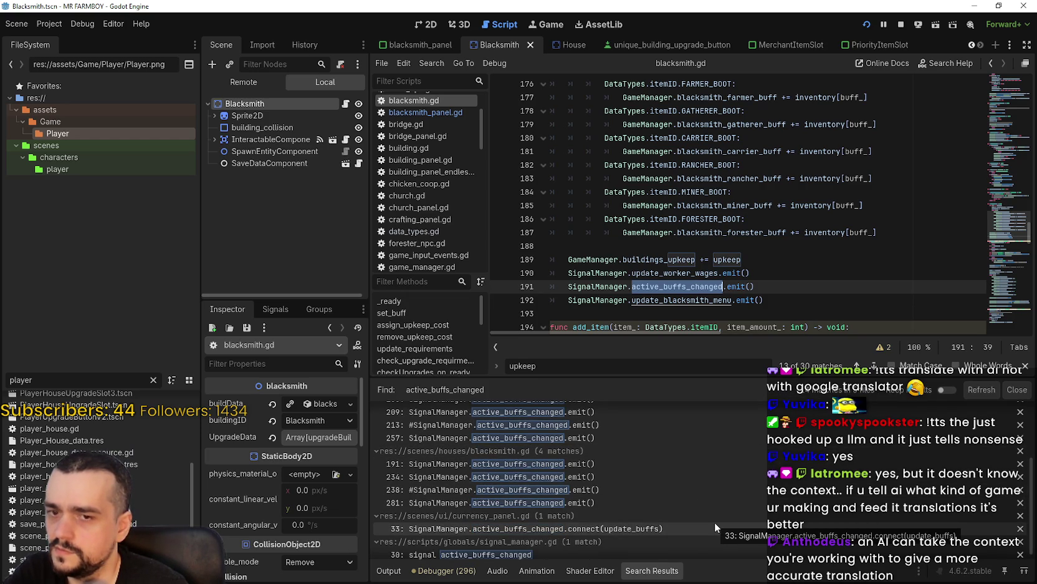
pyautogui.scroll(-1, 717, 501)
pyautogui.scroll(-2, 717, 249)
pyautogui.moveTo(756, 205); pyautogui.dragTo(501, 191)
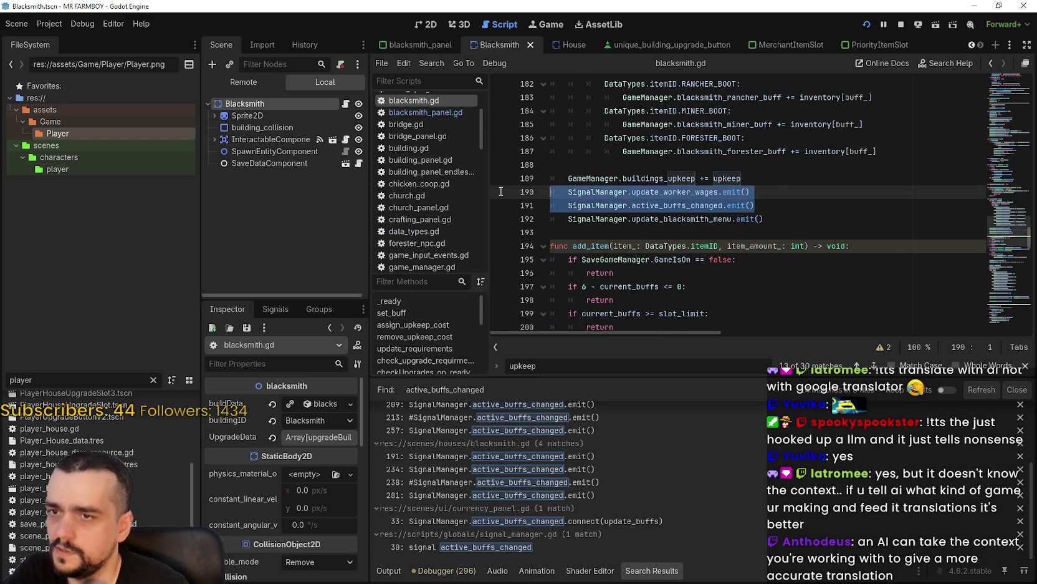
# Step: Jump from buildings_upkeep on line 189 to its declaration in game_manager.gd
pyautogui.doubleClick(670, 180)
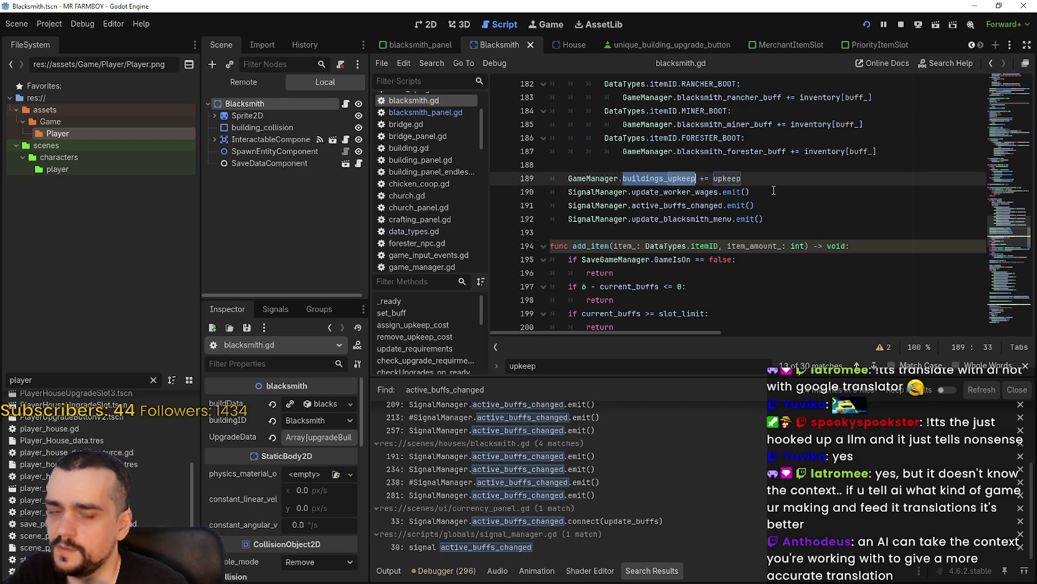
pyautogui.scroll(1, 752, 251)
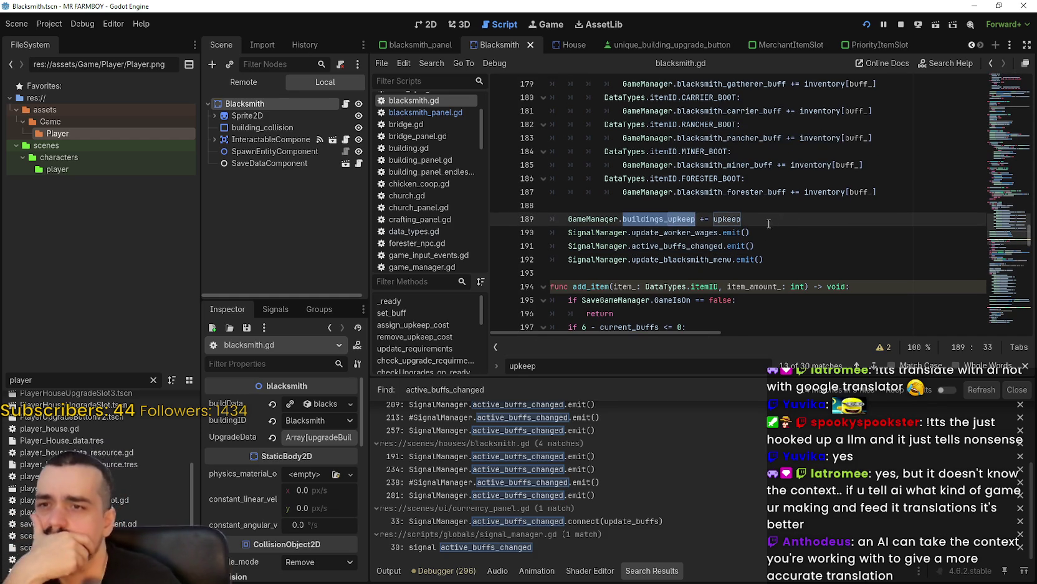
pyautogui.doubleClick(731, 218)
pyautogui.scroll(2, 759, 218)
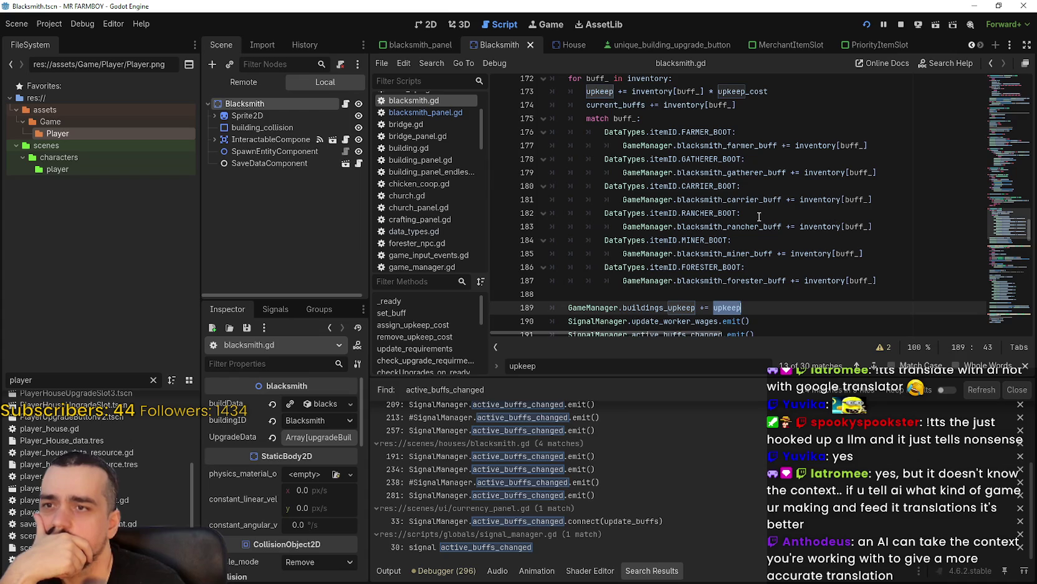
pyautogui.scroll(-2, 759, 217)
pyautogui.scroll(3, 756, 202)
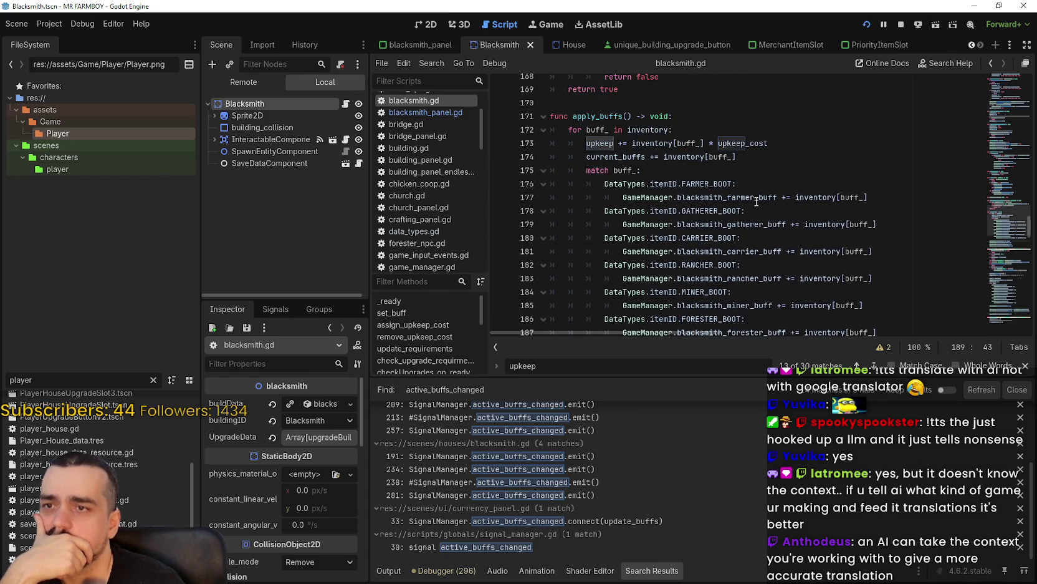
pyautogui.scroll(-3, 756, 202)
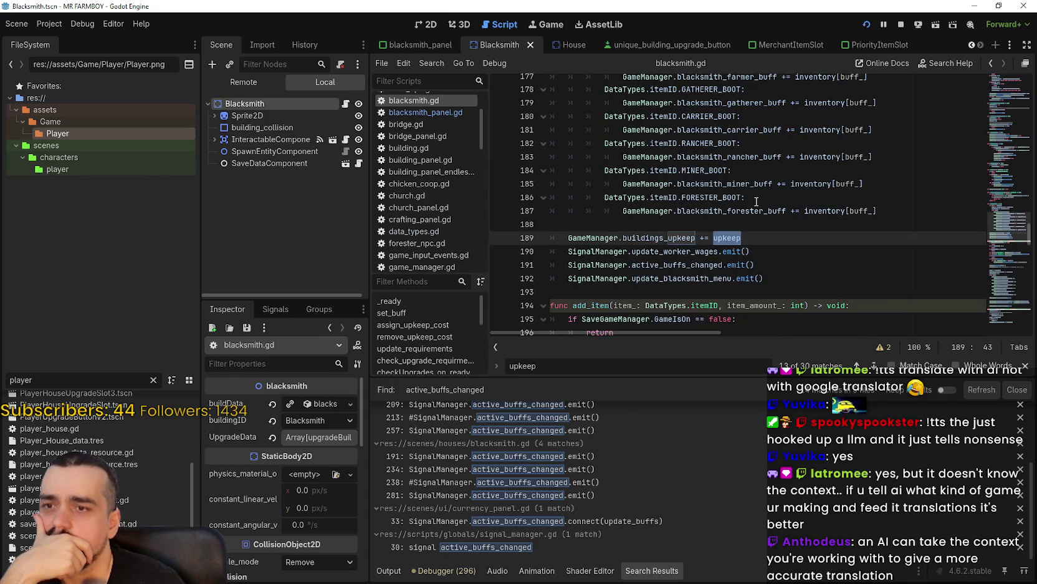
pyautogui.rightClick(657, 238)
pyautogui.click(715, 464)
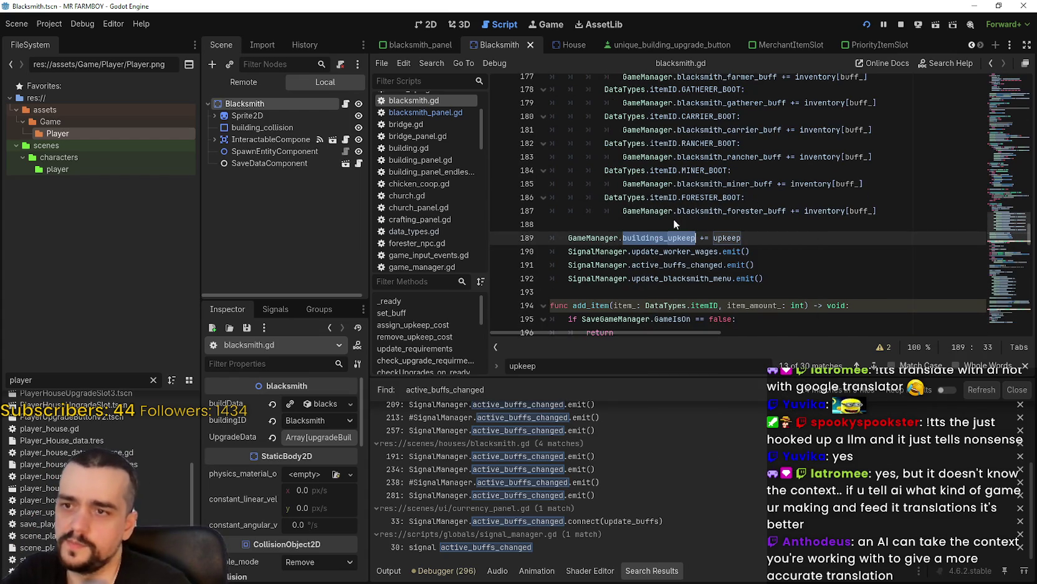
pyautogui.keyDown('ctrl'); pyautogui.click(620, 237); pyautogui.keyUp('ctrl')
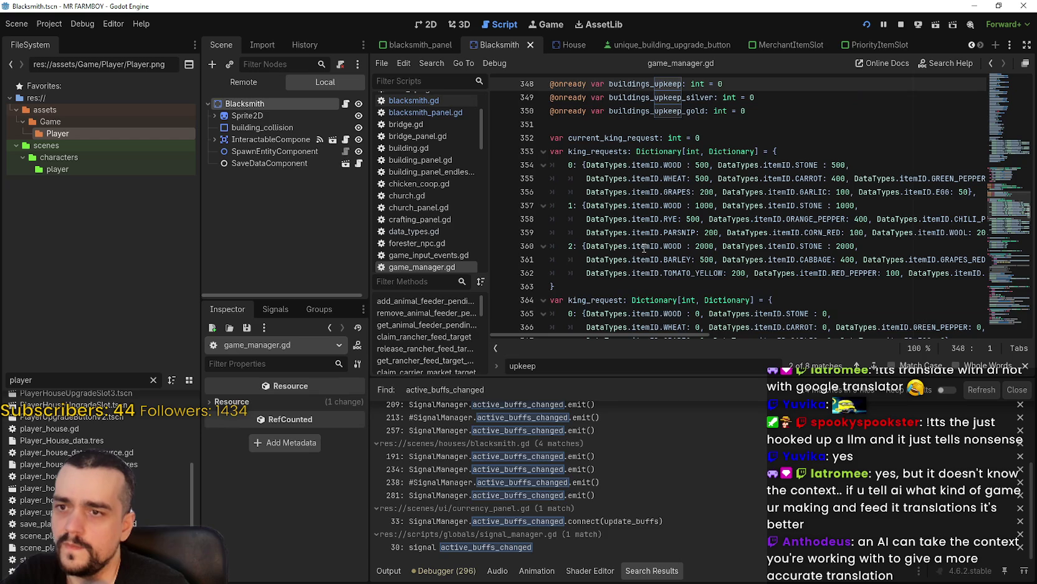
# Step: Review the buildings_upkeep, buildings_upkeep_silver and buildings_upkeep_gold int declarations beside the search matches
pyautogui.scroll(1, 706, 181)
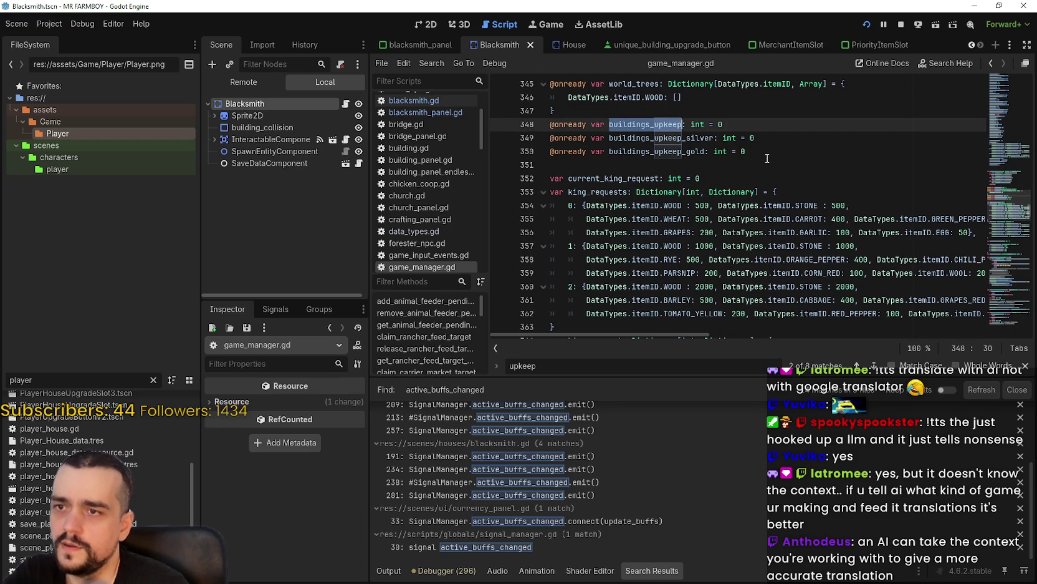
pyautogui.click(662, 123)
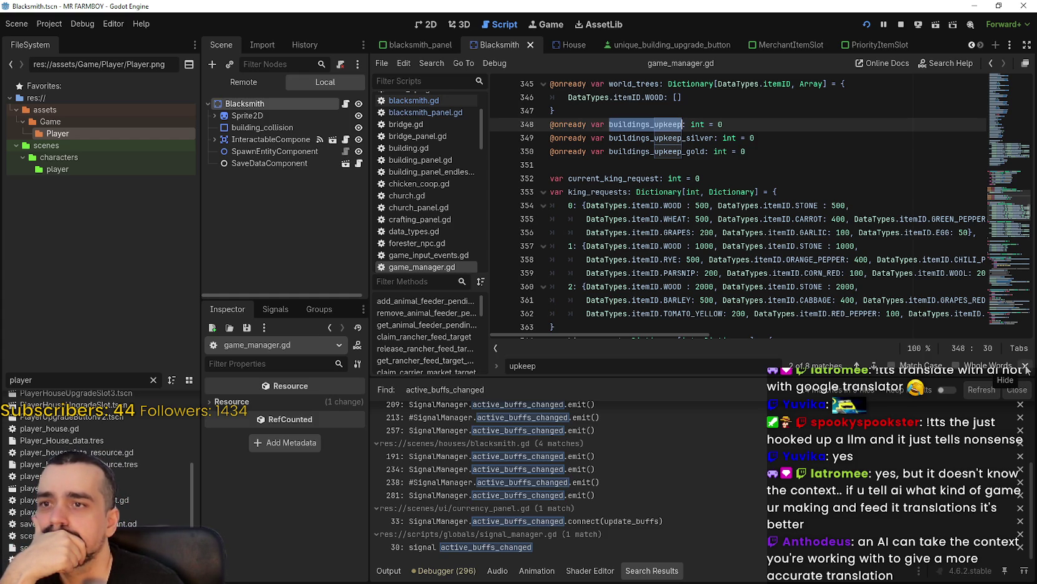
pyautogui.scroll(3, 614, 483)
pyautogui.scroll(-3, 601, 463)
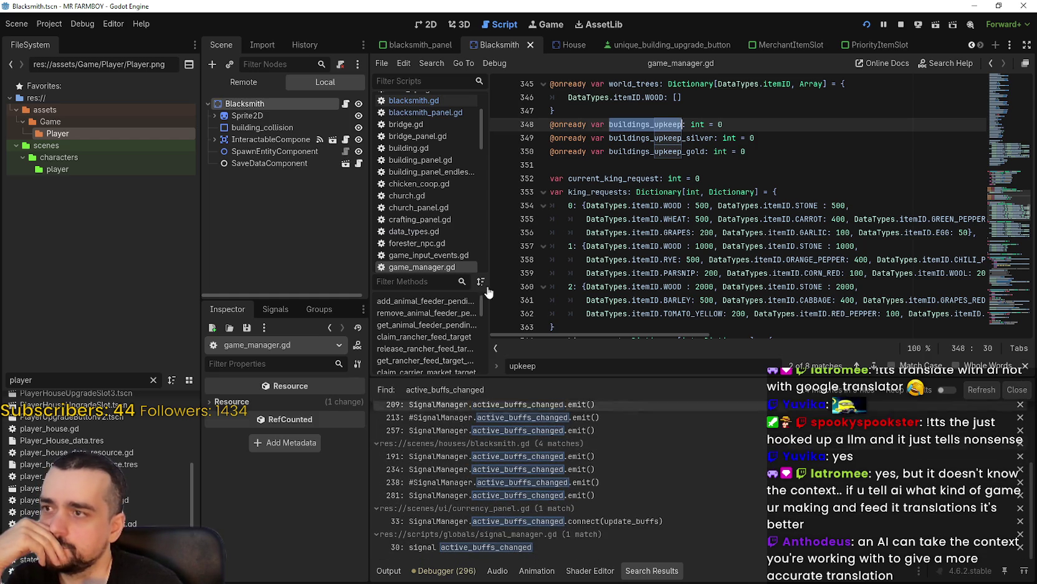
# Step: In blacksmith.gd, copy the upkeep and signal lines 189–191
pyautogui.click(346, 105)
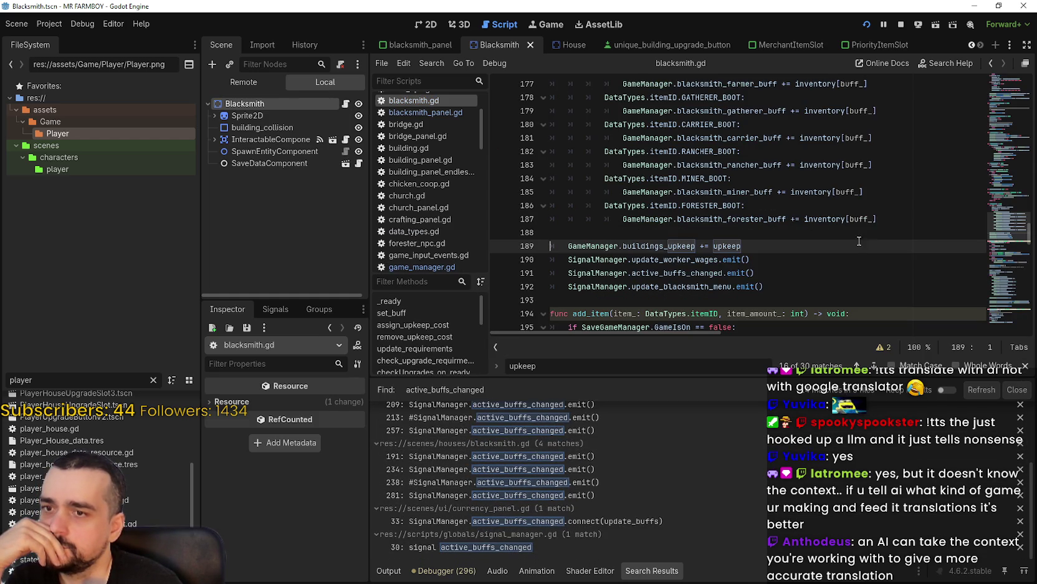
pyautogui.tripleClick(583, 245)
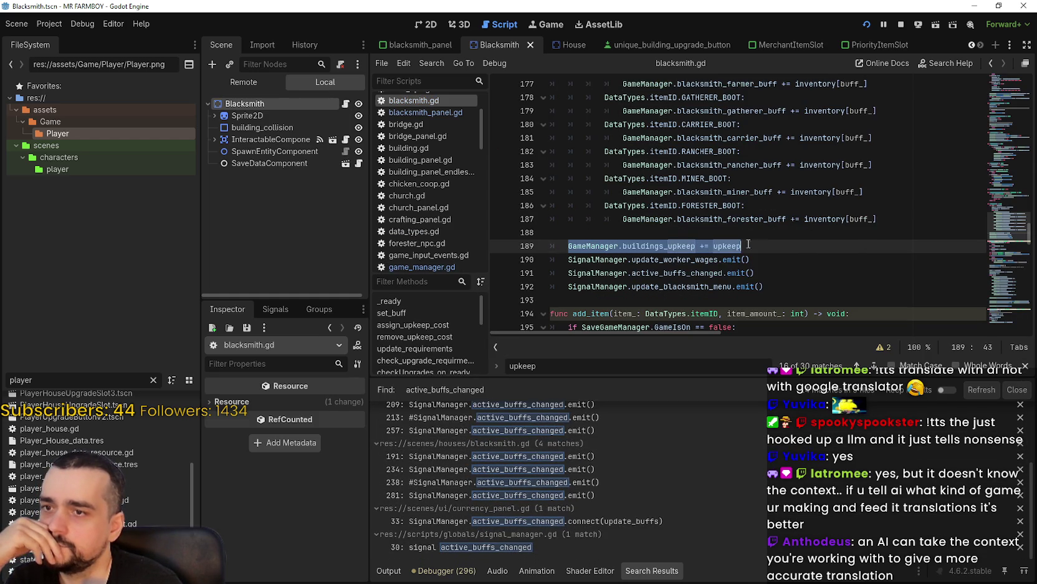
pyautogui.rightClick(692, 247)
pyautogui.click(725, 310)
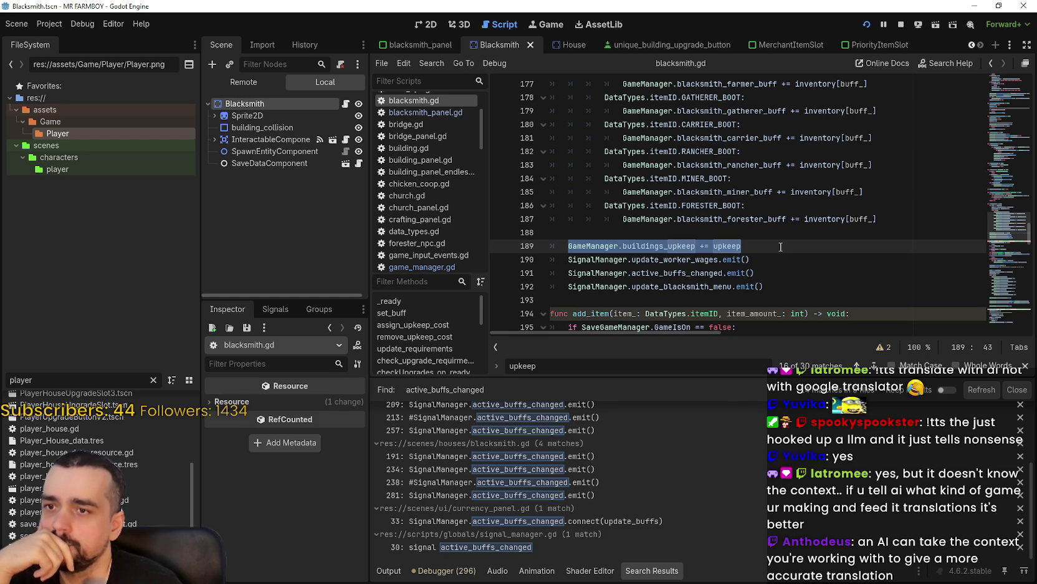
pyautogui.moveTo(777, 275); pyautogui.dragTo(548, 247)
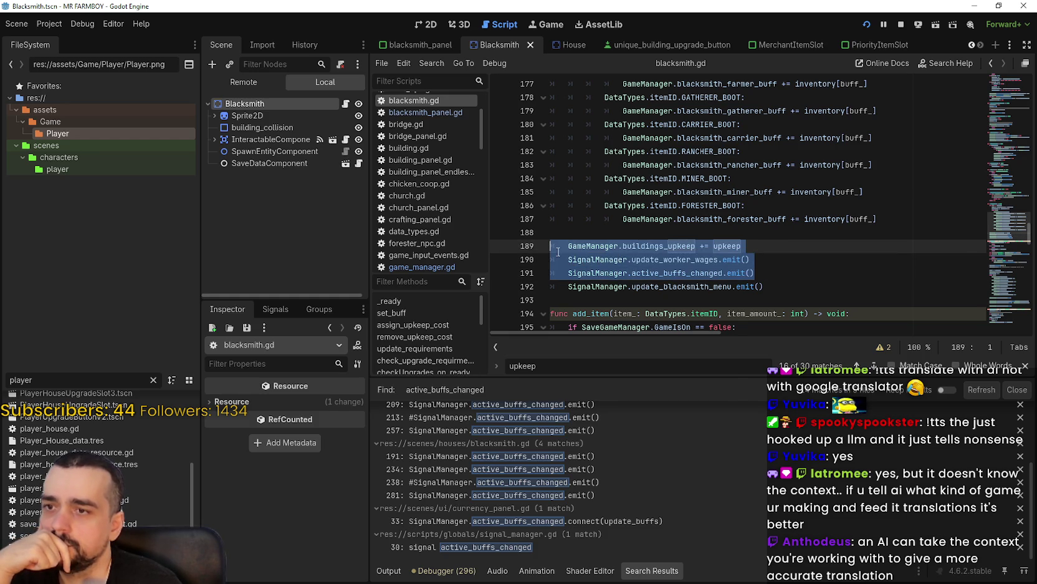
pyautogui.rightClick(580, 262)
pyautogui.click(608, 325)
# Step: Paste those lines after line 44 in set_buff, with a blank line above them
pyautogui.scroll(5, 572, 210)
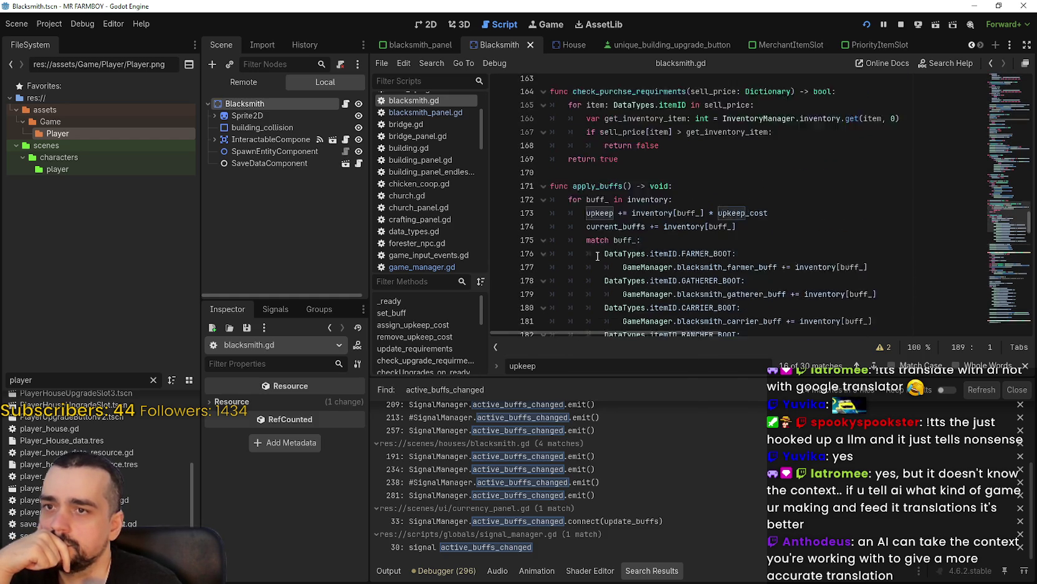
pyautogui.scroll(-12, 572, 210)
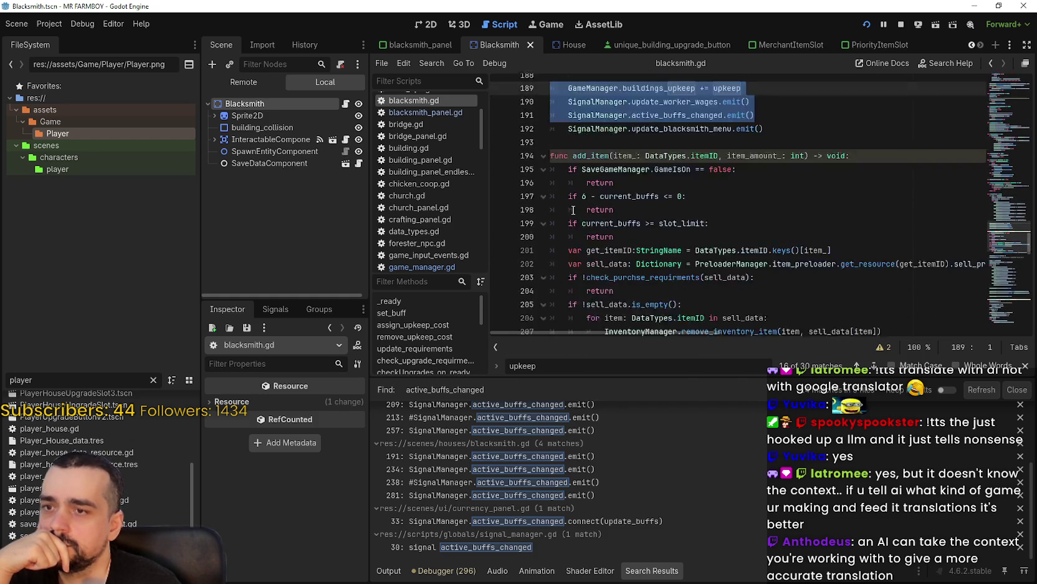
pyautogui.scroll(5, 595, 205)
pyautogui.scroll(-6, 596, 206)
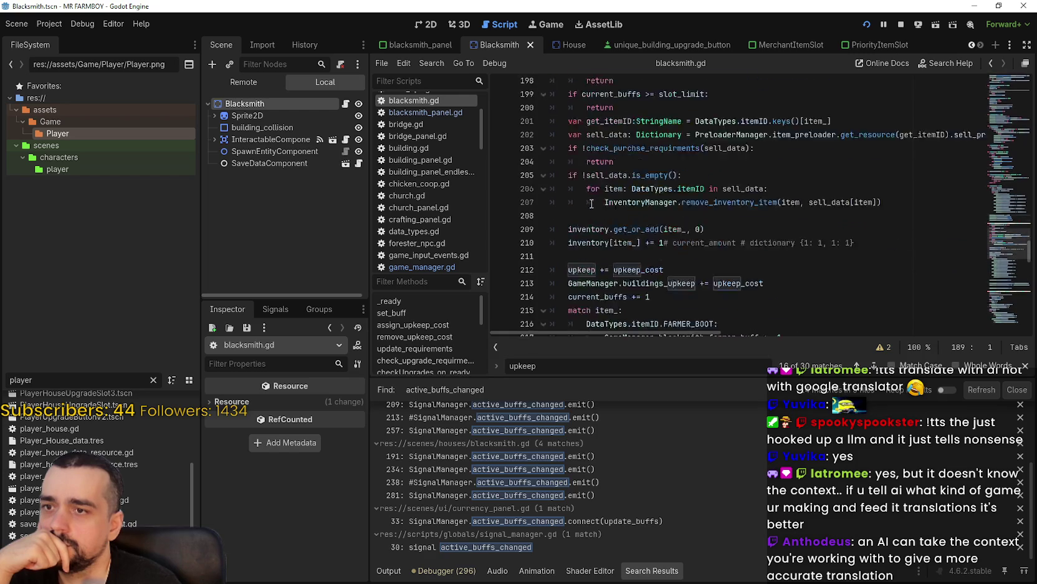
pyautogui.scroll(20, 1007, 141)
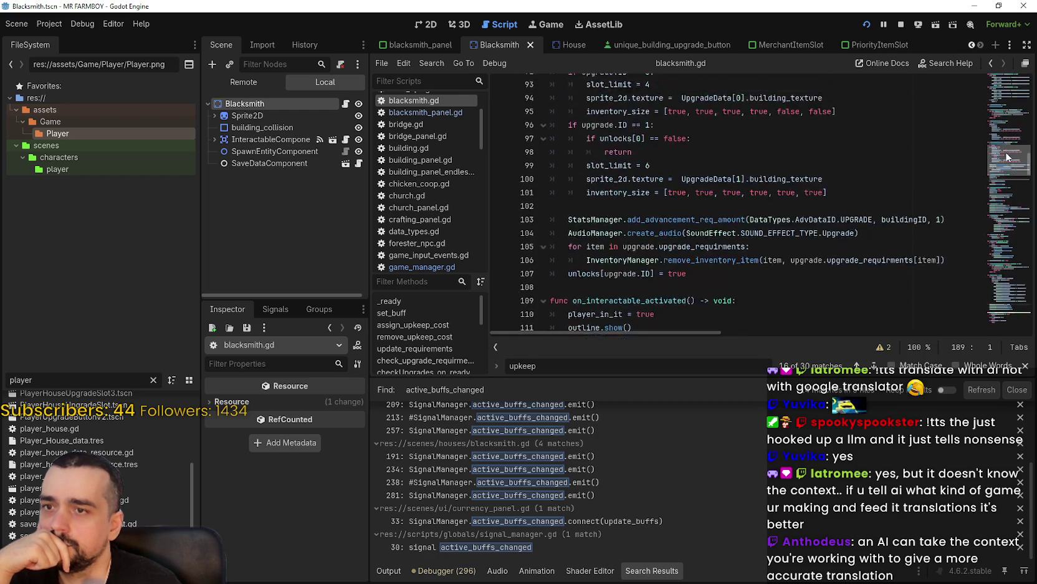
pyautogui.scroll(3, 1008, 129)
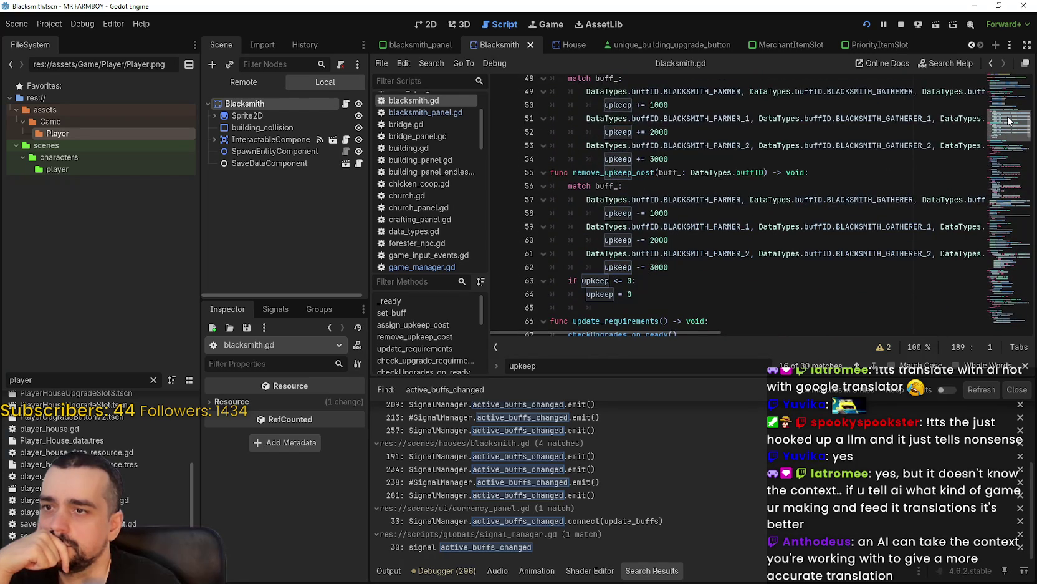
pyautogui.scroll(6, 1010, 121)
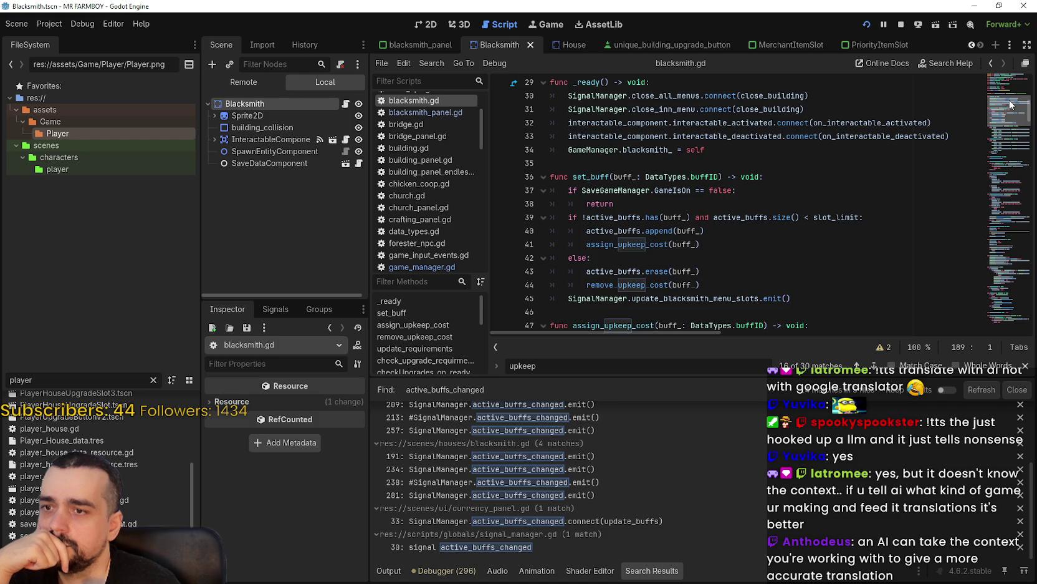
pyautogui.scroll(-6, 1007, 112)
pyautogui.scroll(4, 1003, 122)
pyautogui.click(740, 181)
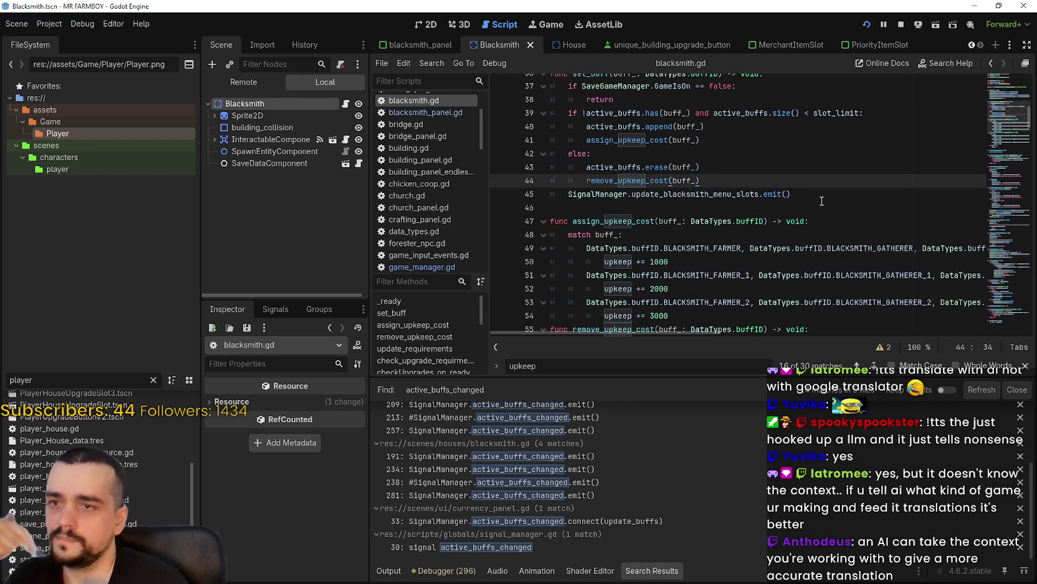
pyautogui.hotkey('ctrl', 'v')
pyautogui.hotkey('ctrl', 'v')
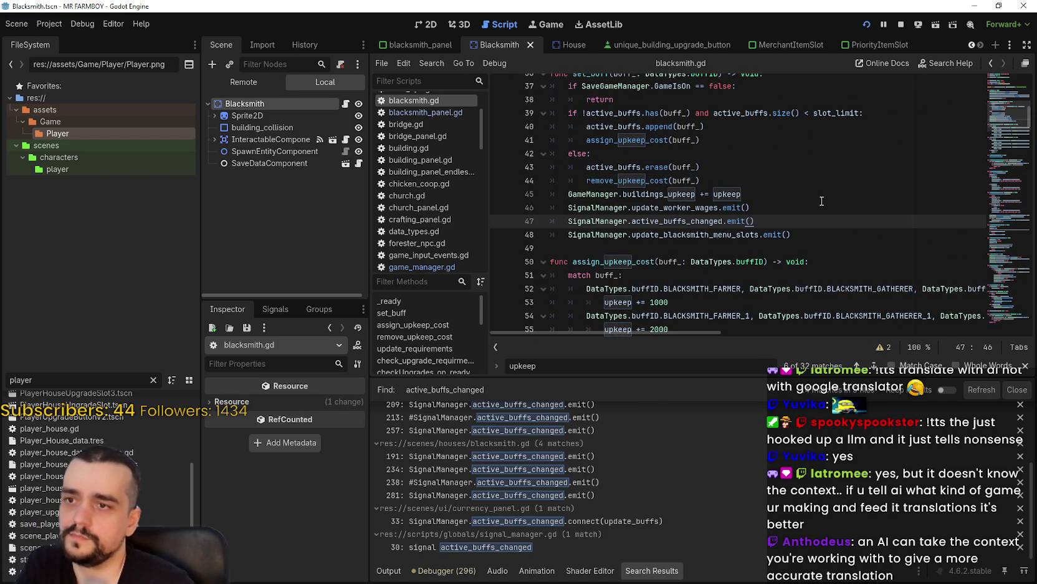
pyautogui.click(811, 181)
pyautogui.press('Return')
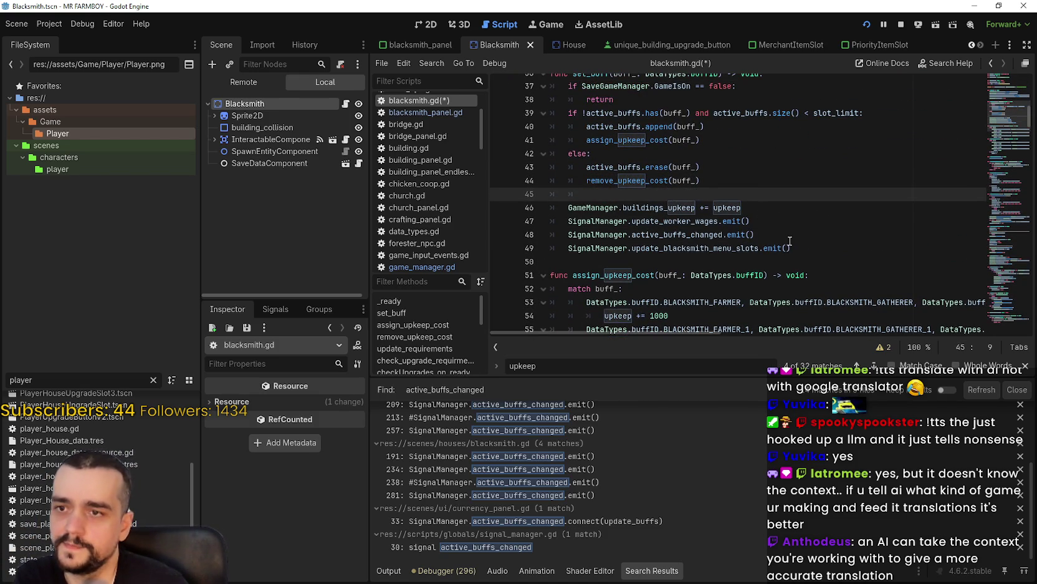
pyautogui.click(794, 234)
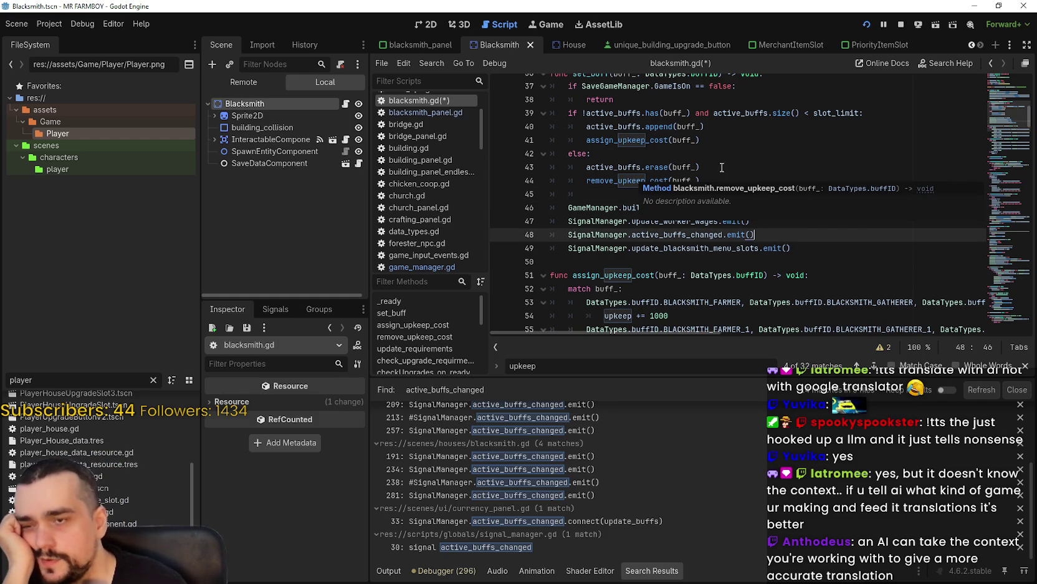
# Step: Check the pasted lines 46–48 and close the upkeep find bar
pyautogui.scroll(-3, 786, 190)
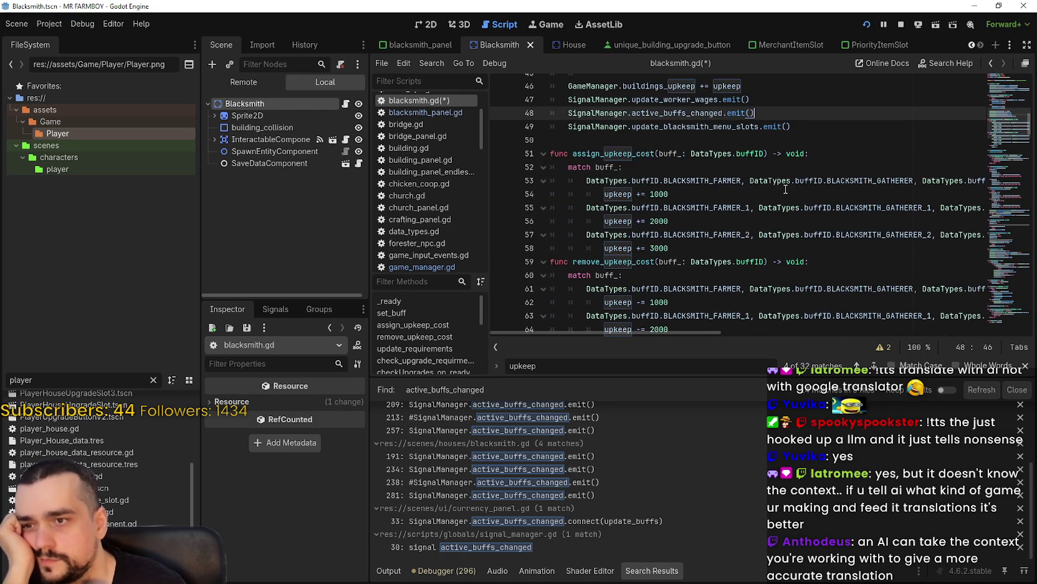
pyautogui.scroll(-1, 782, 190)
pyautogui.scroll(3, 798, 174)
pyautogui.scroll(-3, 817, 161)
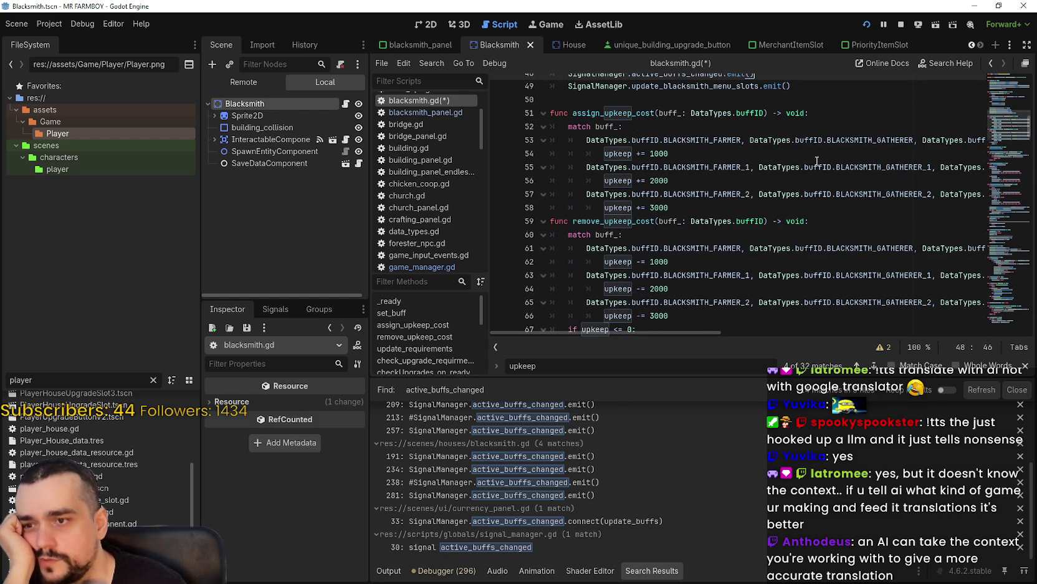
pyautogui.scroll(3, 809, 165)
pyautogui.click(708, 157)
pyautogui.moveTo(795, 194); pyautogui.dragTo(528, 167)
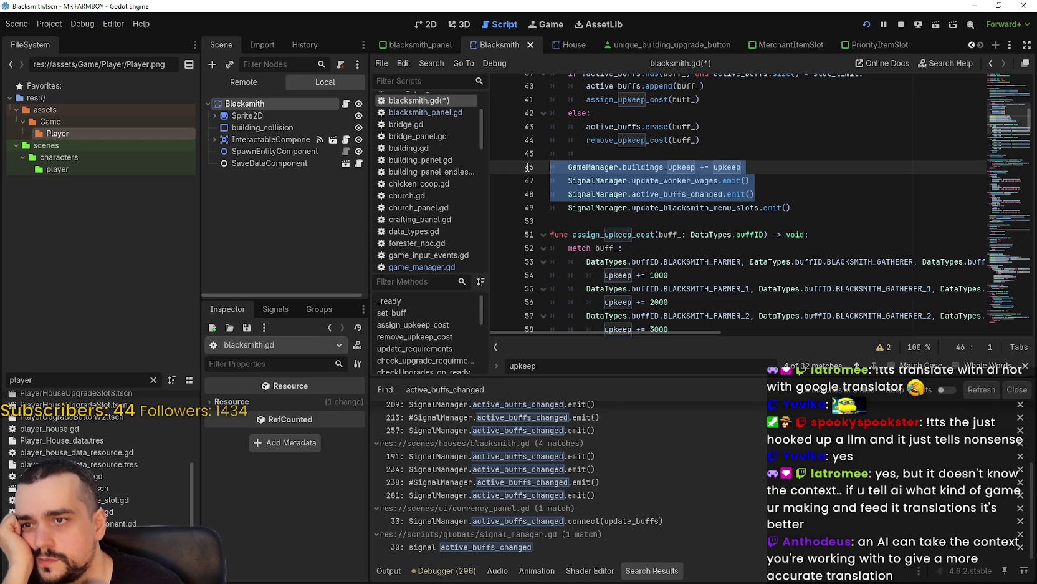
pyautogui.click(1026, 366)
pyautogui.doubleClick(677, 206)
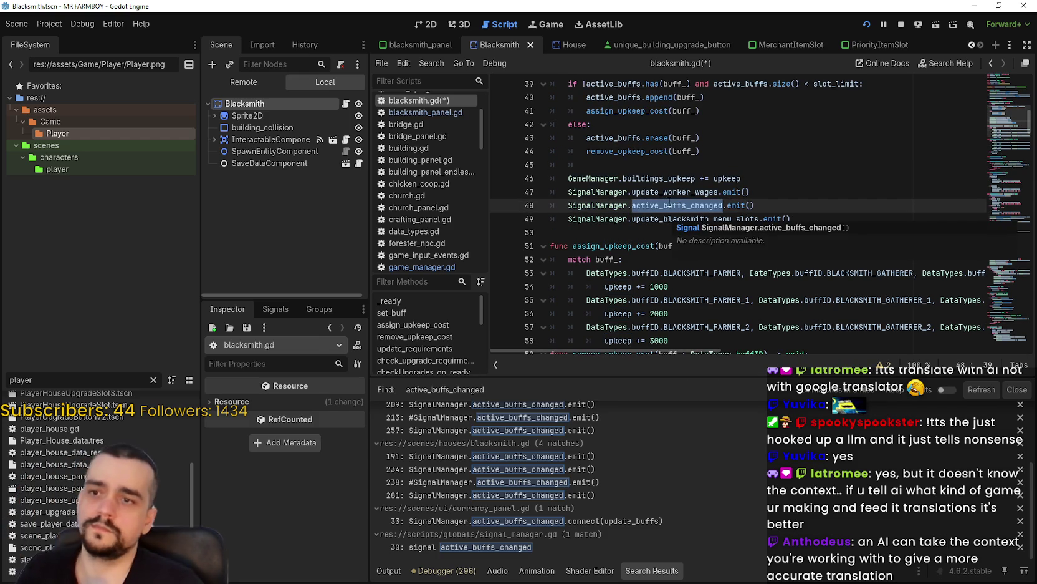
pyautogui.scroll(5, 677, 547)
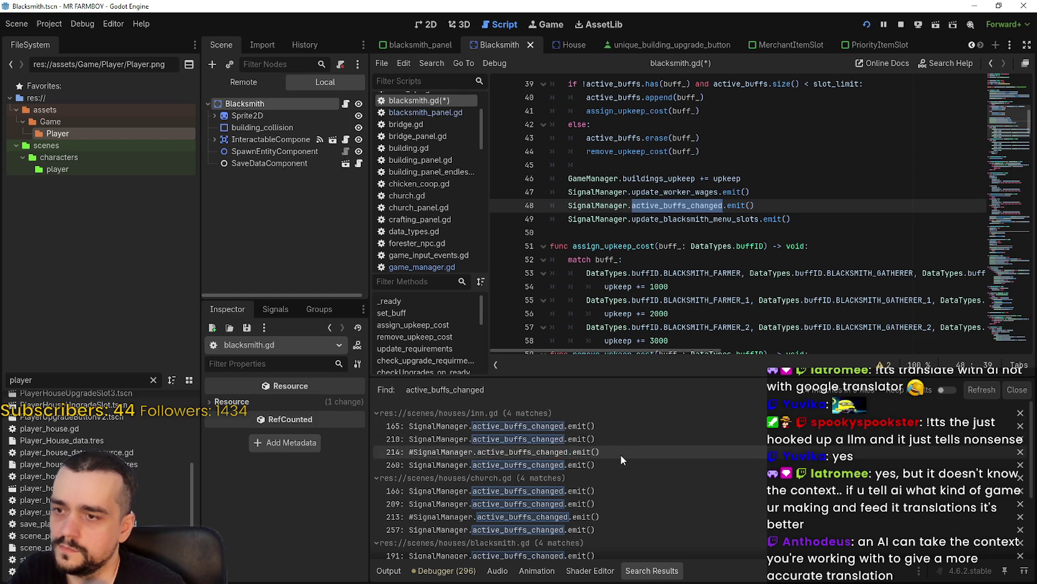
pyautogui.scroll(-4, 620, 454)
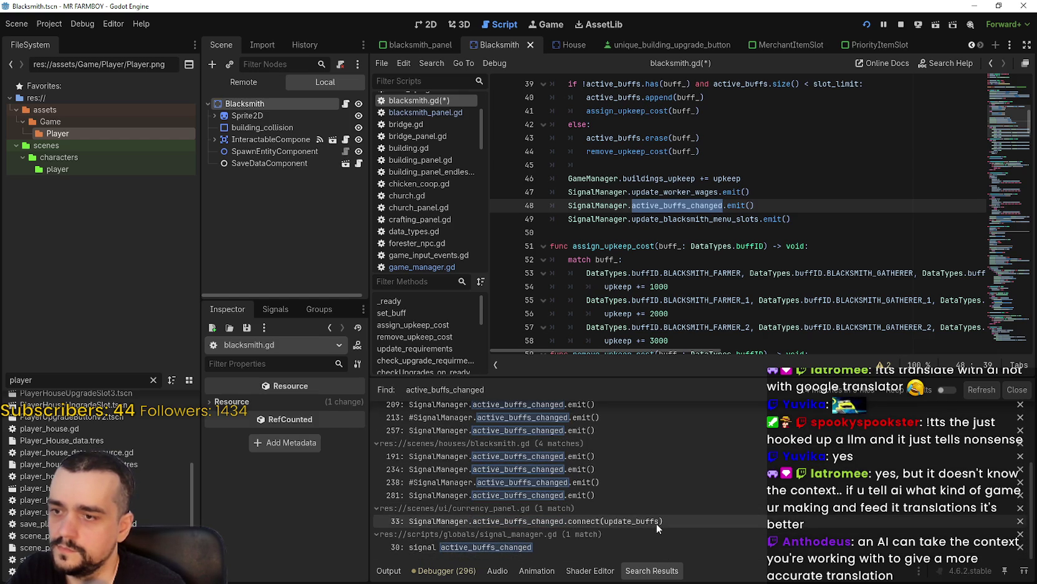
pyautogui.click(656, 522)
pyautogui.scroll(2, 688, 176)
pyautogui.click(787, 165)
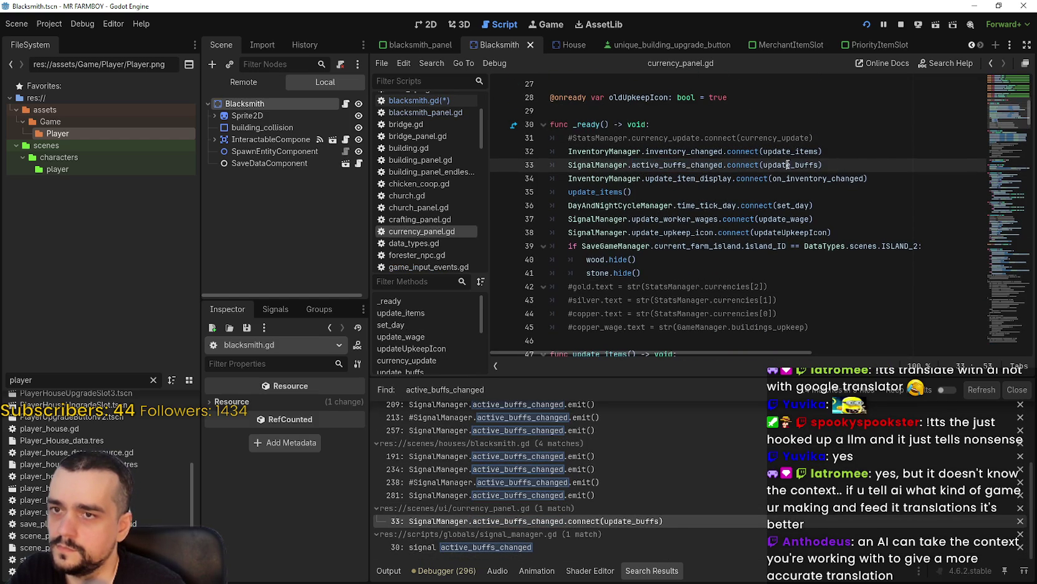
pyautogui.scroll(-4, 717, 218)
pyautogui.hotkey('ctrl', 'f')
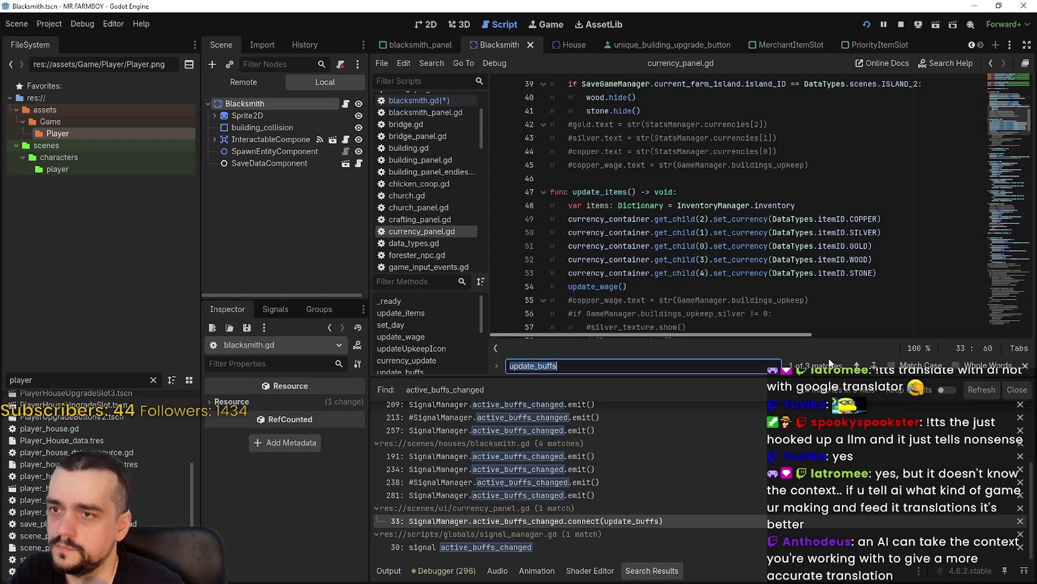
pyautogui.click(877, 366)
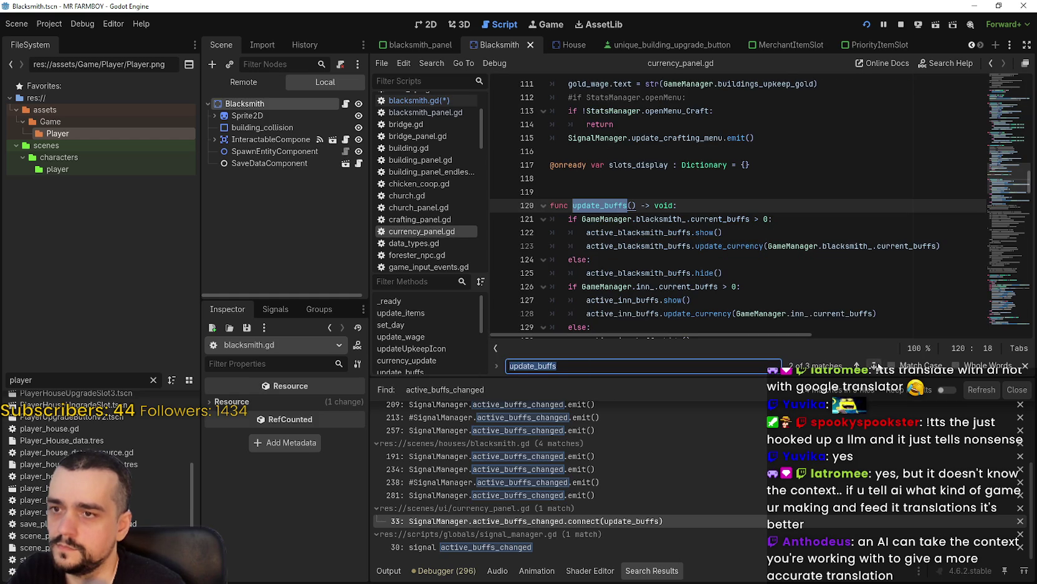
pyautogui.click(772, 262)
pyautogui.scroll(-2, 770, 258)
pyautogui.click(768, 253)
pyautogui.scroll(-1, 766, 253)
pyautogui.scroll(-2, 766, 254)
pyautogui.click(738, 205)
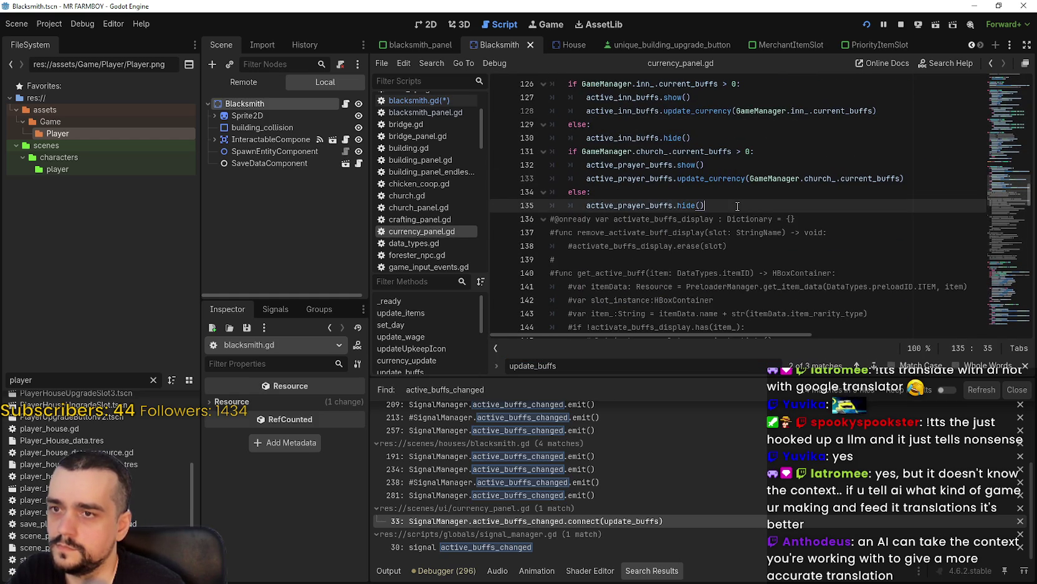
pyautogui.click(1026, 366)
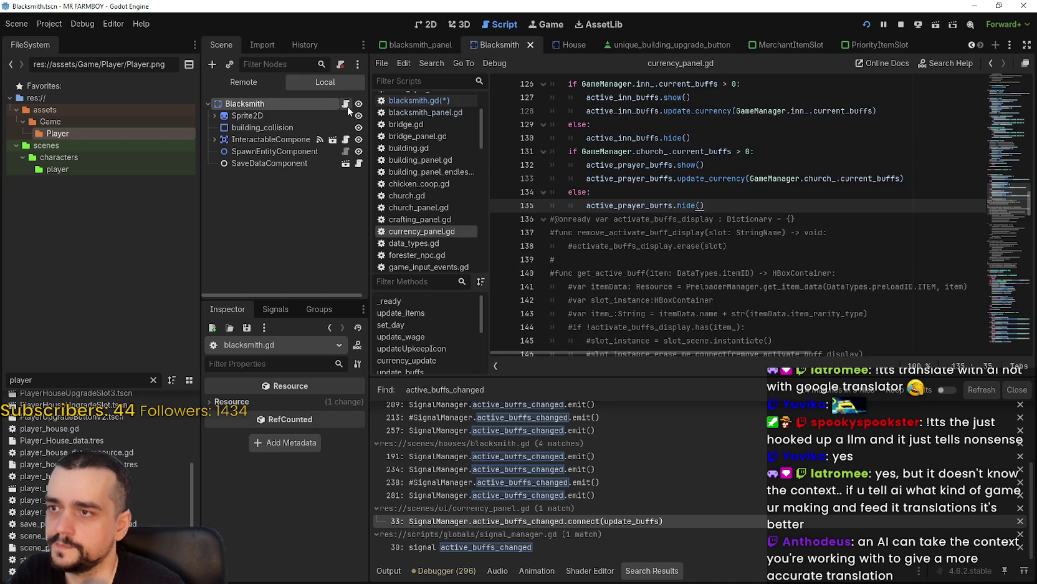
pyautogui.click(346, 103)
pyautogui.doubleClick(646, 192)
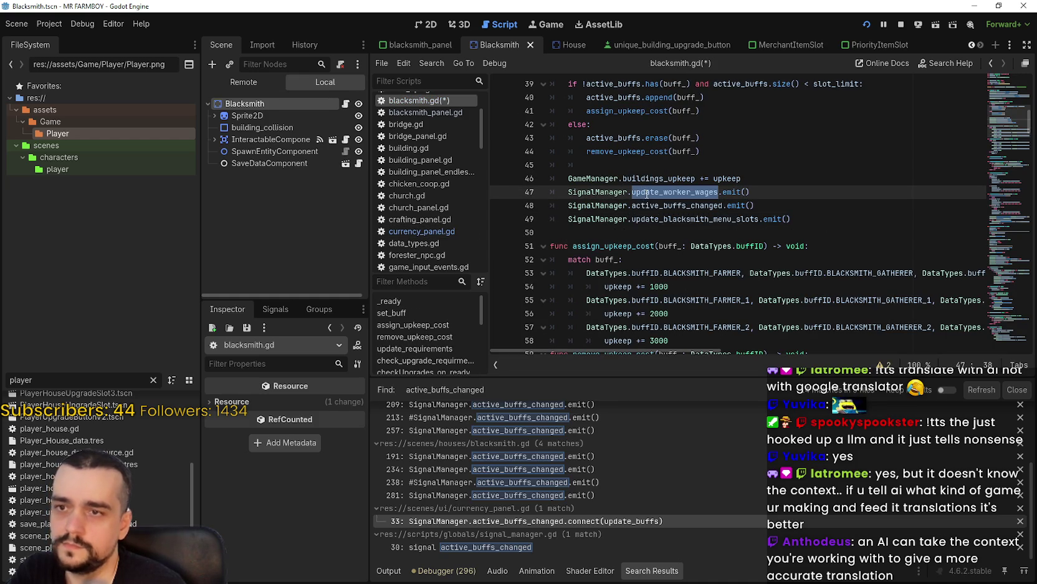
# Step: Search the project for update_worker_wages and open the currency_panel.gd match at line 37
pyautogui.hotkey('ctrl', 'shift', 'f')
pyautogui.click(511, 345)
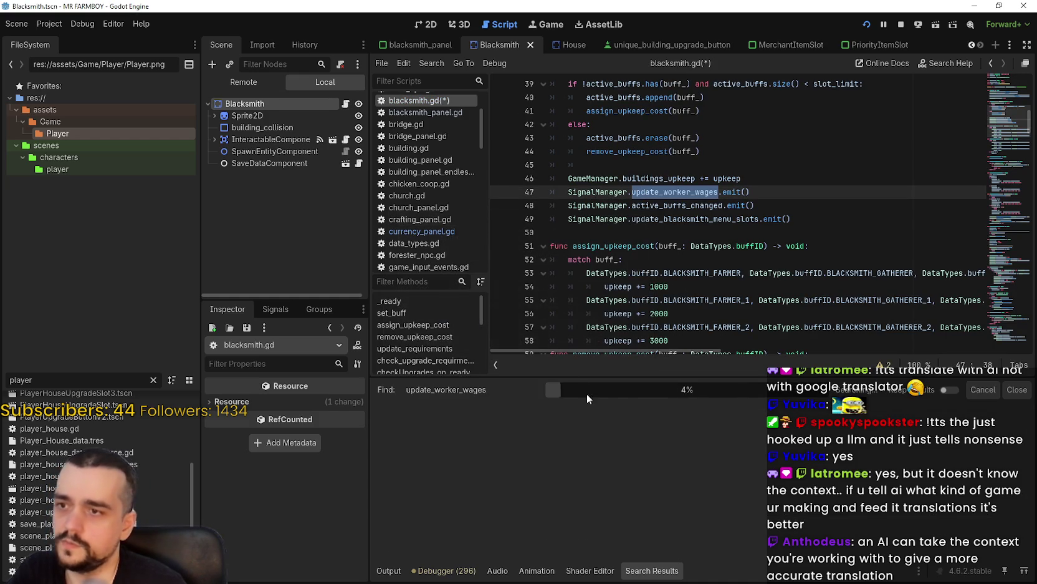
pyautogui.scroll(-10, 693, 460)
pyautogui.scroll(-3, 713, 506)
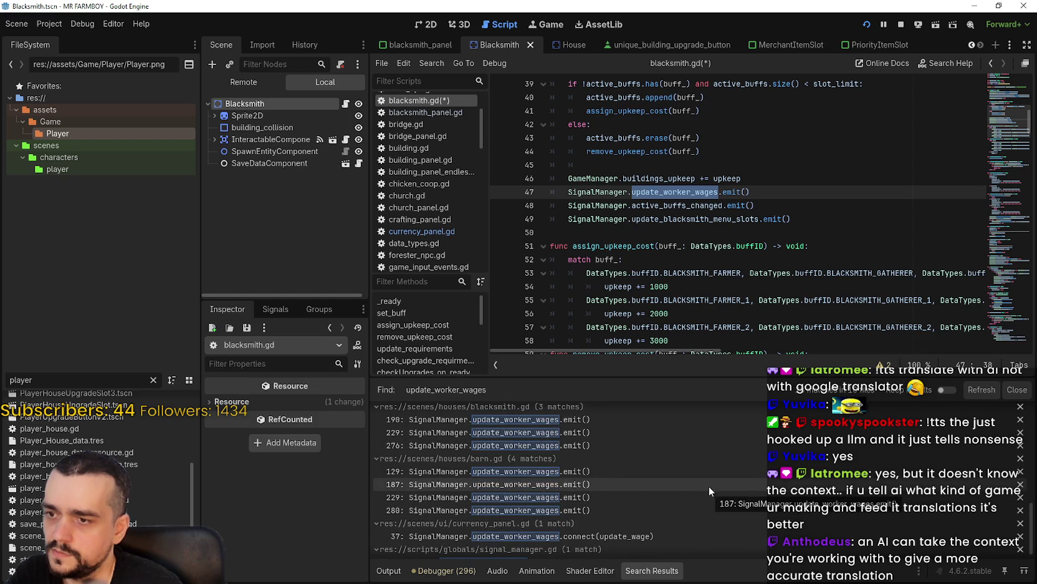
pyautogui.scroll(2, 1033, 522)
pyautogui.scroll(10, 1033, 523)
pyautogui.scroll(-10, 542, 543)
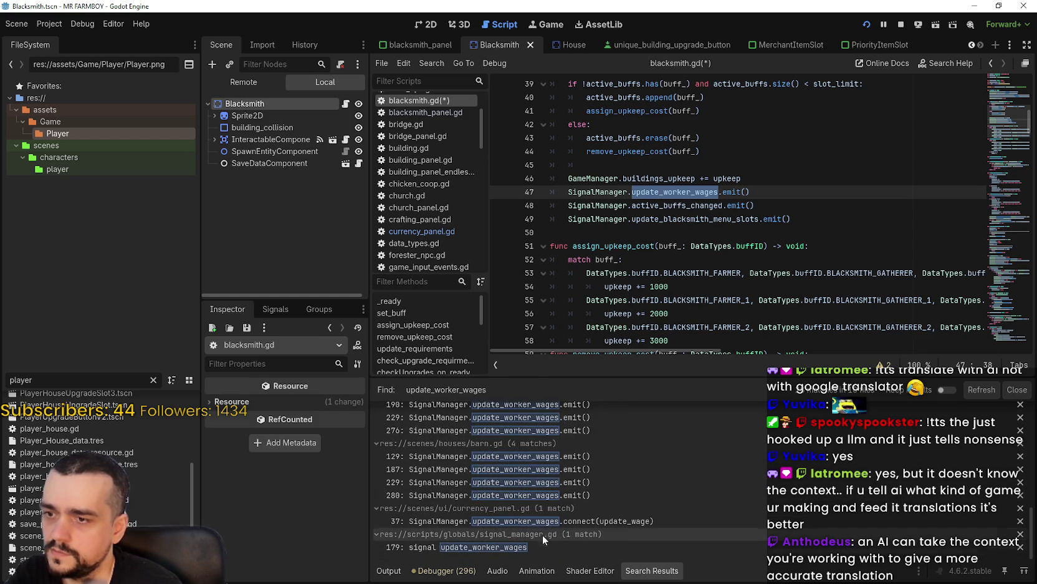
pyautogui.click(617, 522)
pyautogui.scroll(1, 761, 262)
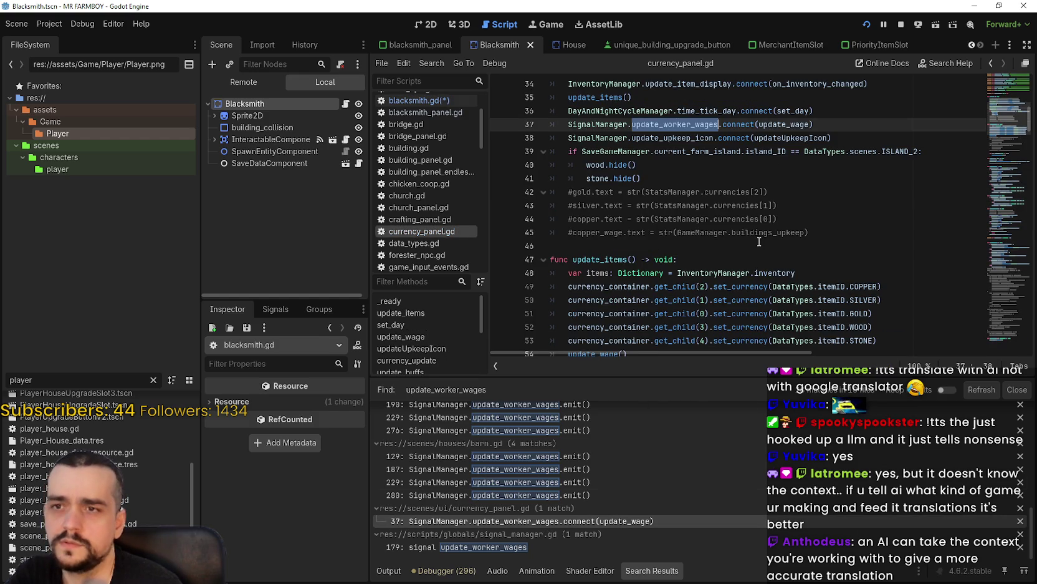
# Step: Look up the update_wage definition and review its copper_wage text assignment
pyautogui.doubleClick(767, 125)
pyautogui.rightClick(768, 129)
pyautogui.click(834, 361)
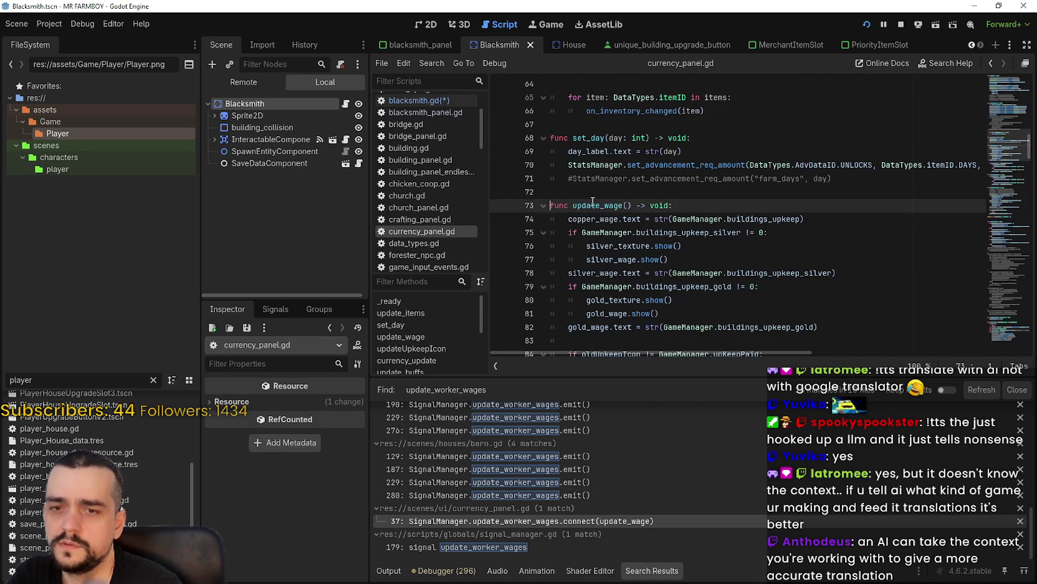
pyautogui.moveTo(804, 218)
pyautogui.mouseDown()
pyautogui.moveTo(561, 209)
pyautogui.moveTo(568, 222)
pyautogui.mouseUp()
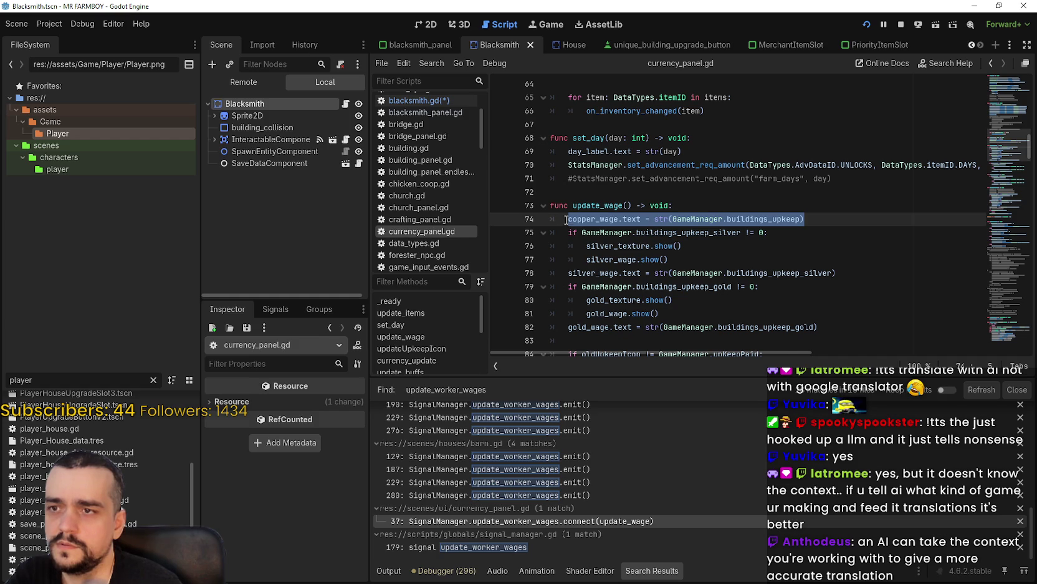
pyautogui.scroll(-4, 726, 267)
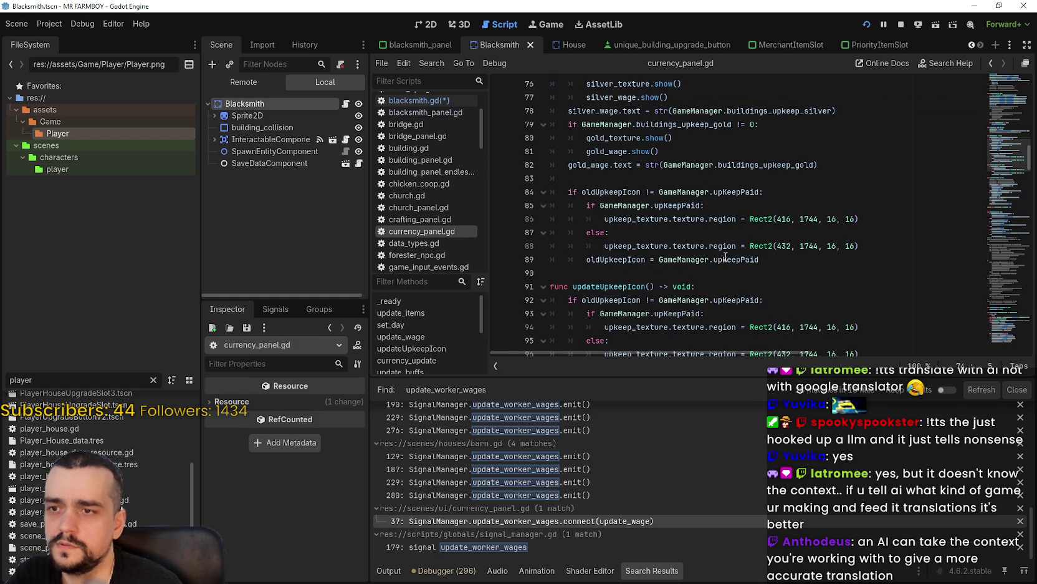
pyautogui.click(1005, 147)
pyautogui.scroll(15, 760, 265)
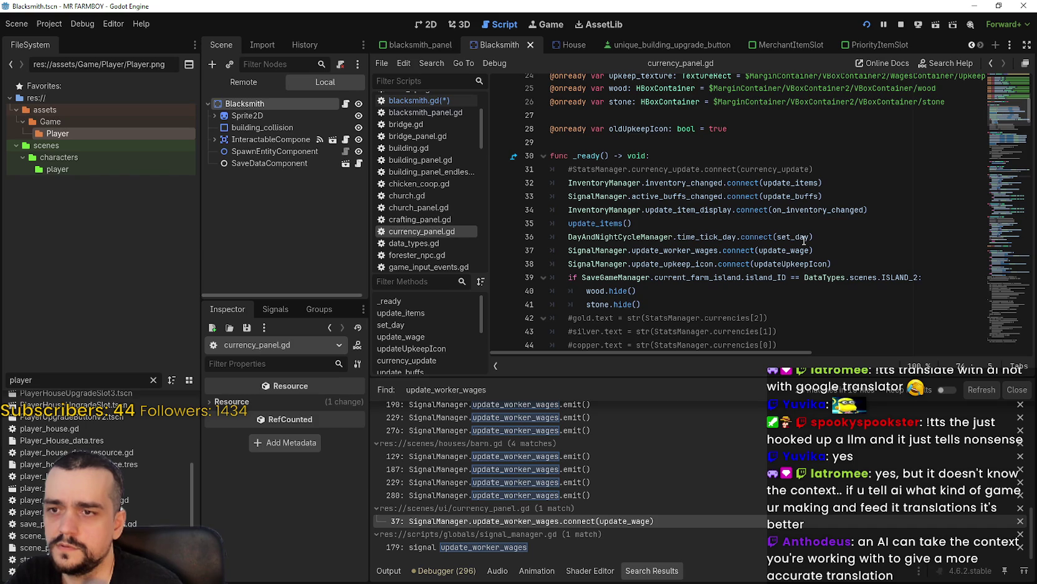
# Step: Jump from update_buffs in _ready to its function definition with F12
pyautogui.rightClick(794, 187)
pyautogui.click(789, 194)
pyautogui.rightClick(788, 195)
pyautogui.press('Escape')
pyautogui.press('F12')
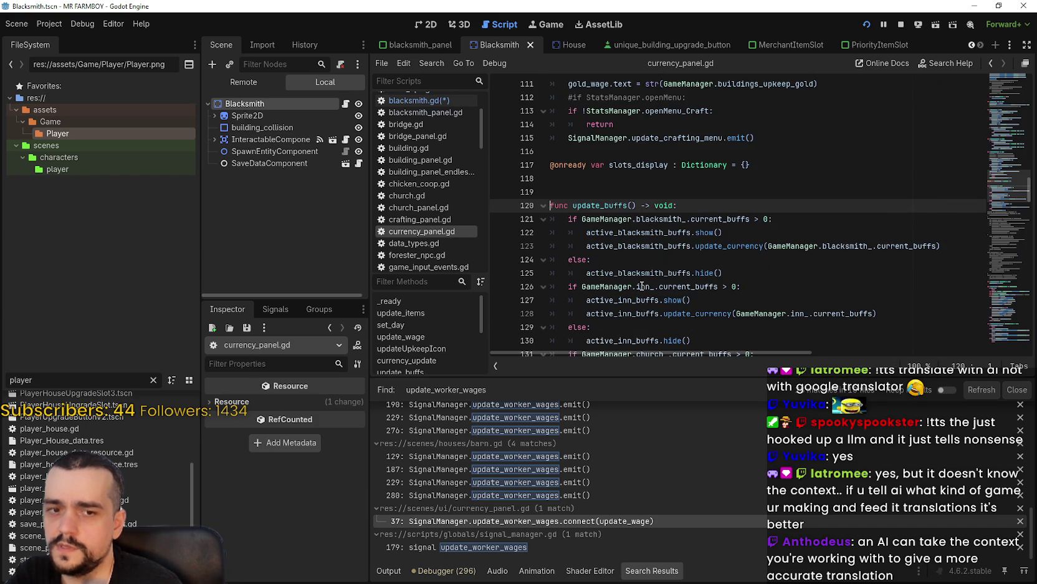
pyautogui.scroll(-2, 584, 192)
pyautogui.scroll(-2, 583, 192)
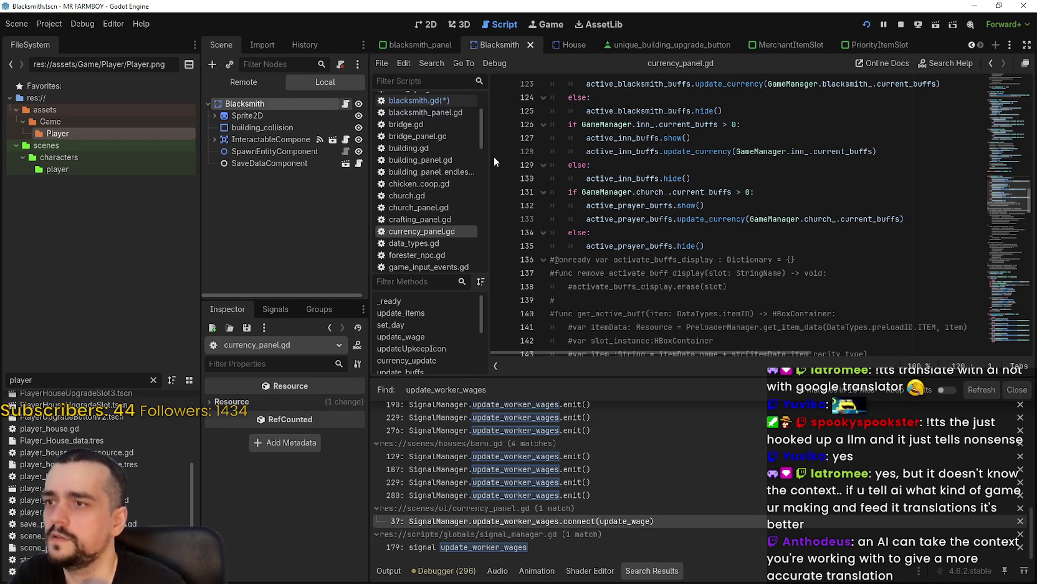
# Step: Return to blacksmith.gd and save the set_buff edits with Ctrl+S
pyautogui.click(346, 103)
pyautogui.click(774, 232)
pyautogui.hotkey('ctrl', 's')
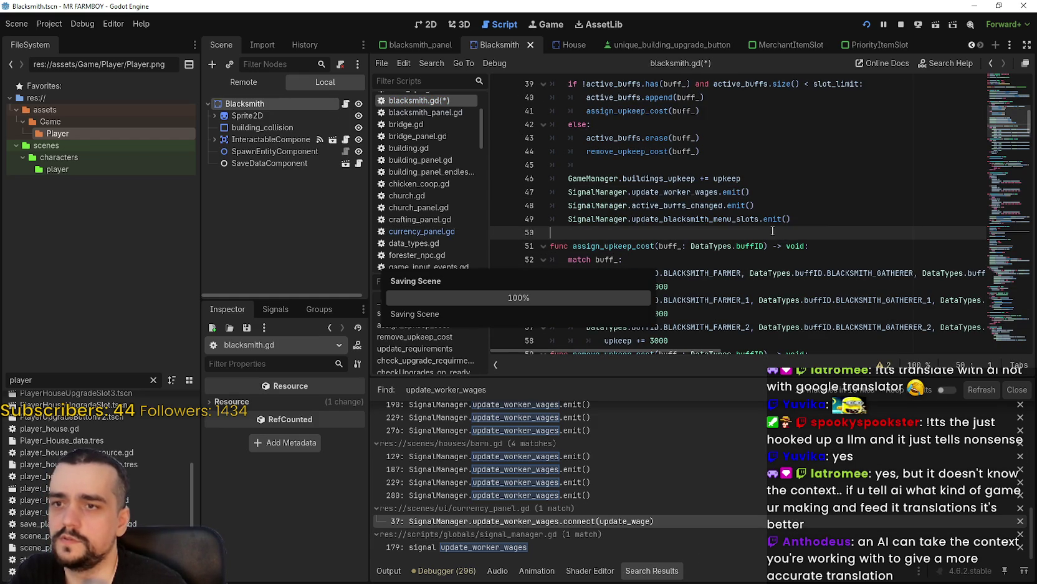
pyautogui.scroll(2, 731, 231)
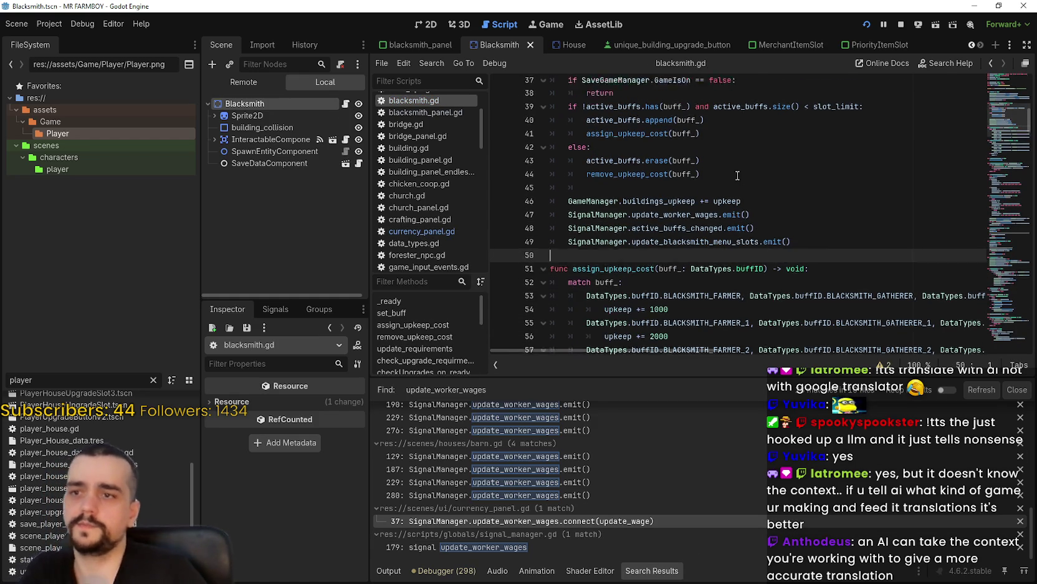
pyautogui.click(707, 240)
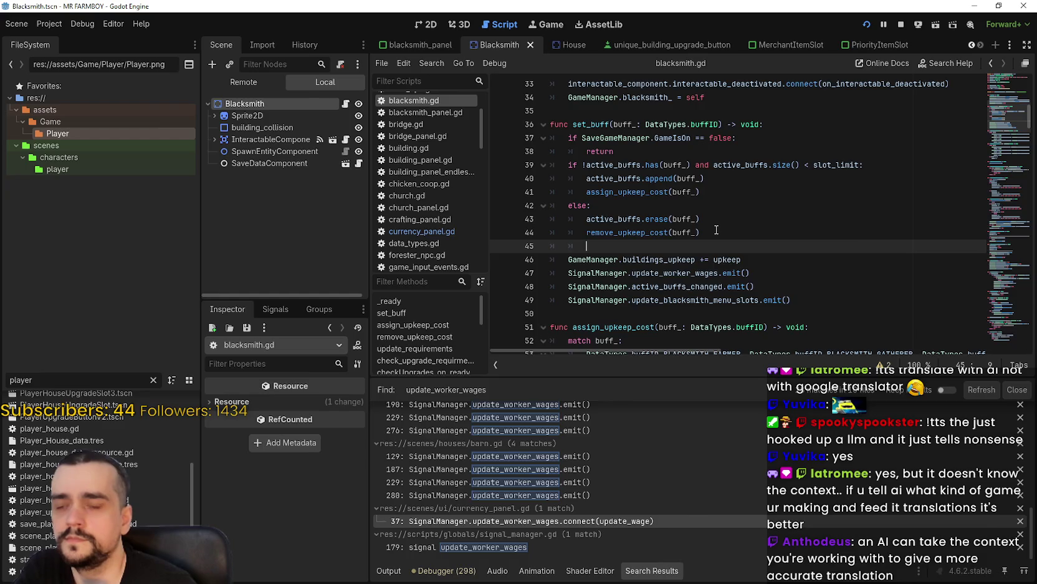
pyautogui.hotkey('alt', 'Tab')
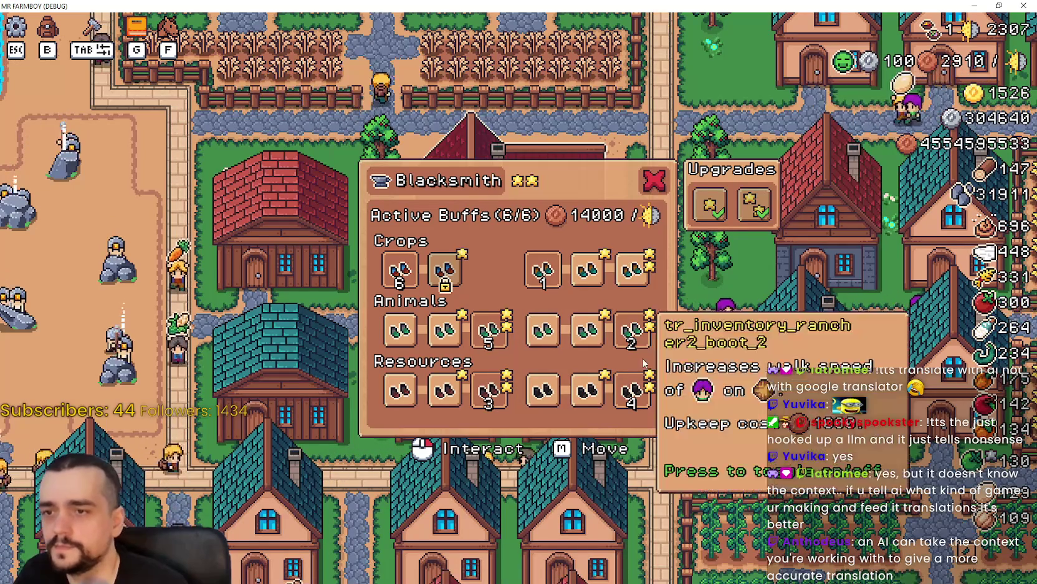
# Step: Toggle the sixth Resources speed buff off and on repeatedly, finishing with it off
pyautogui.click(639, 399)
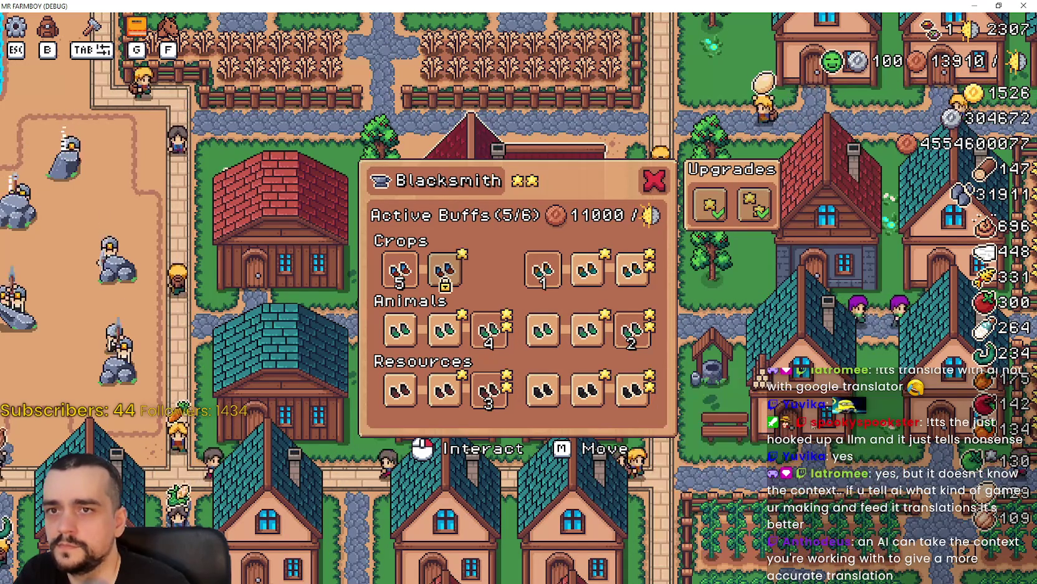
pyautogui.click(632, 402)
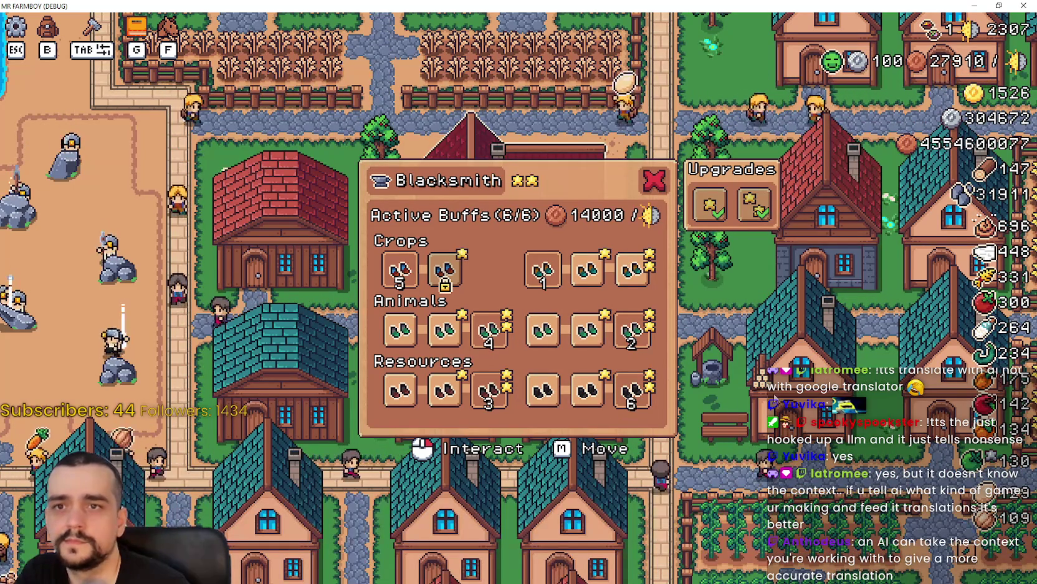
pyautogui.click(633, 404)
pyautogui.click(635, 391)
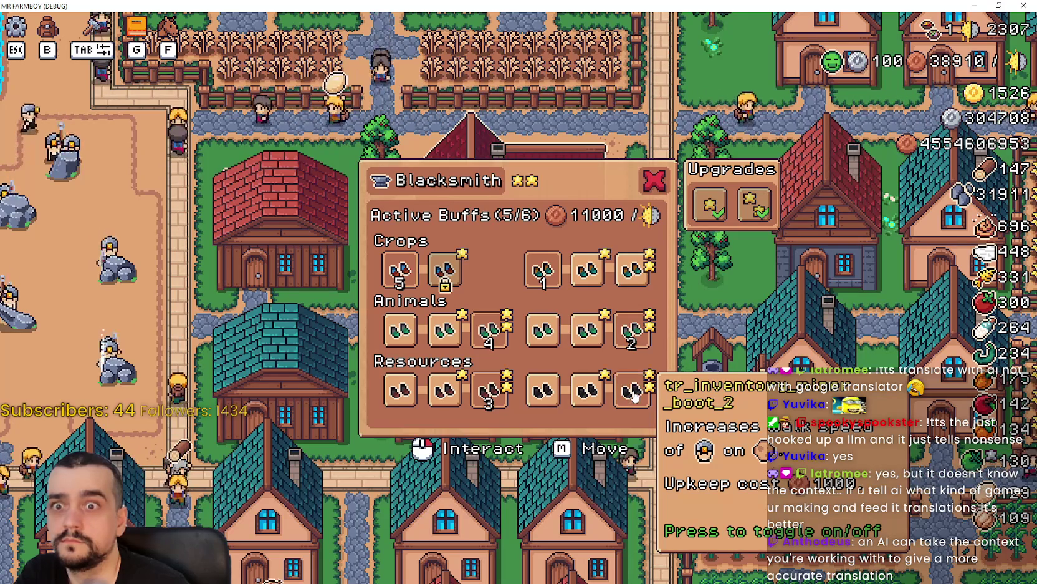
pyautogui.click(633, 391)
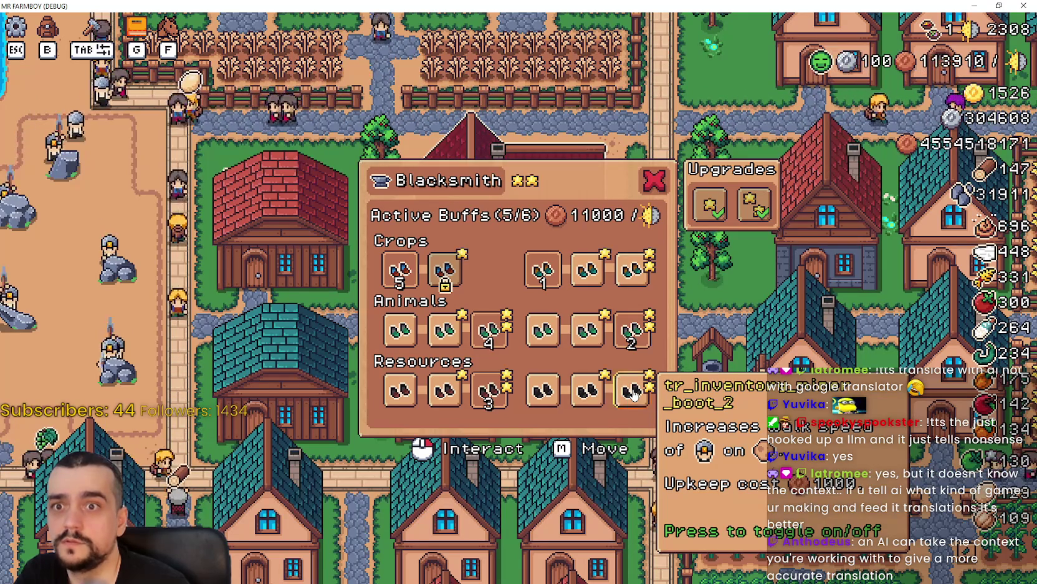
pyautogui.click(634, 391)
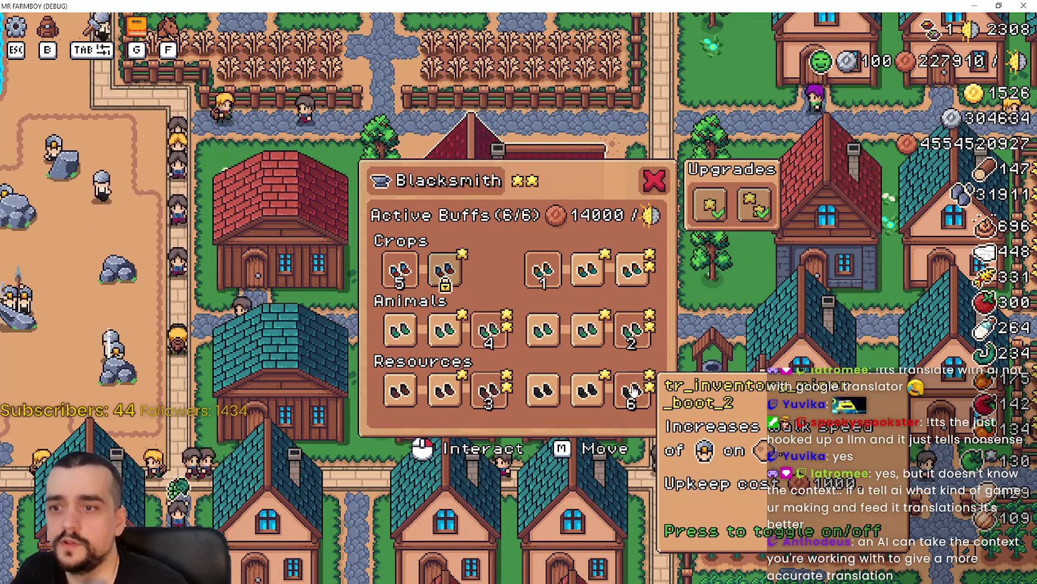
pyautogui.click(635, 390)
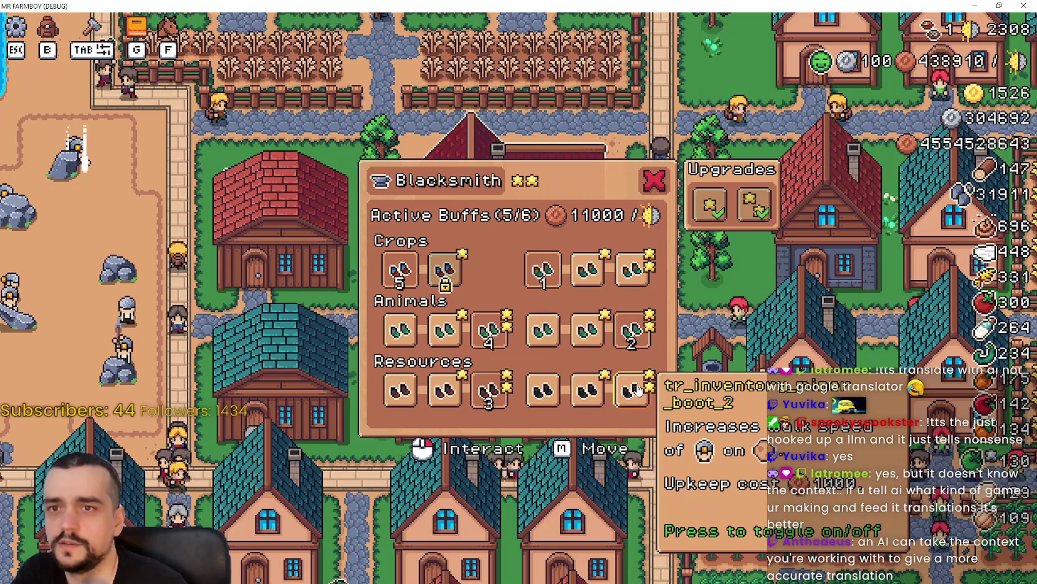
# Step: Turn off the last Crops and Animals buffs, leaving 3/6 at 7000 upkeep, then close the game
pyautogui.click(645, 281)
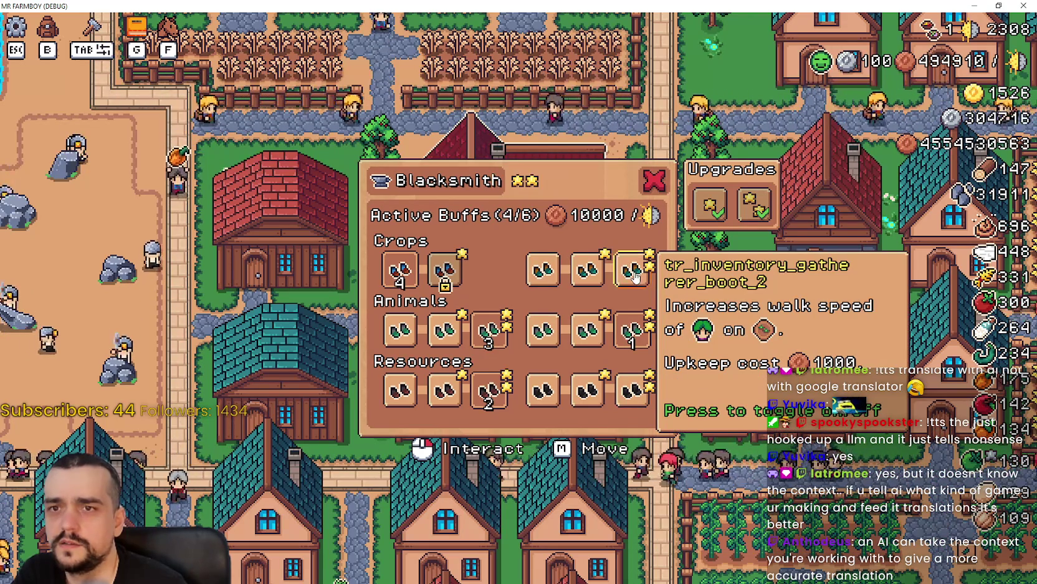
pyautogui.click(636, 330)
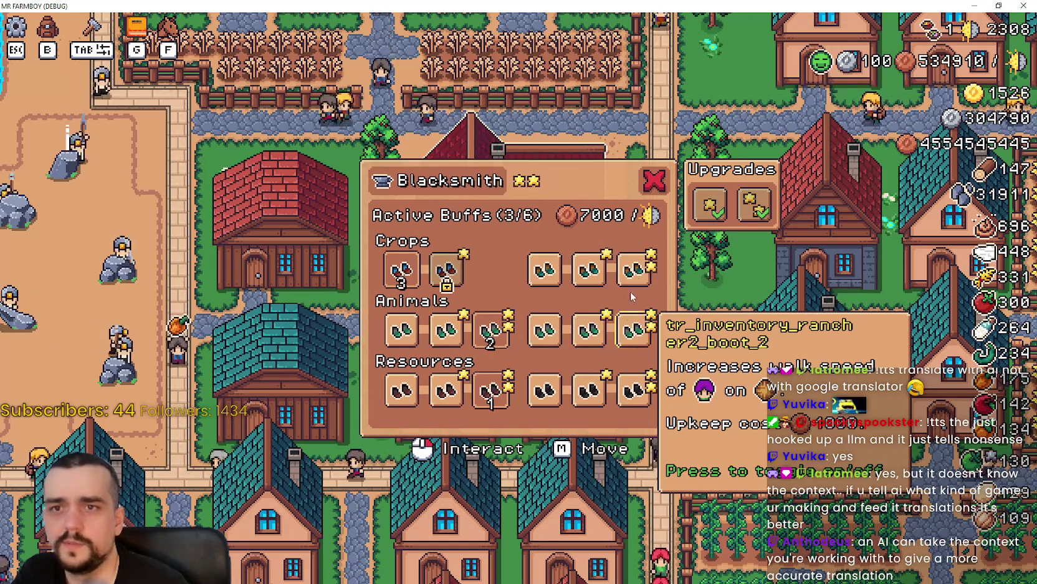
pyautogui.click(995, 6)
pyautogui.click(918, 25)
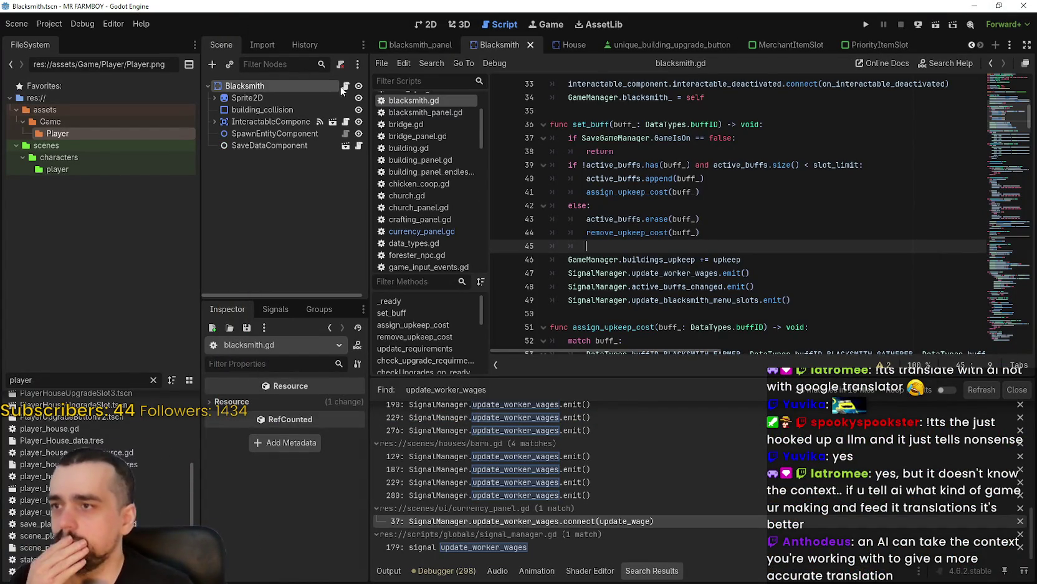
pyautogui.scroll(-1, 711, 259)
pyautogui.click(712, 248)
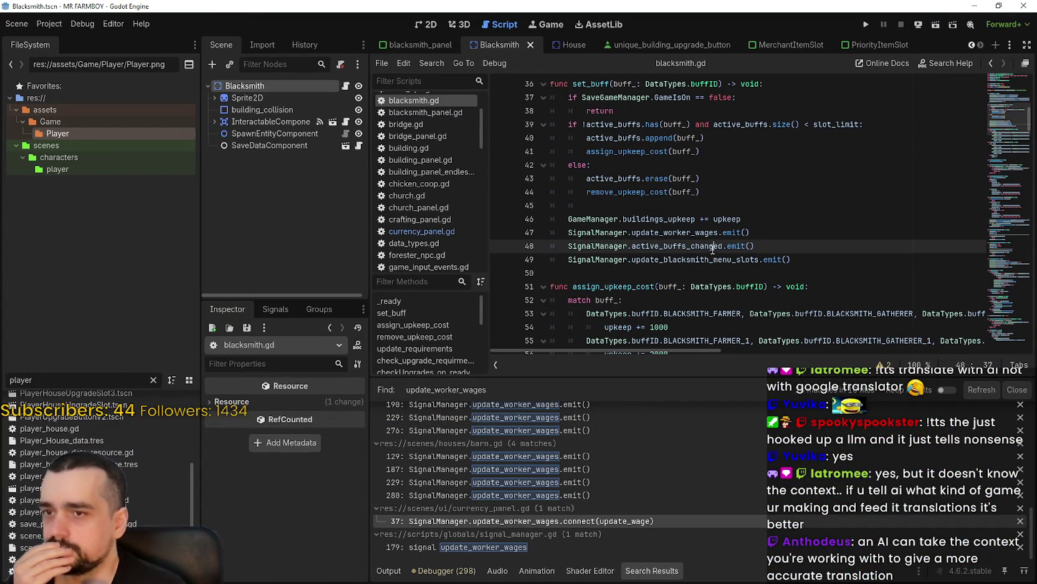
pyautogui.doubleClick(691, 232)
pyautogui.moveTo(624, 219); pyautogui.dragTo(740, 219)
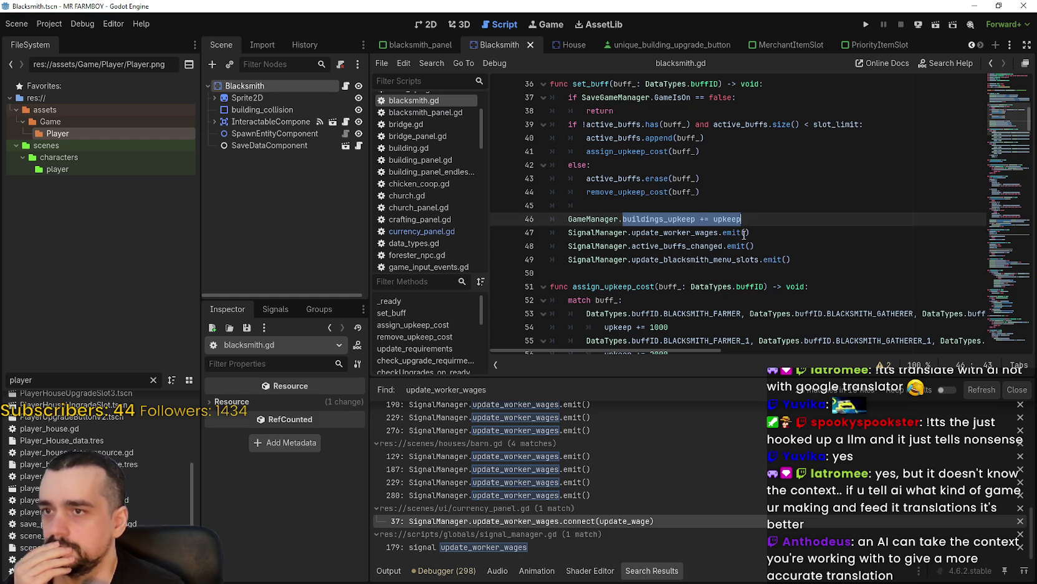
pyautogui.click(713, 211)
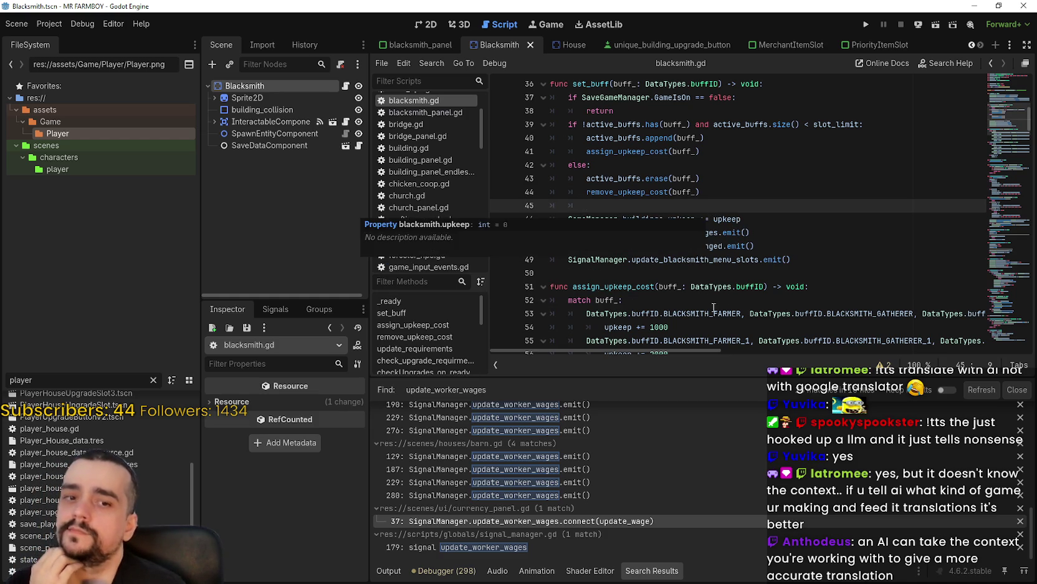
pyautogui.scroll(-6, 713, 299)
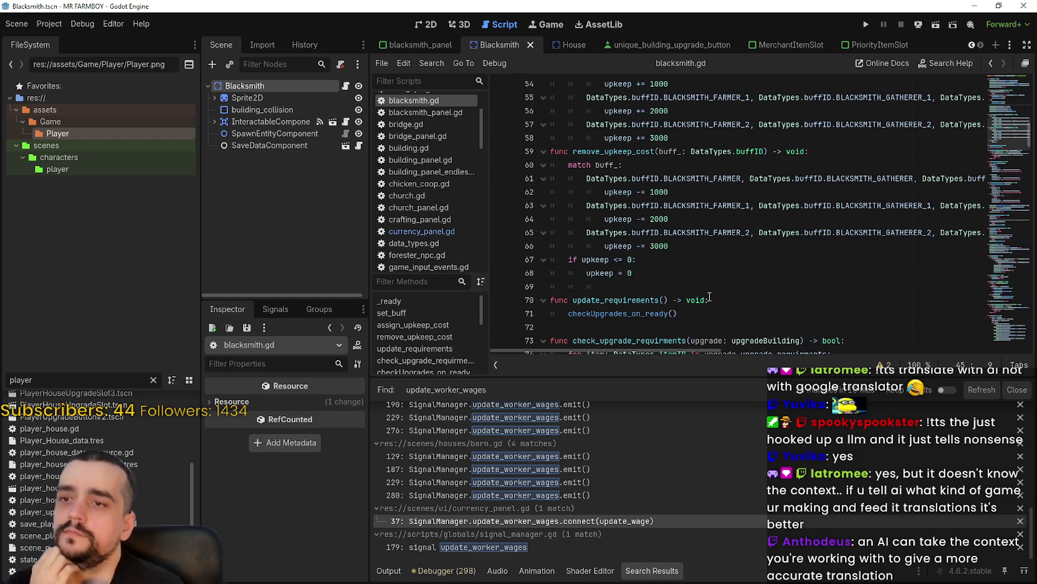
pyautogui.click(586, 259)
pyautogui.scroll(5, 645, 236)
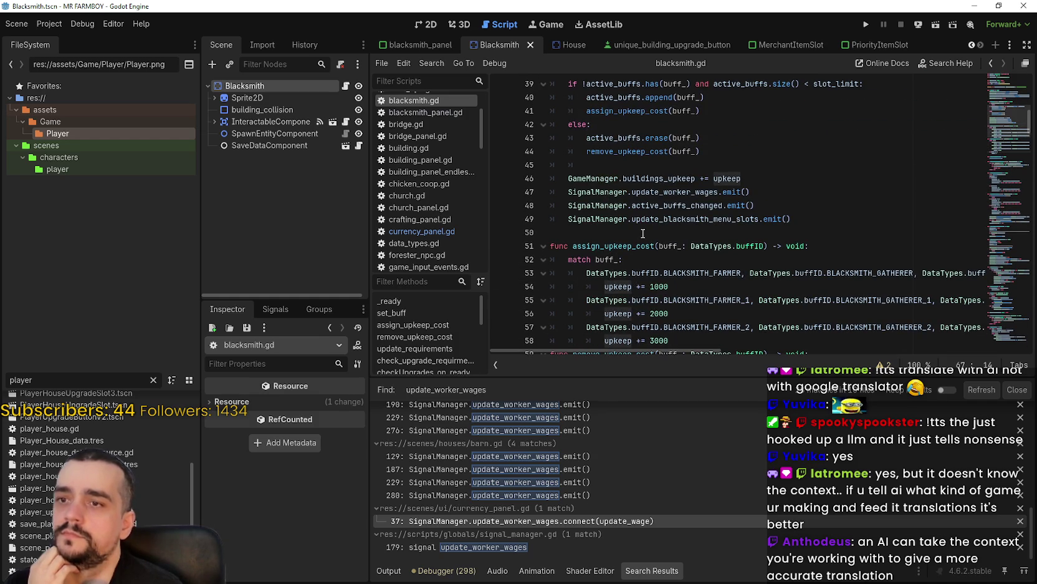
pyautogui.doubleClick(665, 177)
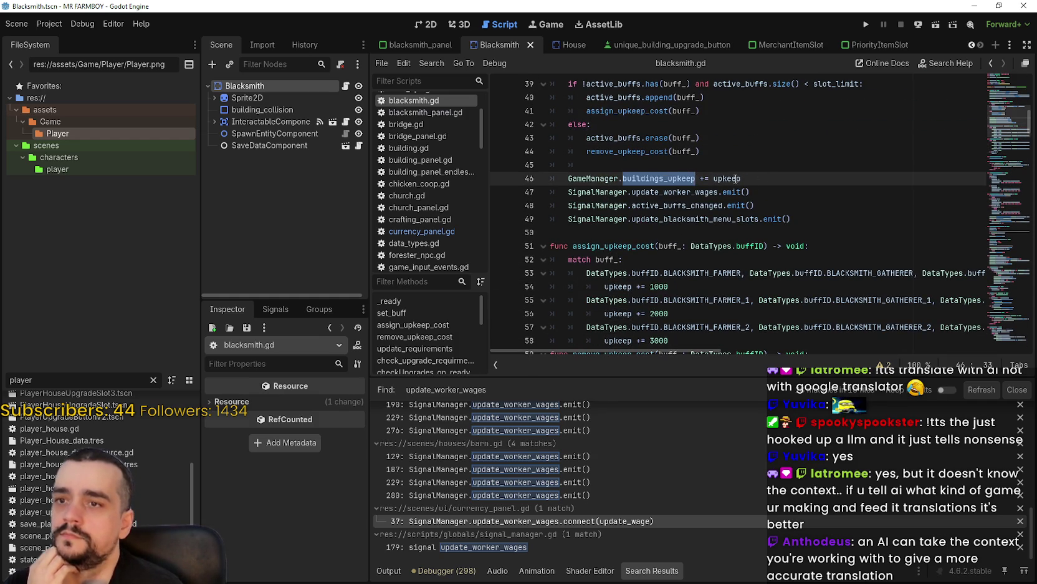
pyautogui.doubleClick(740, 178)
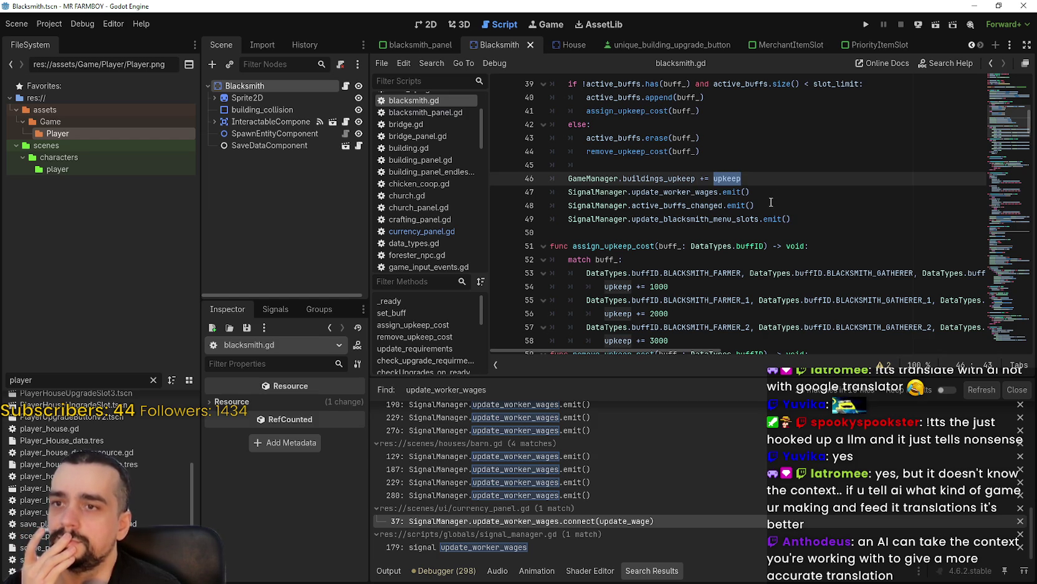
pyautogui.scroll(1, 770, 199)
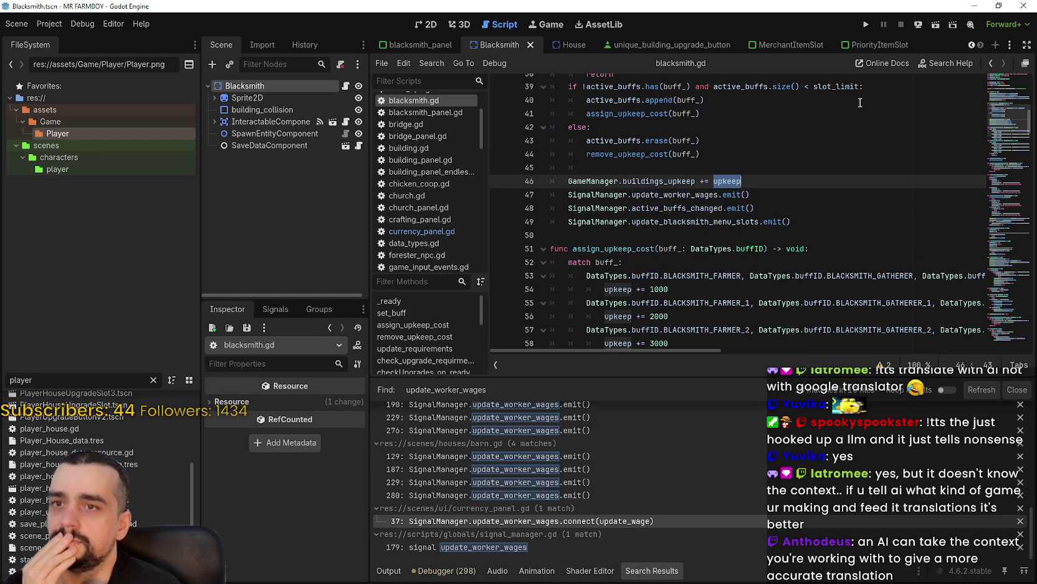
pyautogui.click(868, 26)
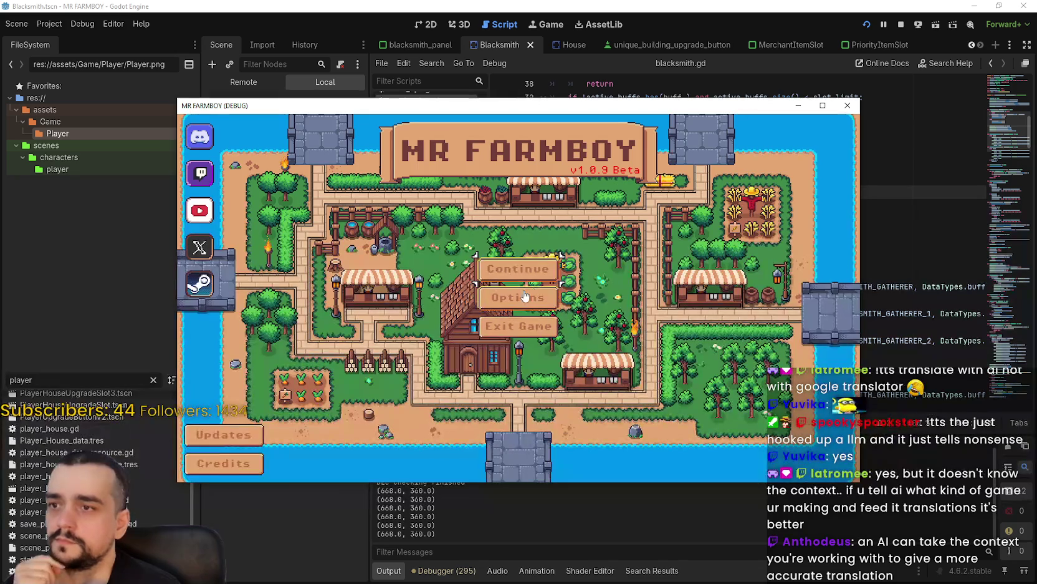
# Step: Continue from the first save slot and maximize the game window
pyautogui.click(525, 273)
pyautogui.click(514, 249)
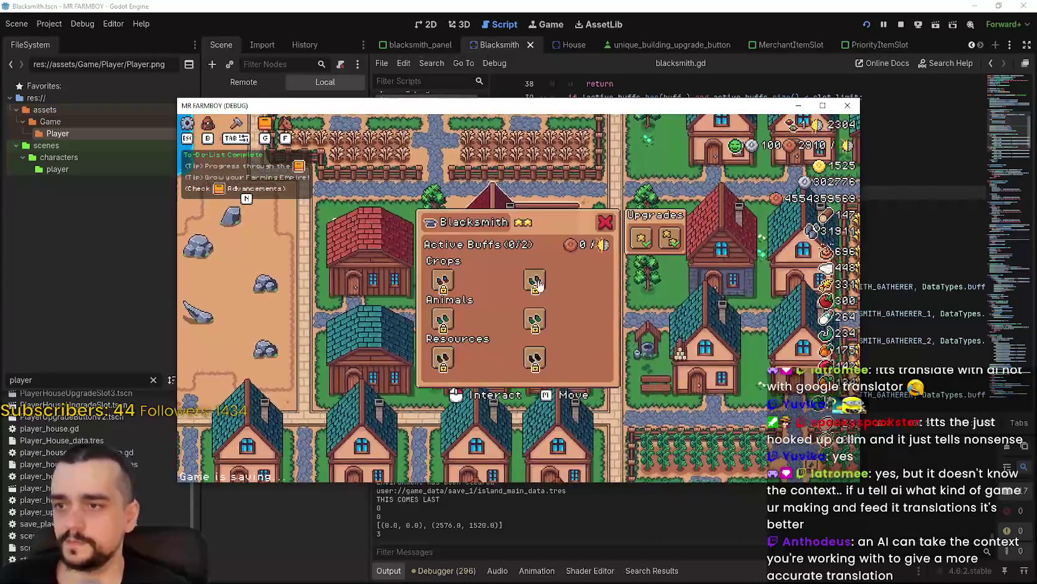
pyautogui.click(828, 110)
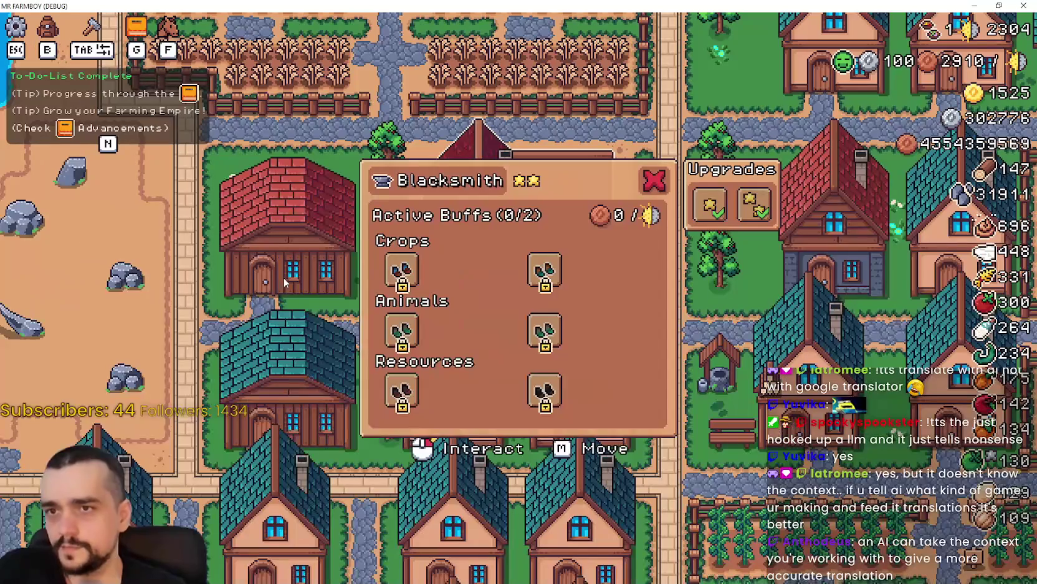
# Step: Switch Farmer Boots on and back off, leaving 0/6 buffs, then stop the game
pyautogui.click(405, 271)
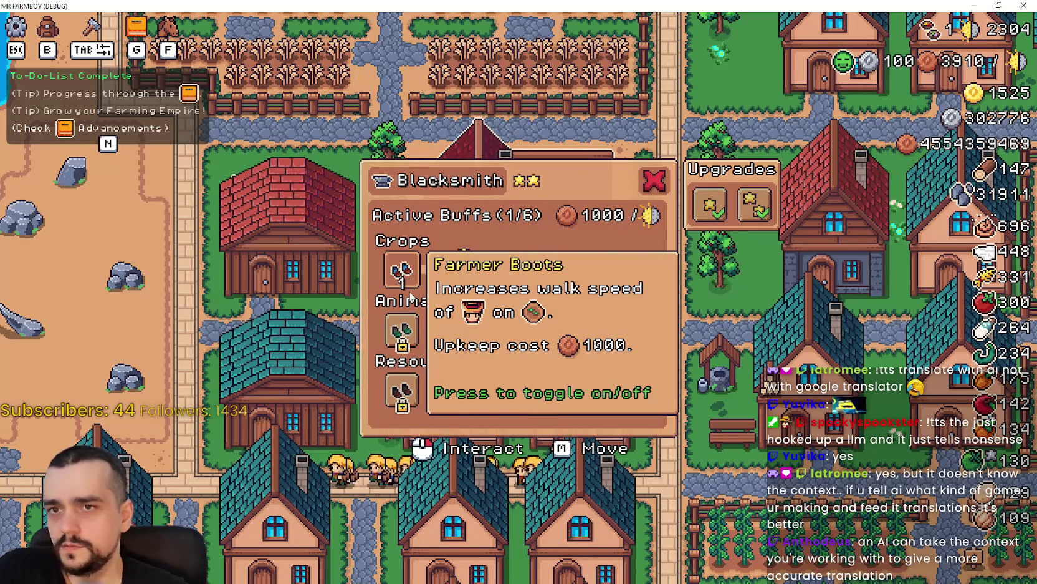
pyautogui.click(403, 268)
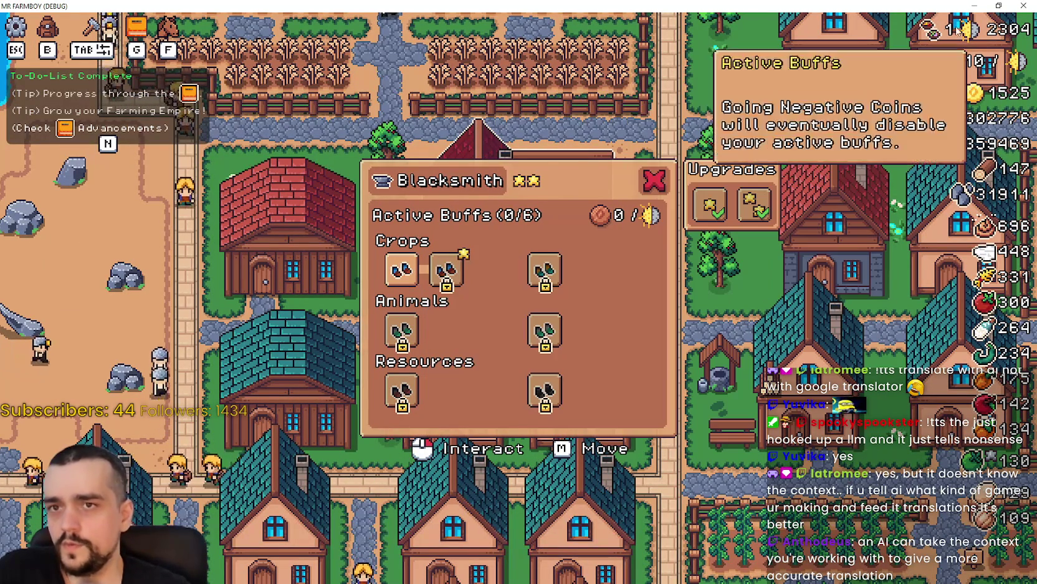
pyautogui.click(1001, 7)
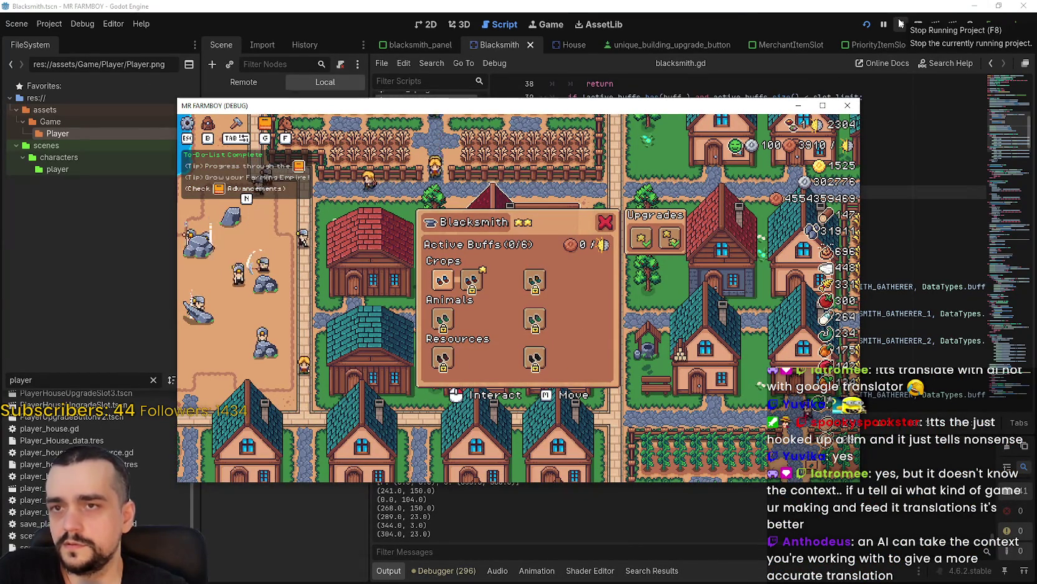
pyautogui.click(901, 23)
# Step: Review the remove_upkeep_cost call on line 44 of blacksmith.gd
pyautogui.scroll(3, 732, 245)
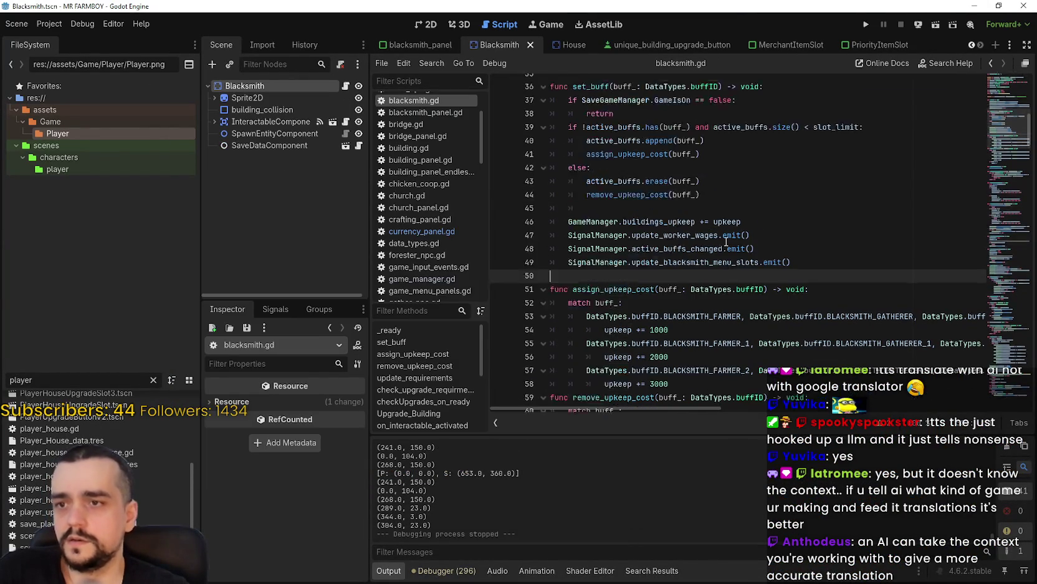
pyautogui.doubleClick(626, 286)
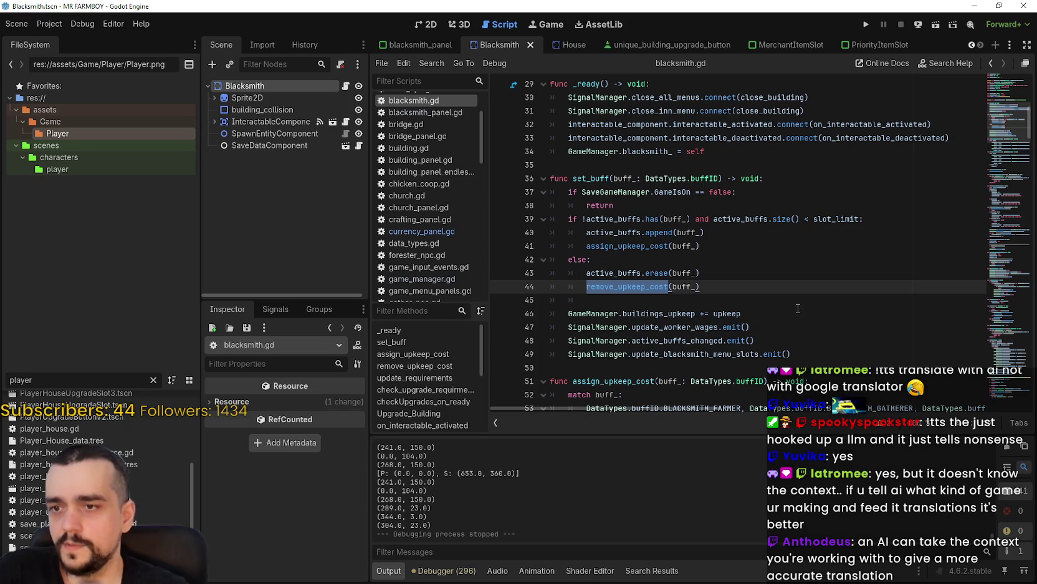
pyautogui.scroll(-6, 798, 308)
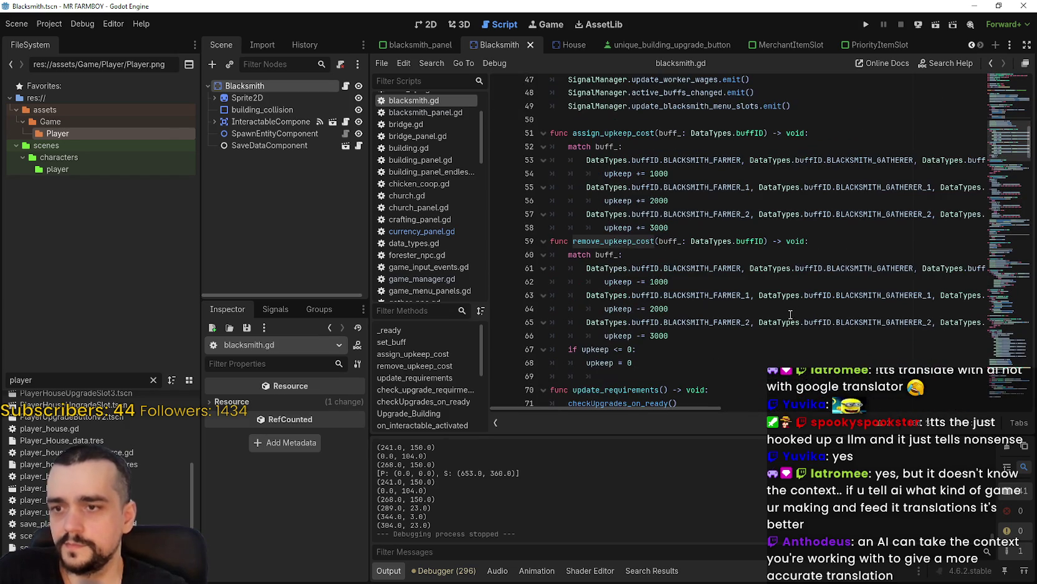
pyautogui.scroll(4, 788, 308)
pyautogui.scroll(1, 788, 302)
pyautogui.scroll(-5, 790, 293)
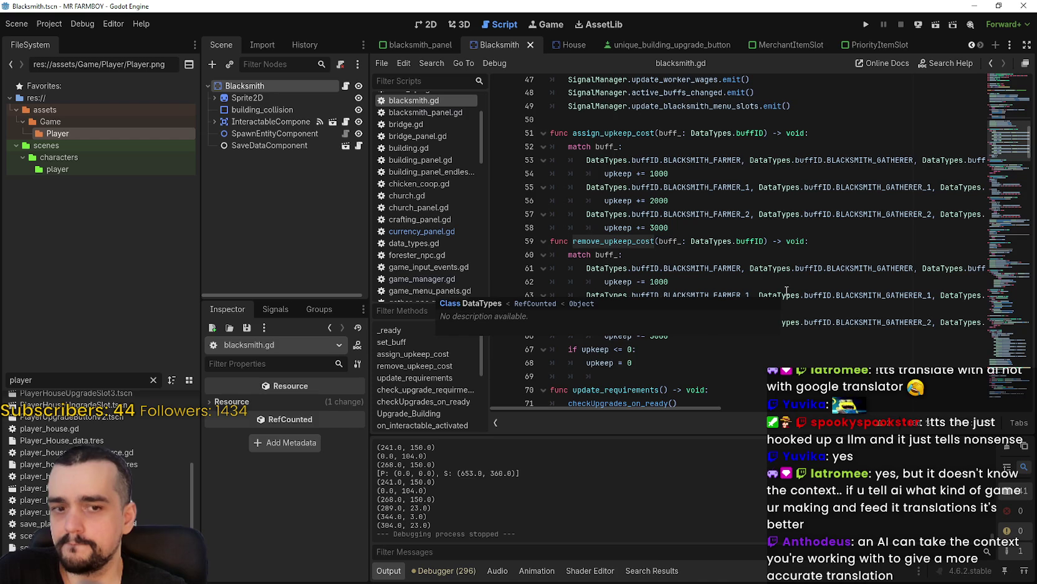
pyautogui.scroll(3, 731, 227)
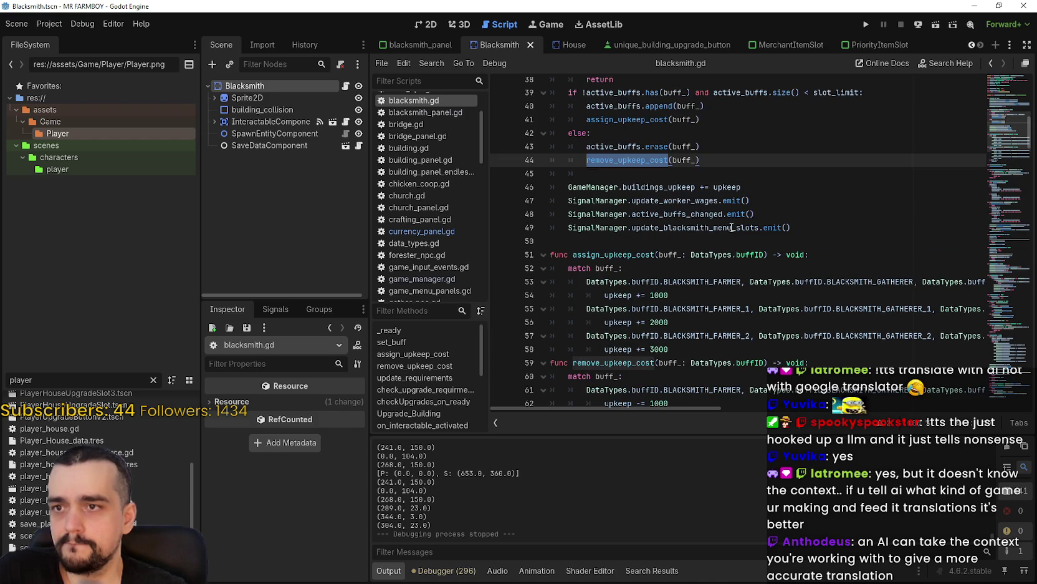
pyautogui.scroll(-3, 732, 227)
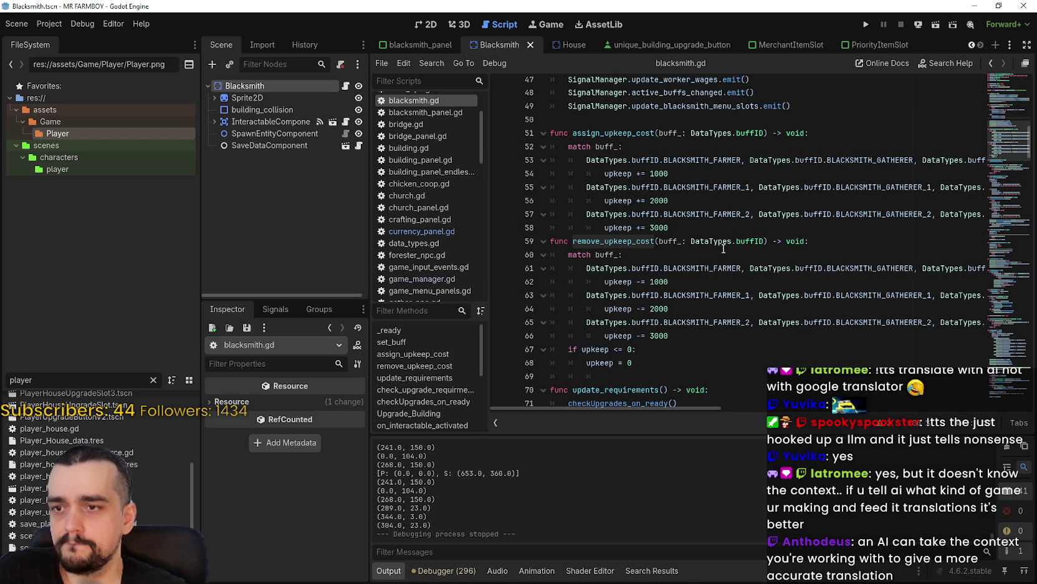
pyautogui.press('F3')
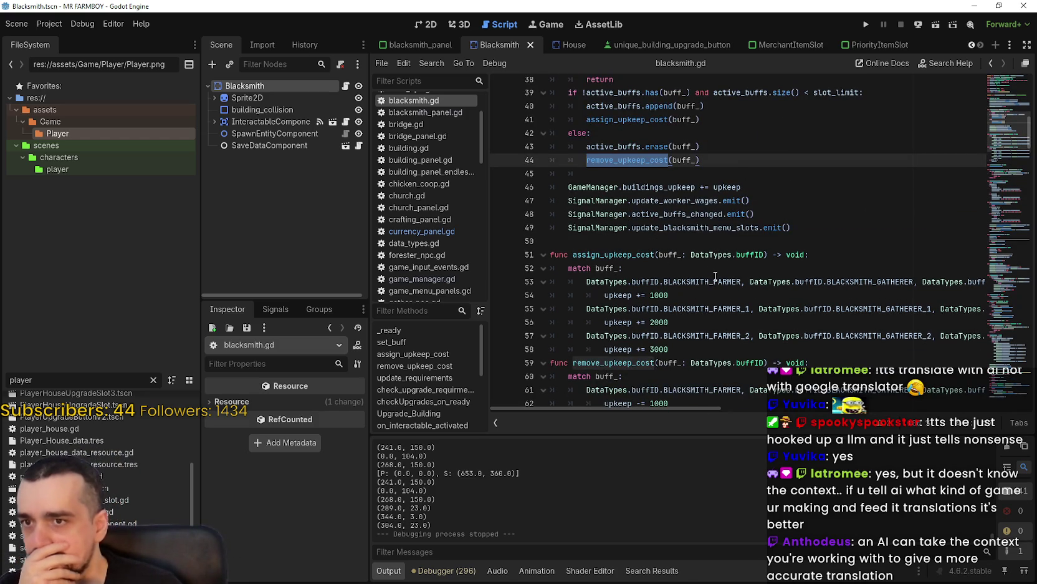
# Step: Scroll through set_buff, assign_upkeep_cost and remove_upkeep_cost in blacksmith.gd
pyautogui.scroll(-2, 712, 288)
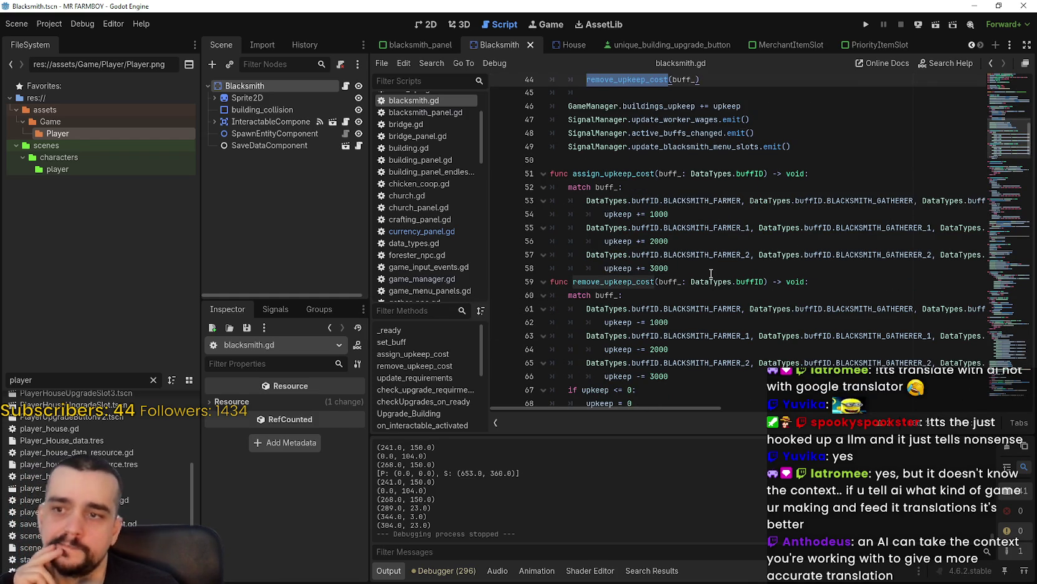
pyautogui.scroll(1, 711, 273)
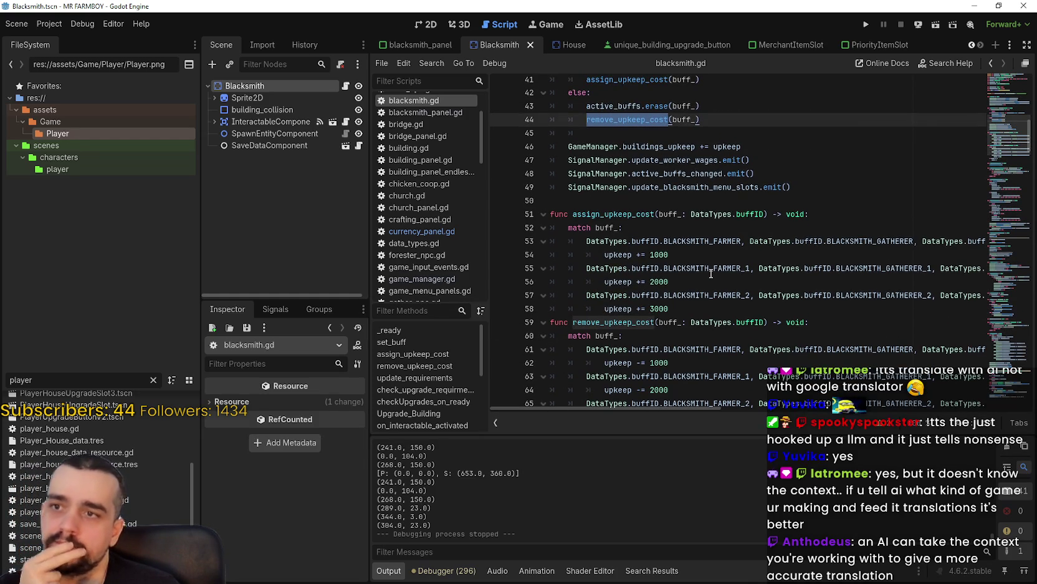
pyautogui.scroll(2, 710, 273)
pyautogui.scroll(-4, 711, 273)
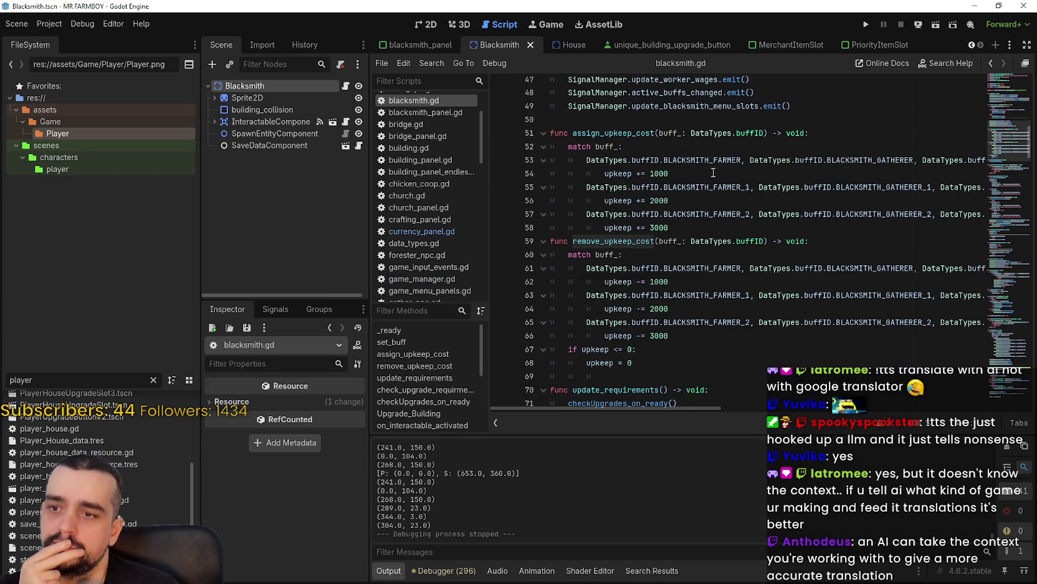
pyautogui.scroll(3, 738, 151)
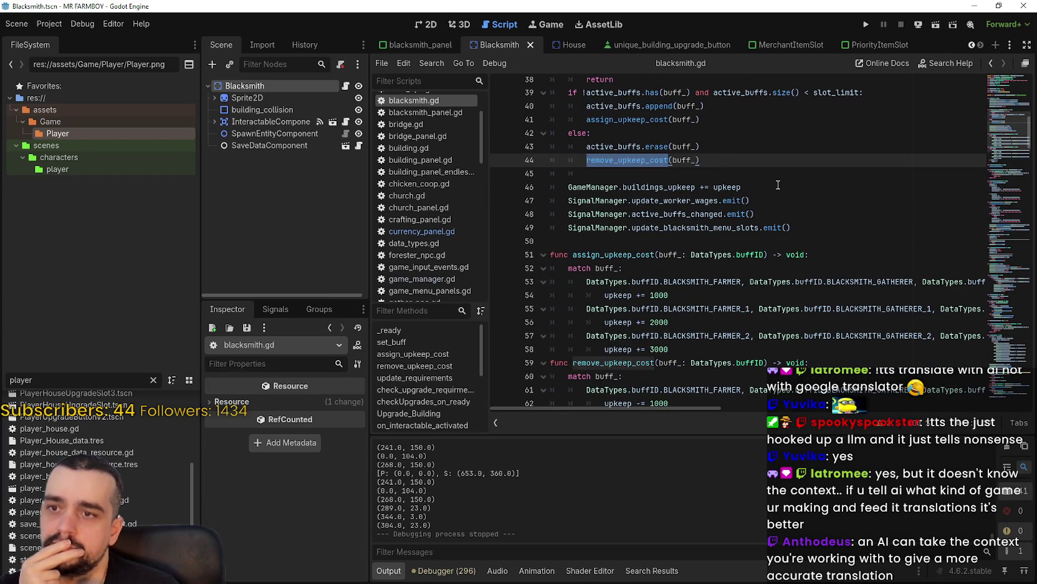
pyautogui.scroll(-2, 778, 185)
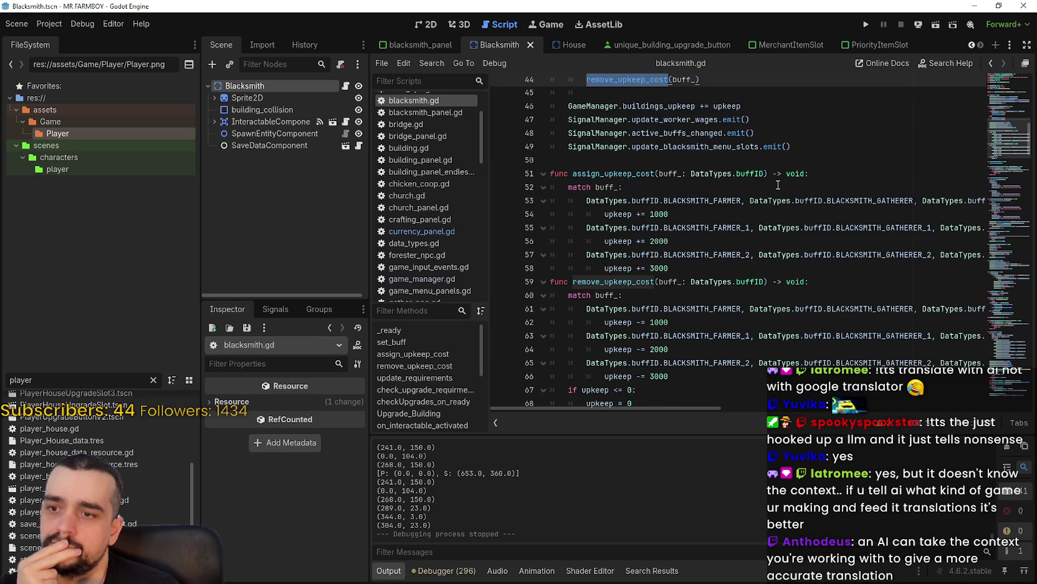
pyautogui.scroll(-1, 778, 185)
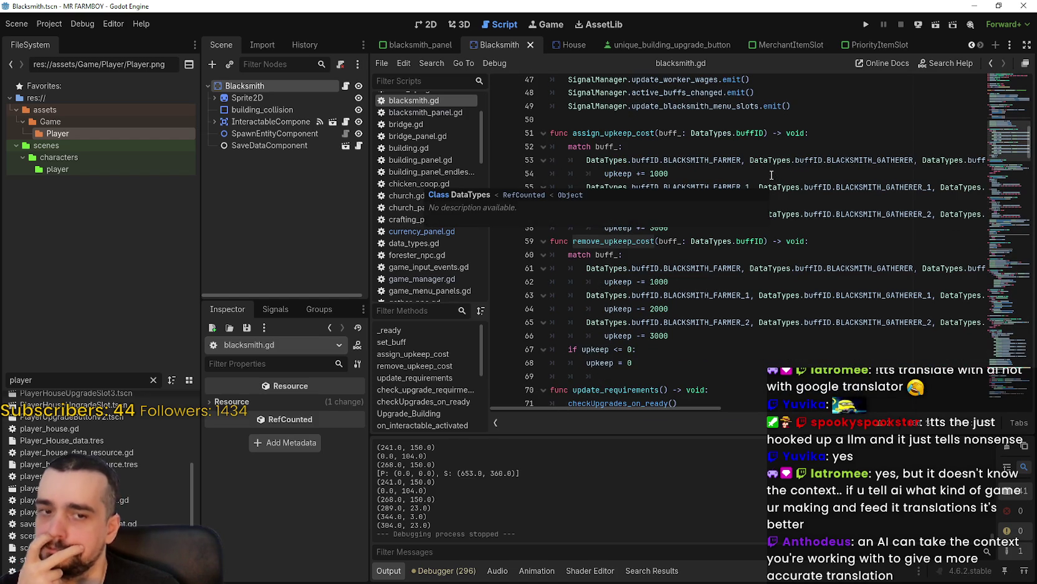
pyautogui.scroll(2, 773, 181)
pyautogui.scroll(-1, 764, 174)
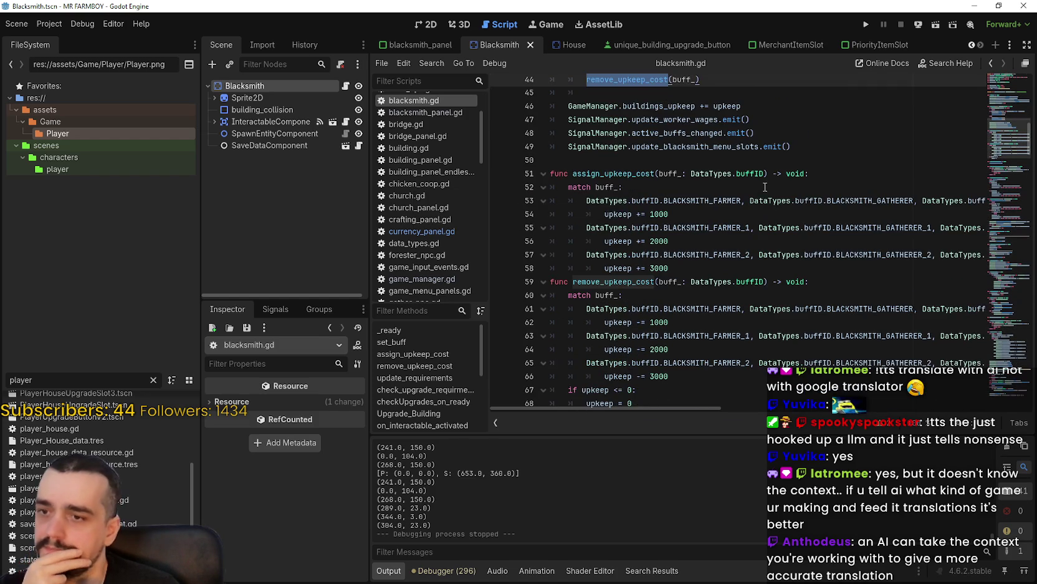
pyautogui.scroll(-1, 758, 157)
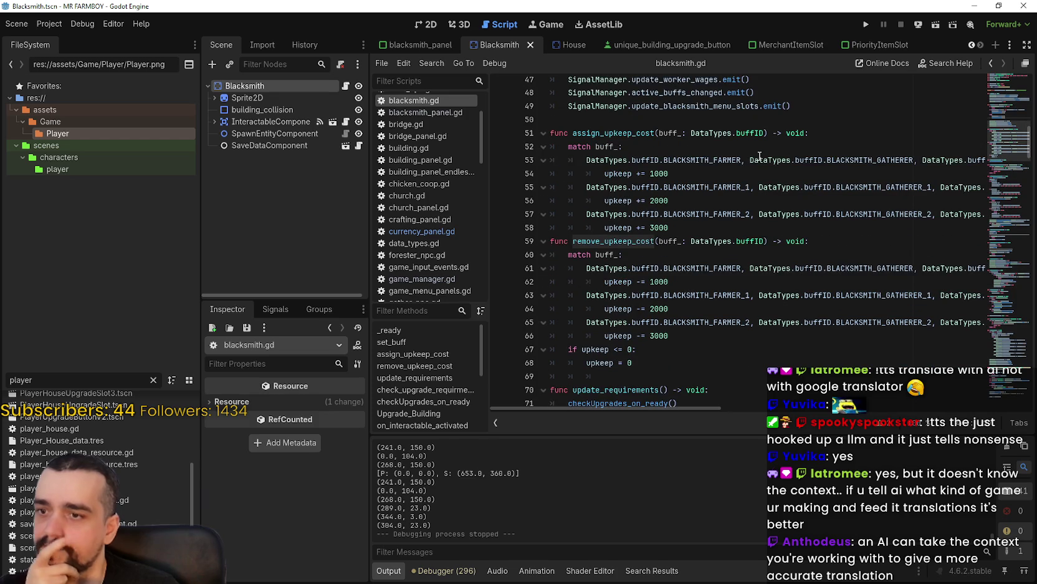
# Step: Select the buildings_upkeep line 46 and position the caret after the assign_upkeep_cost call
pyautogui.doubleClick(622, 282)
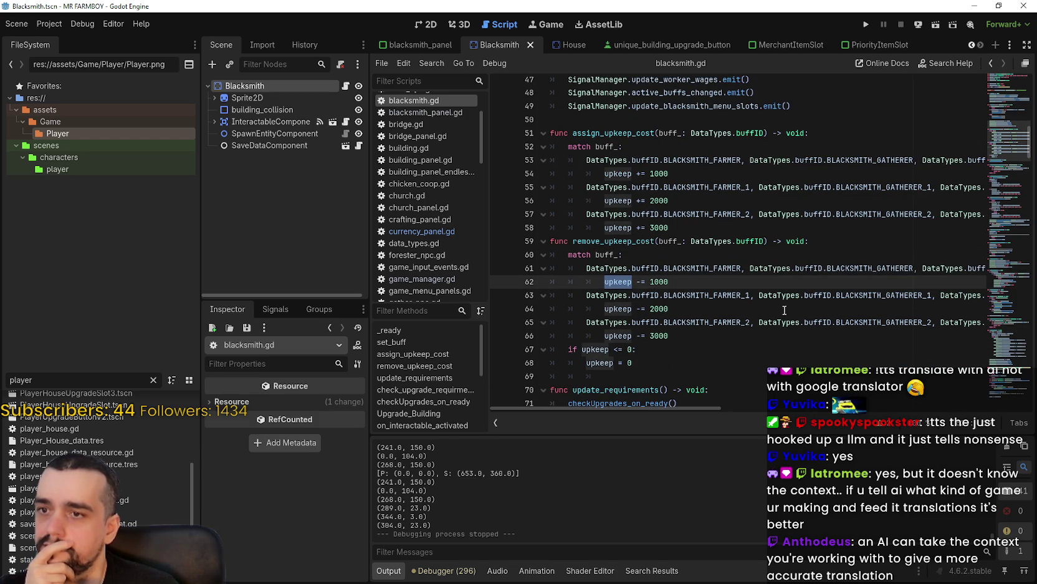
pyautogui.scroll(3, 785, 310)
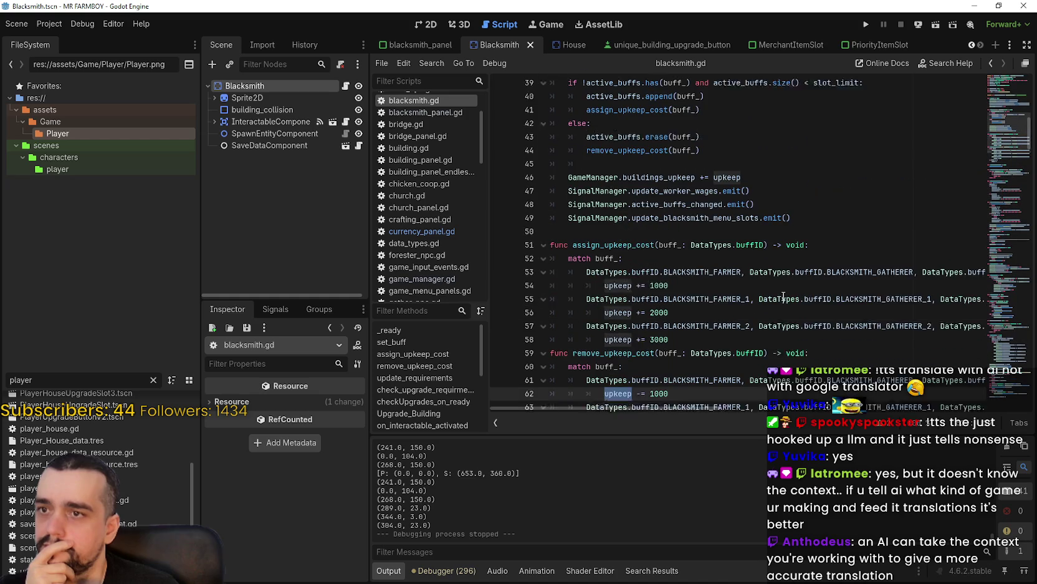
pyautogui.moveTo(741, 187); pyautogui.dragTo(552, 185)
pyautogui.hotkey('ctrl', 'c')
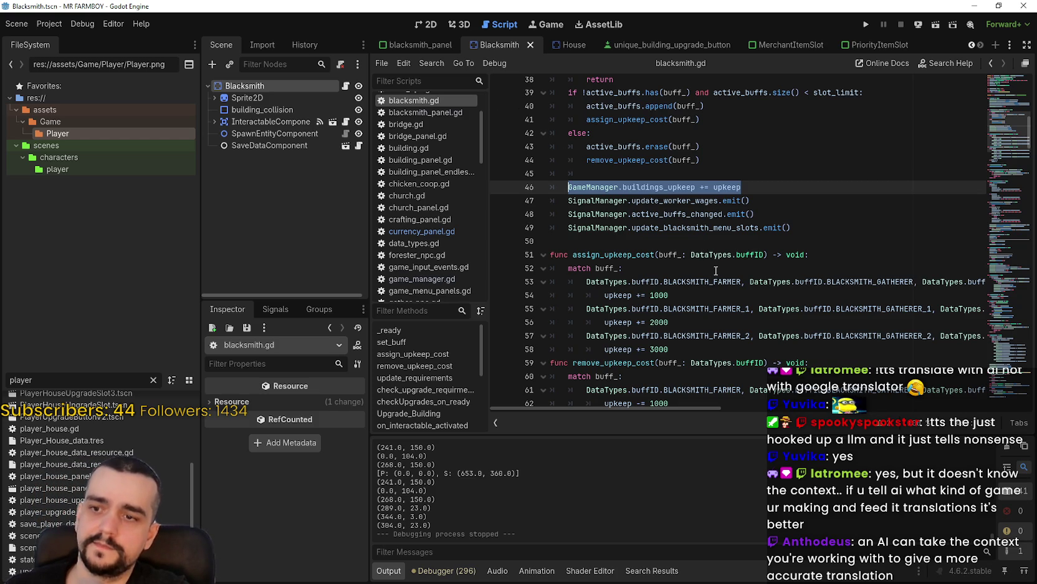
pyautogui.scroll(-4, 718, 268)
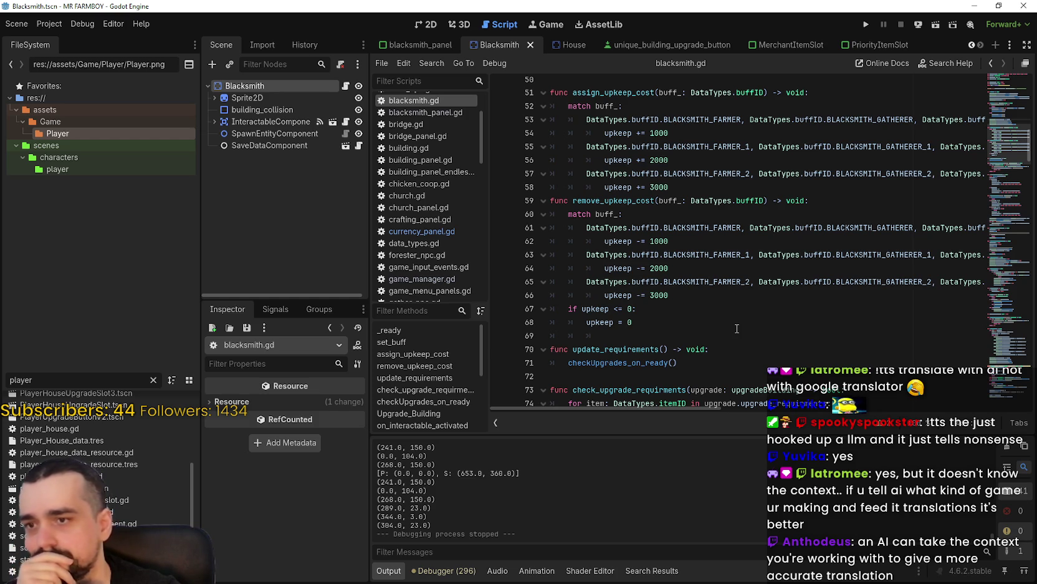
pyautogui.scroll(1, 737, 329)
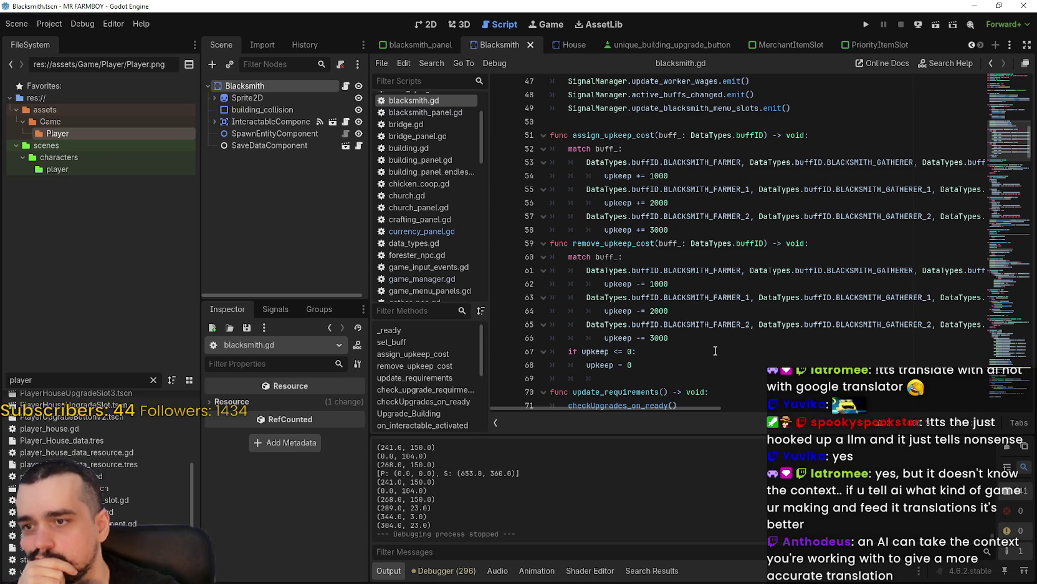
pyautogui.scroll(4, 715, 348)
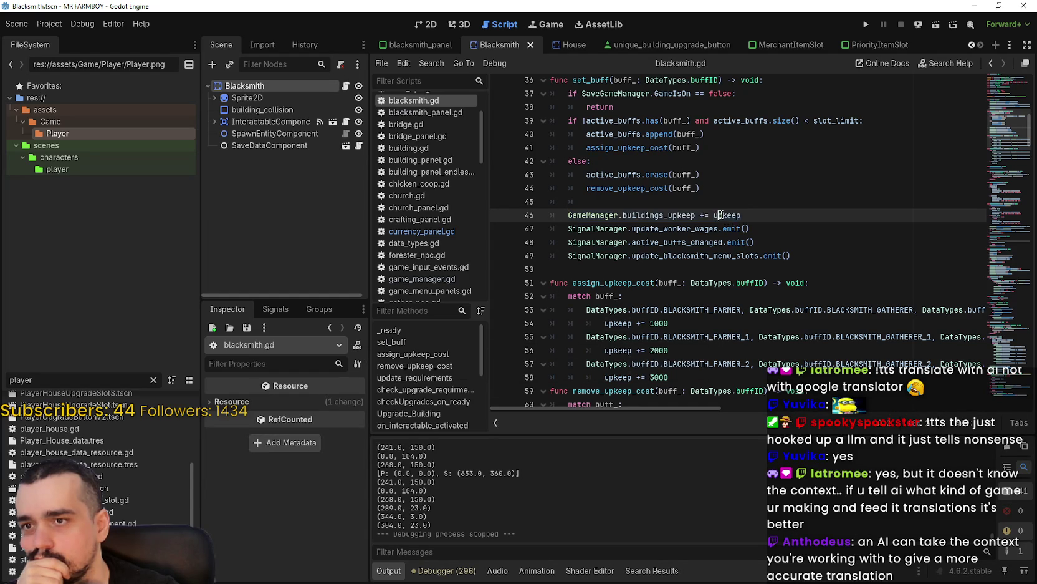
pyautogui.click(720, 148)
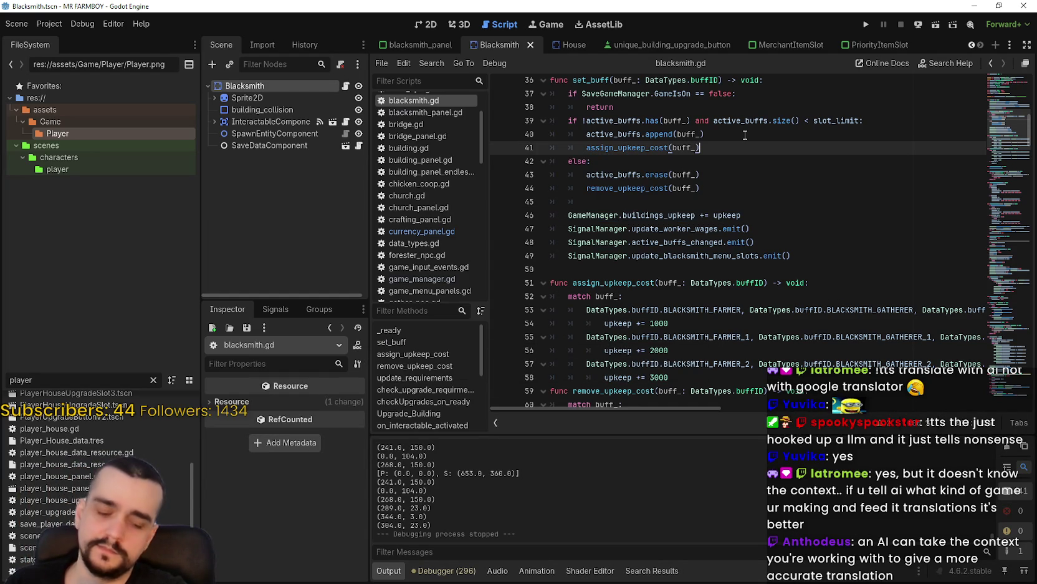
# Step: Paste the buildings_upkeep update line into both the enable and disable branches of set_buff
pyautogui.press('Return')
pyautogui.hotkey('ctrl', 'v')
pyautogui.click(695, 200)
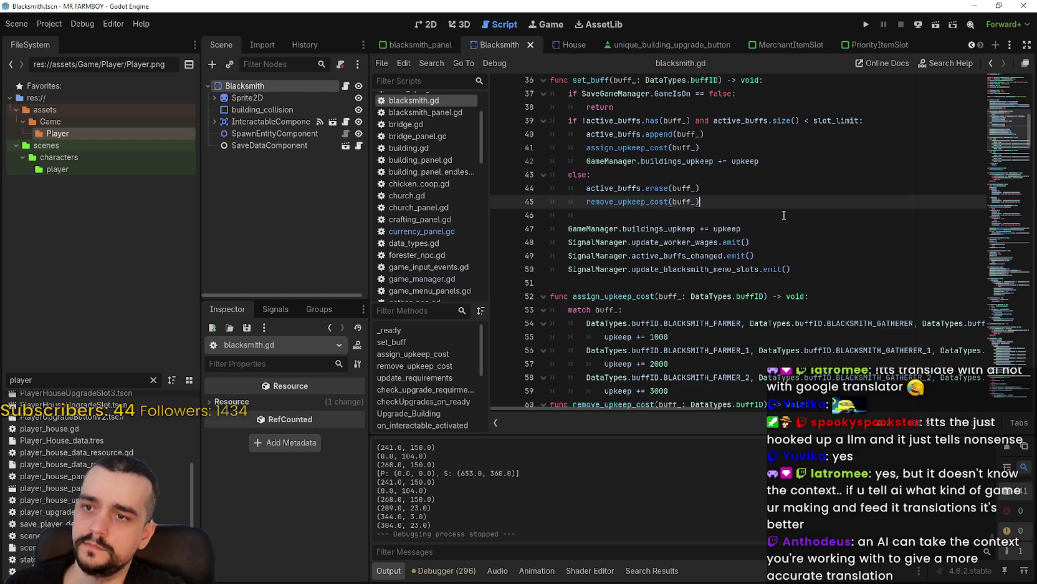
pyautogui.hotkey('ctrl', 'v')
pyautogui.hotkey('ctrl', 'z')
pyautogui.press('End')
pyautogui.press('Return')
pyautogui.hotkey('ctrl', 'v')
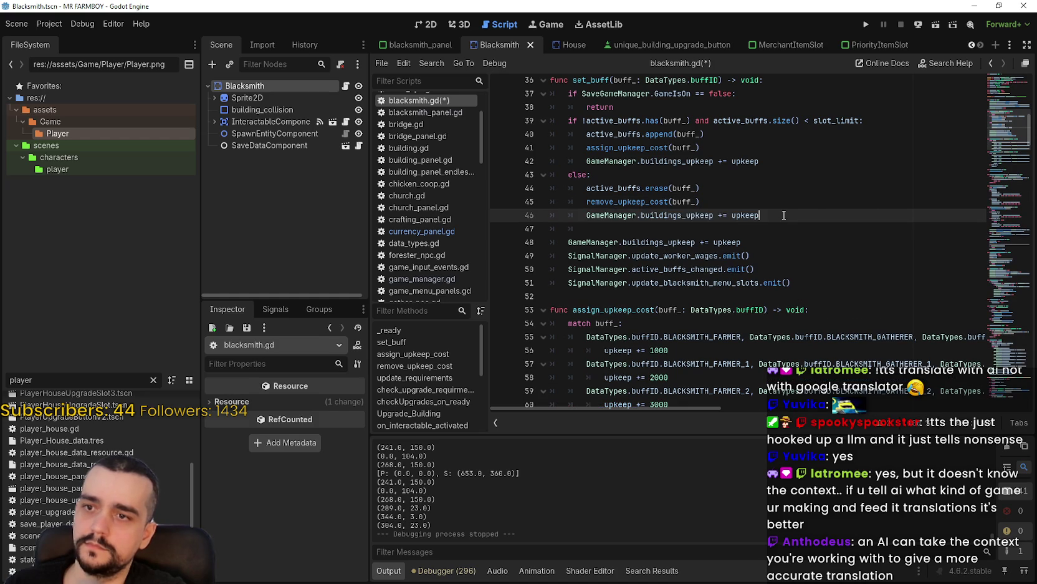
# Step: Change the disable-branch copy to -=, comment out the old shared line, save, and run the game
pyautogui.doubleClick(720, 215)
pyautogui.write('-=')
pyautogui.click(570, 242)
pyautogui.hotkey('ctrl', 'k')
pyautogui.click(595, 228)
pyautogui.hotkey('ctrl', 's')
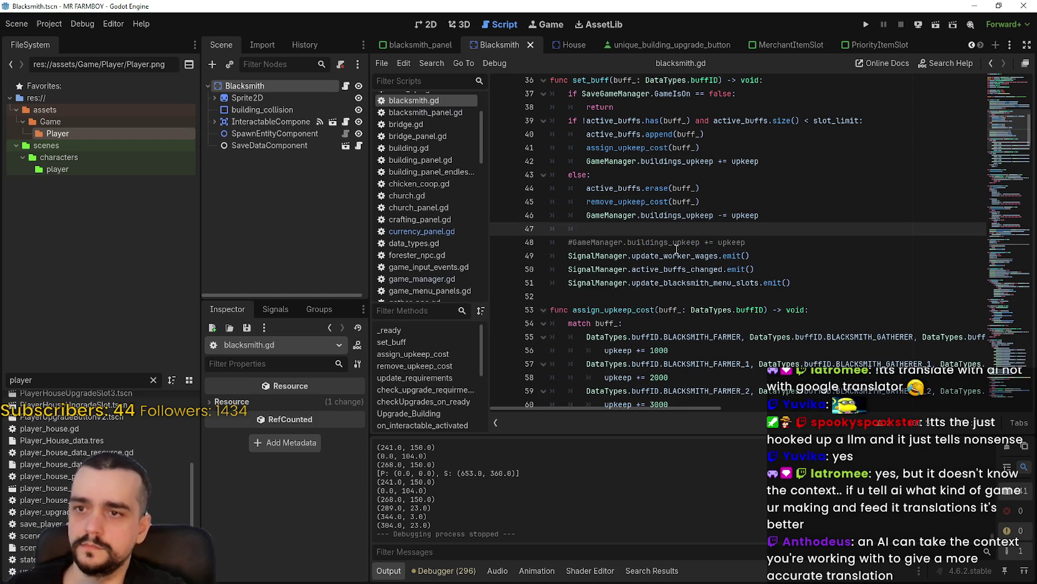
pyautogui.click(866, 24)
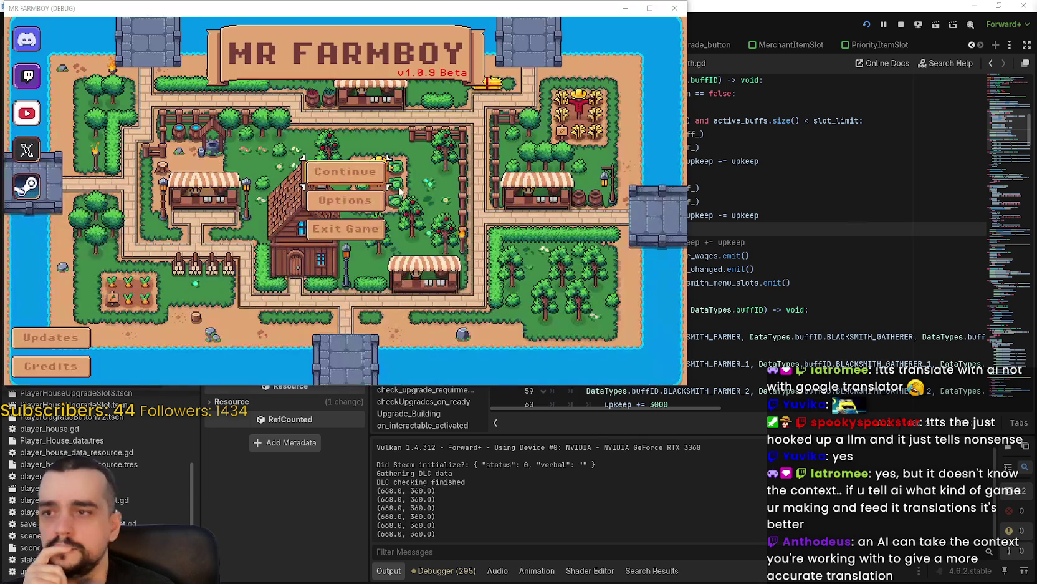
# Step: Load Save 1 from the Continue menu and open the Blacksmith's buff panel
pyautogui.click(382, 181)
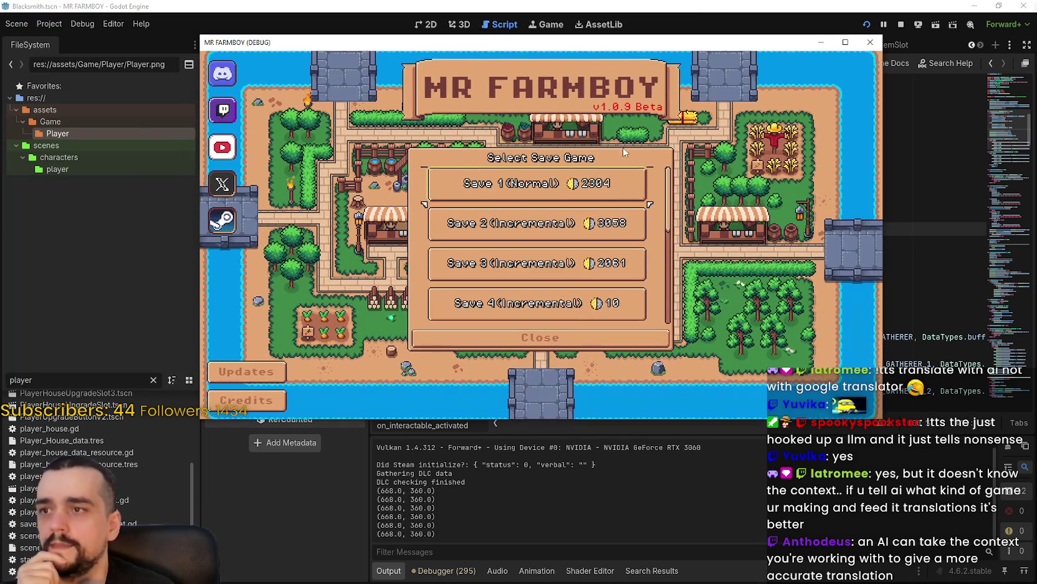
pyautogui.click(480, 187)
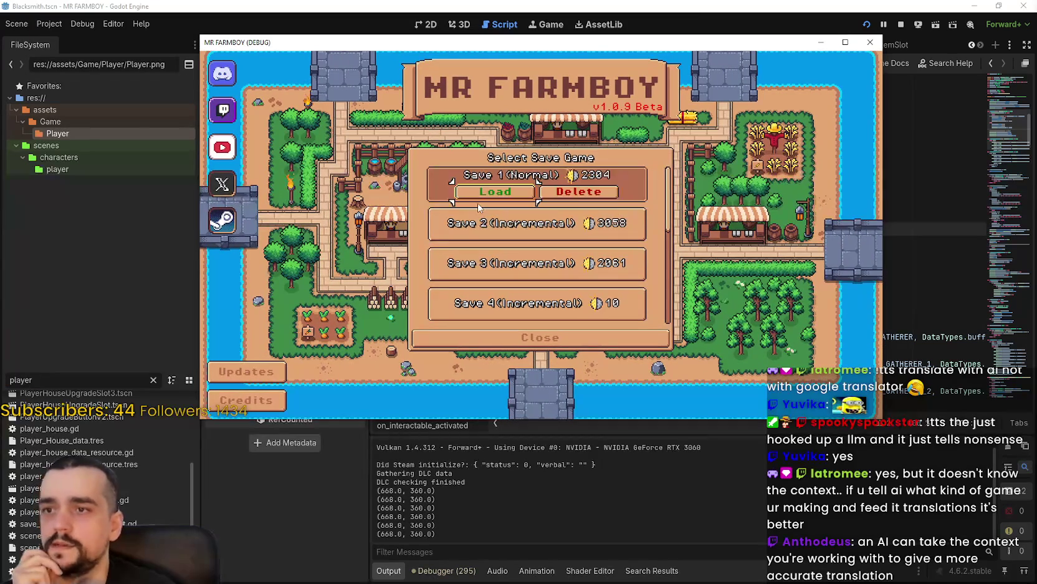
pyautogui.click(480, 195)
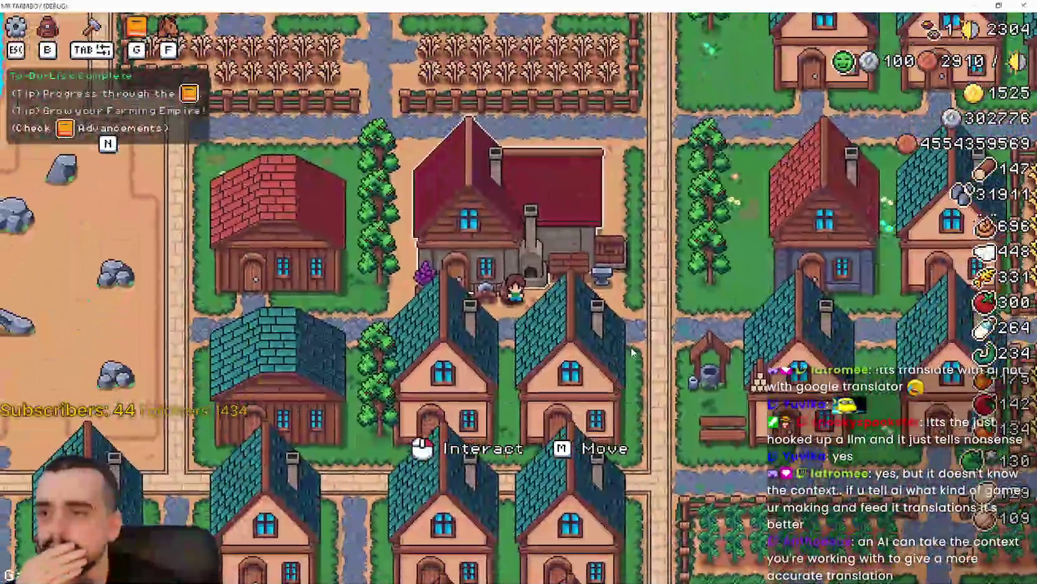
pyautogui.click(548, 291)
# Step: Unlock the locked crops, animals and resources boot buffs
pyautogui.click(547, 291)
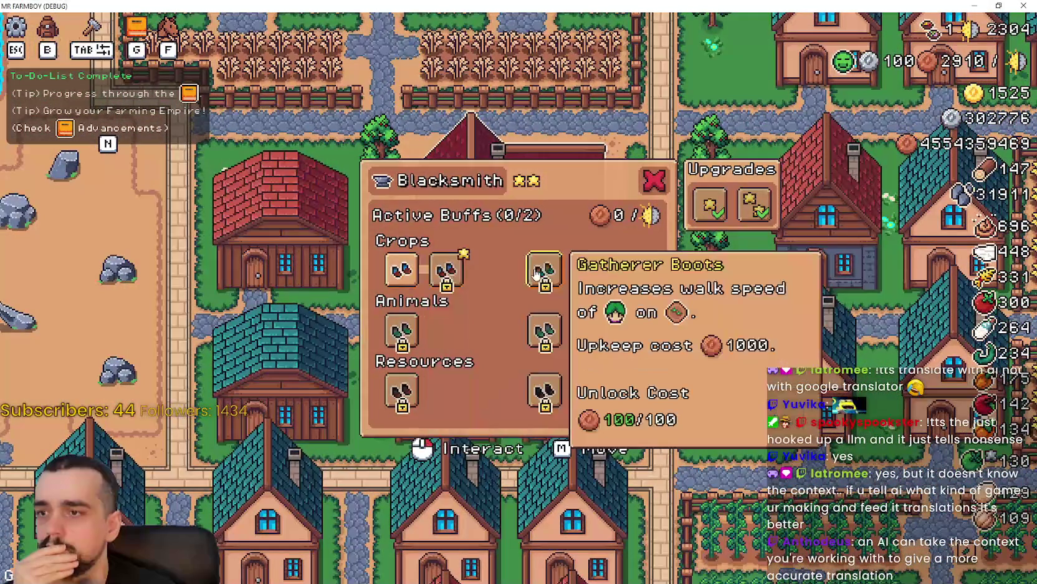
pyautogui.click(602, 282)
pyautogui.click(634, 269)
pyautogui.click(544, 330)
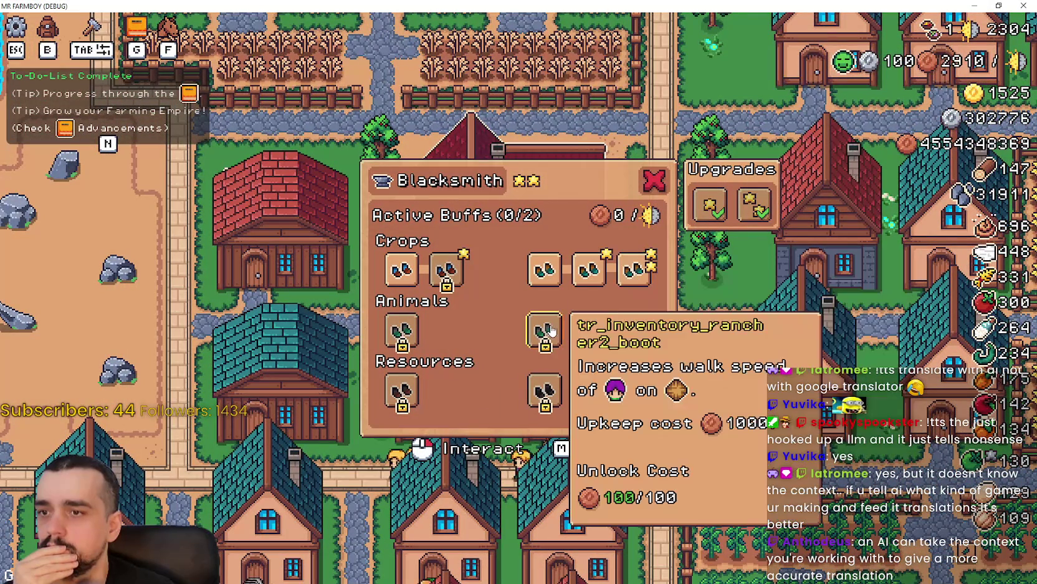
pyautogui.click(588, 330)
pyautogui.click(634, 330)
pyautogui.click(401, 331)
pyautogui.click(447, 330)
pyautogui.click(492, 331)
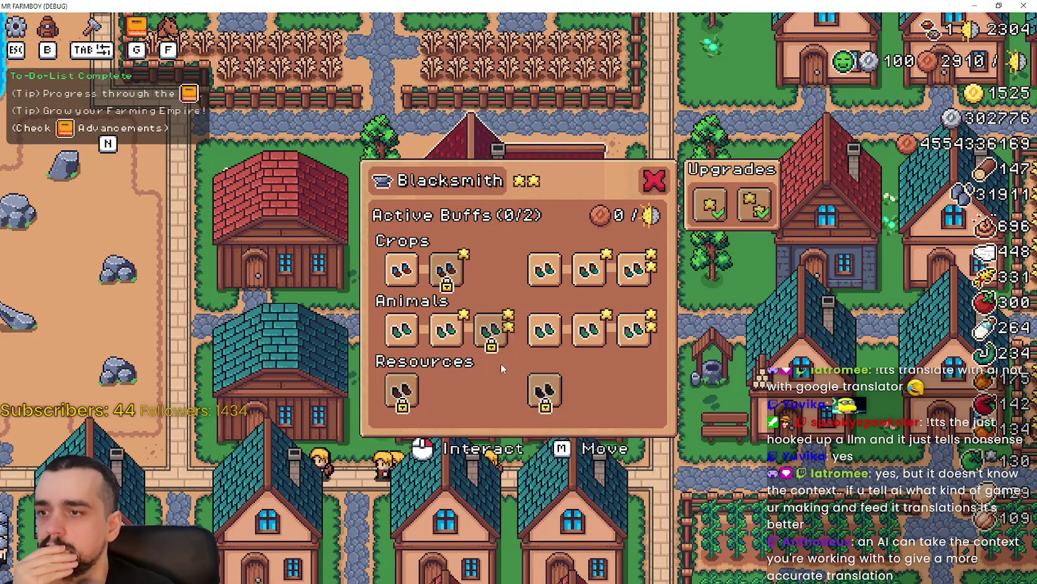
pyautogui.click(401, 390)
pyautogui.click(447, 389)
pyautogui.click(491, 389)
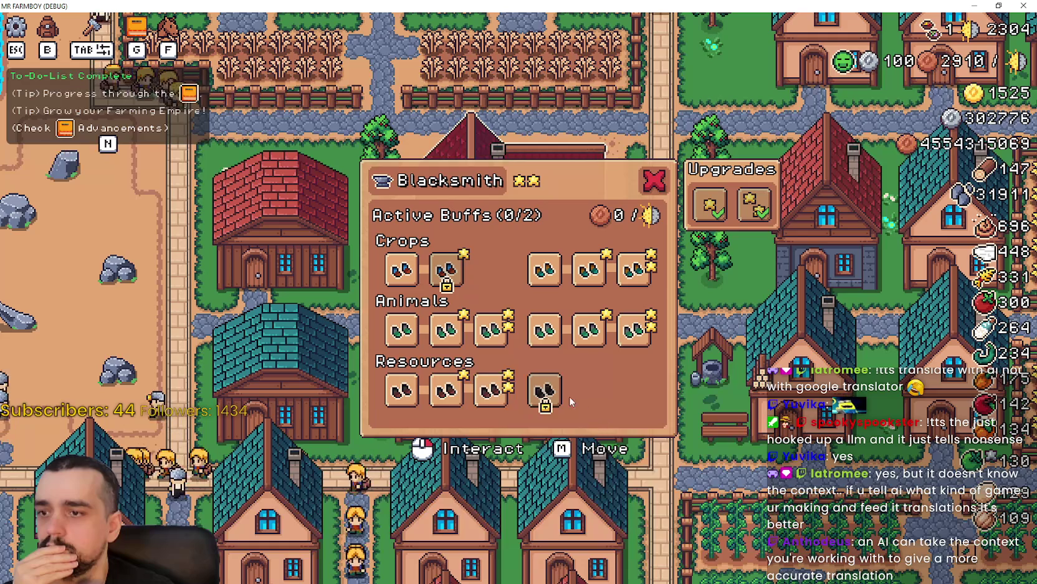
pyautogui.click(544, 390)
pyautogui.click(588, 390)
pyautogui.click(620, 396)
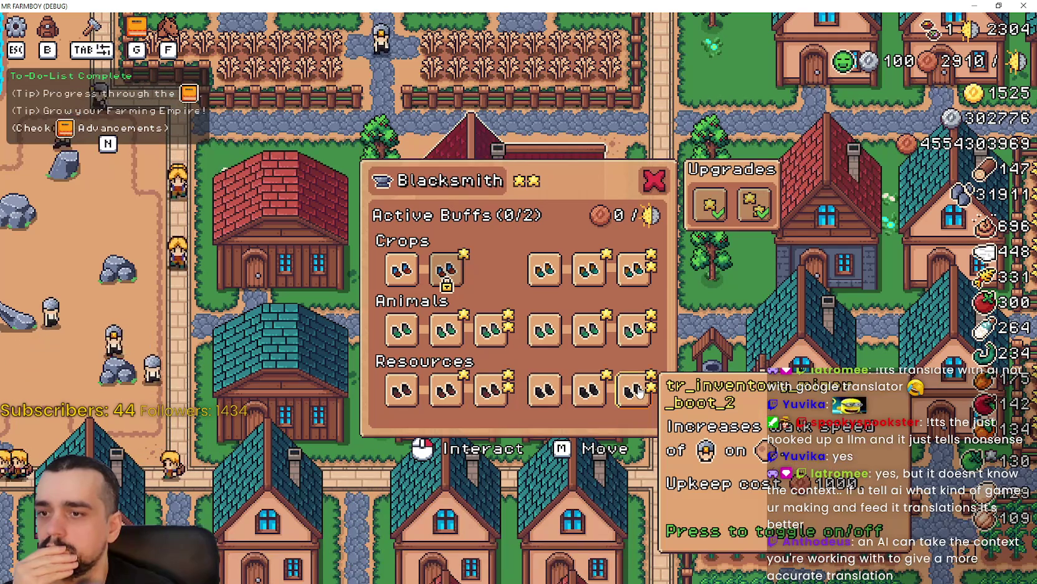
# Step: Toggle the second animals boot buff on and off to test it
pyautogui.click(458, 331)
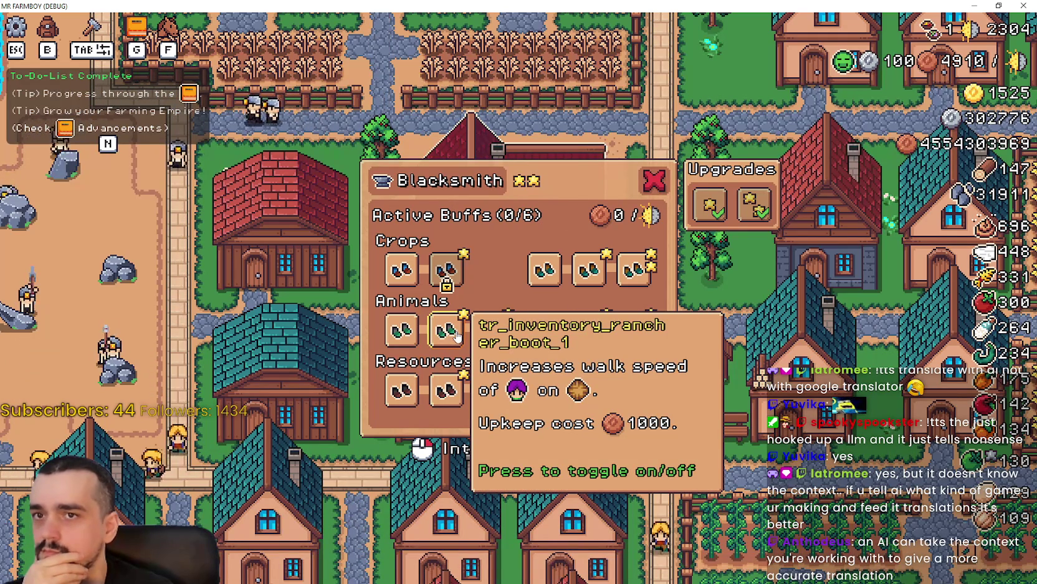
pyautogui.click(458, 336)
pyautogui.click(998, 6)
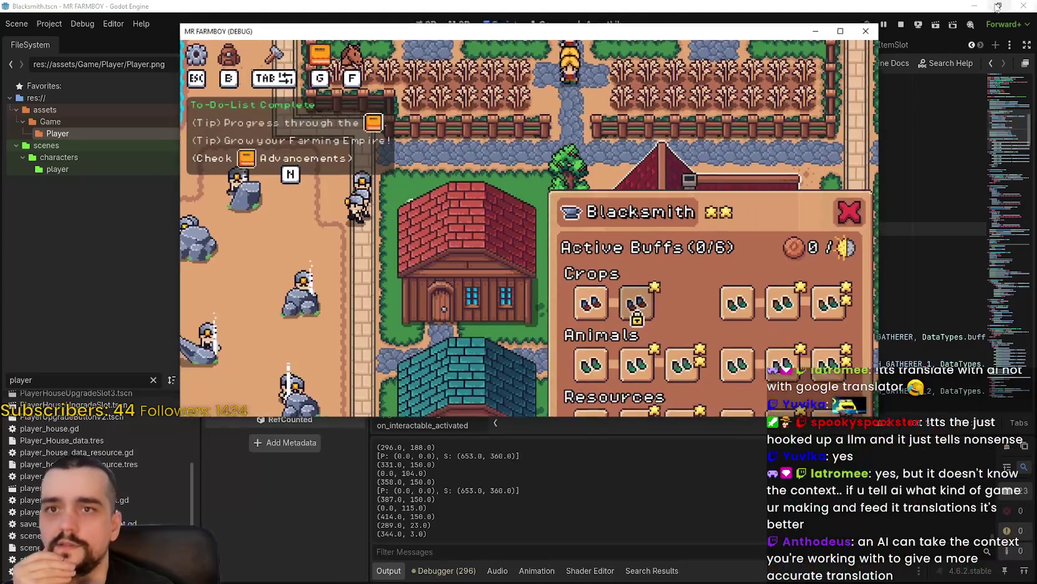
# Step: Stop the debug run and look over the Blacksmith buff code in blacksmith.gd
pyautogui.click(900, 25)
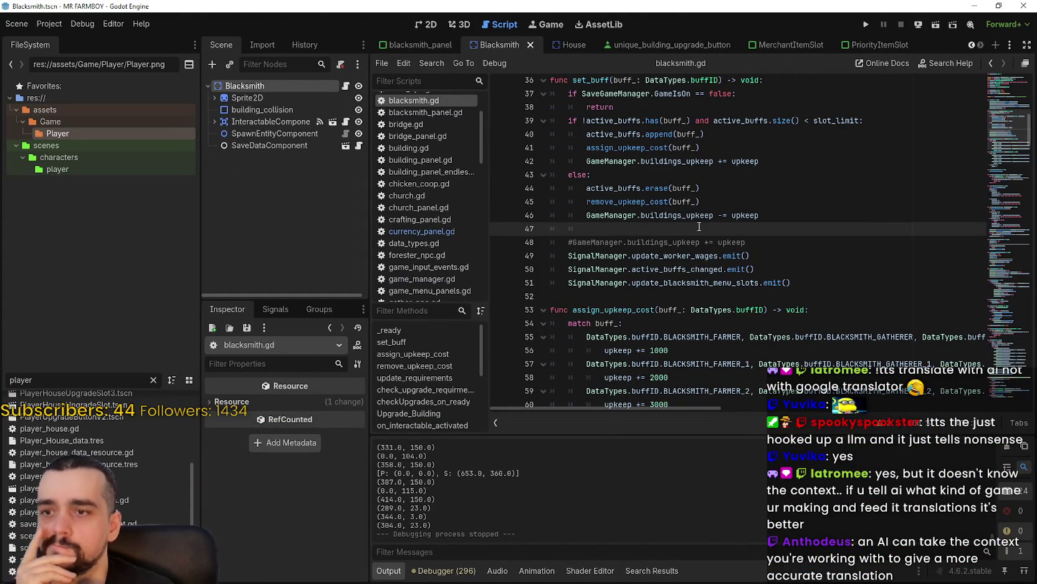
pyautogui.scroll(-1, 699, 227)
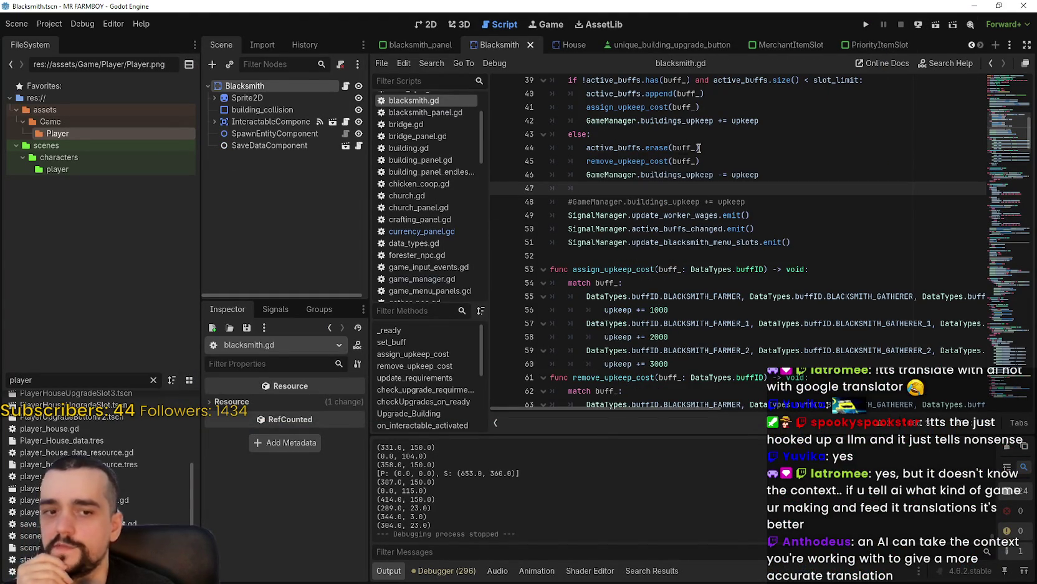
pyautogui.moveTo(698, 213)
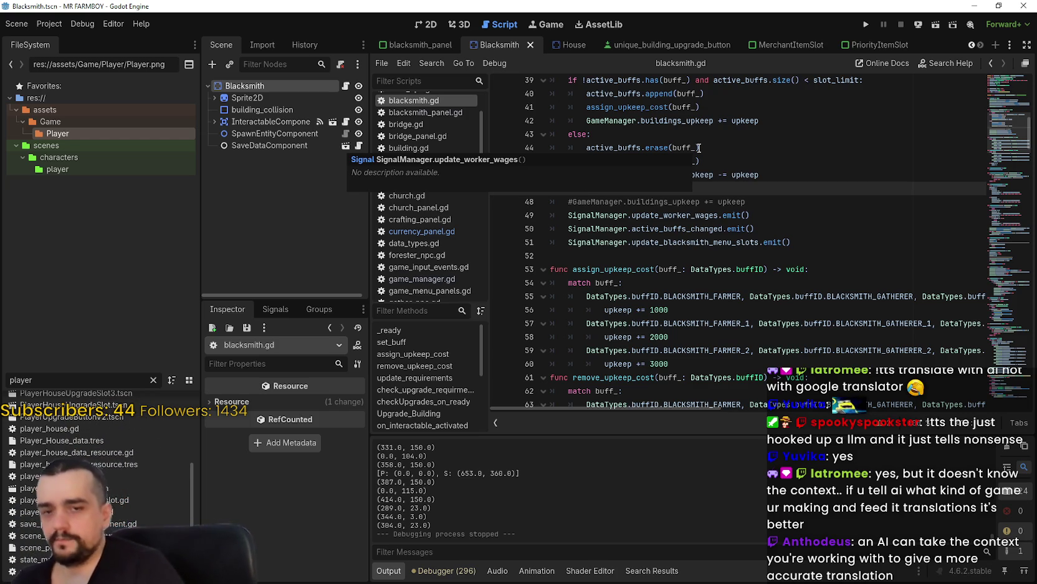
pyautogui.scroll(2, 94, 437)
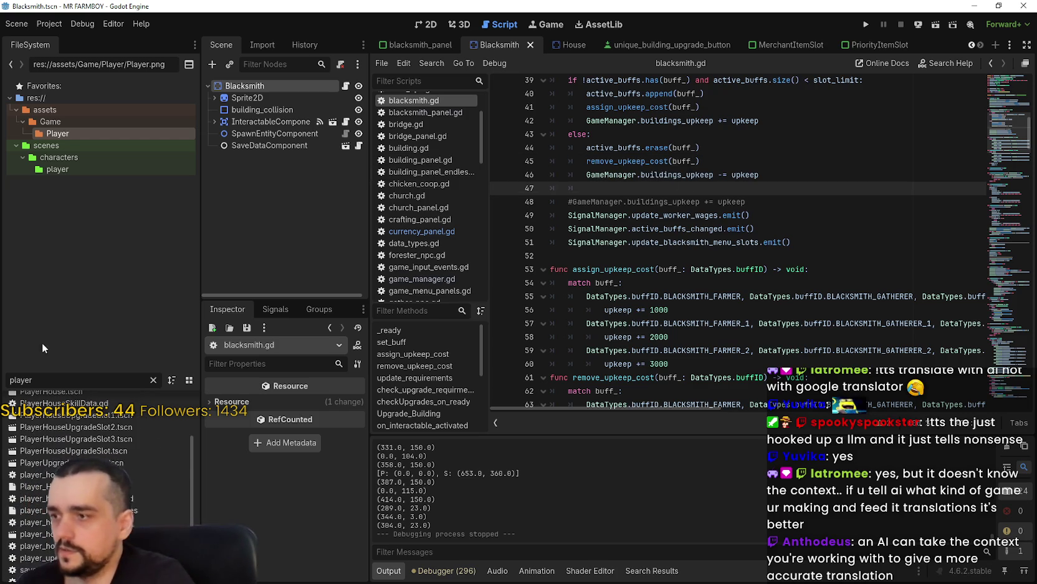
# Step: Filter the FileSystem dock for 'inn' and open Inn.tscn
pyautogui.doubleClick(30, 379)
pyautogui.write('inn')
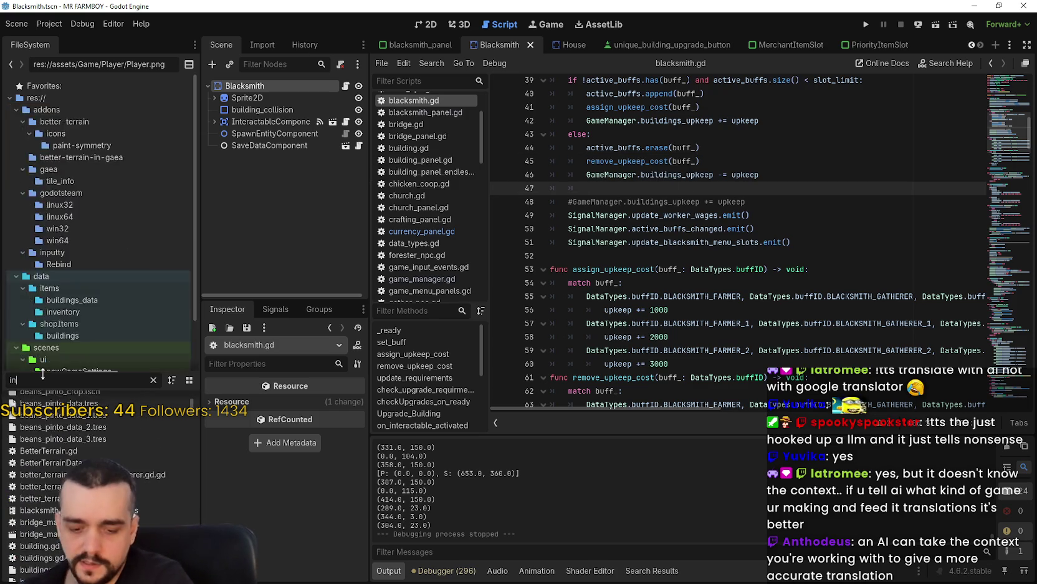
pyautogui.doubleClick(44, 426)
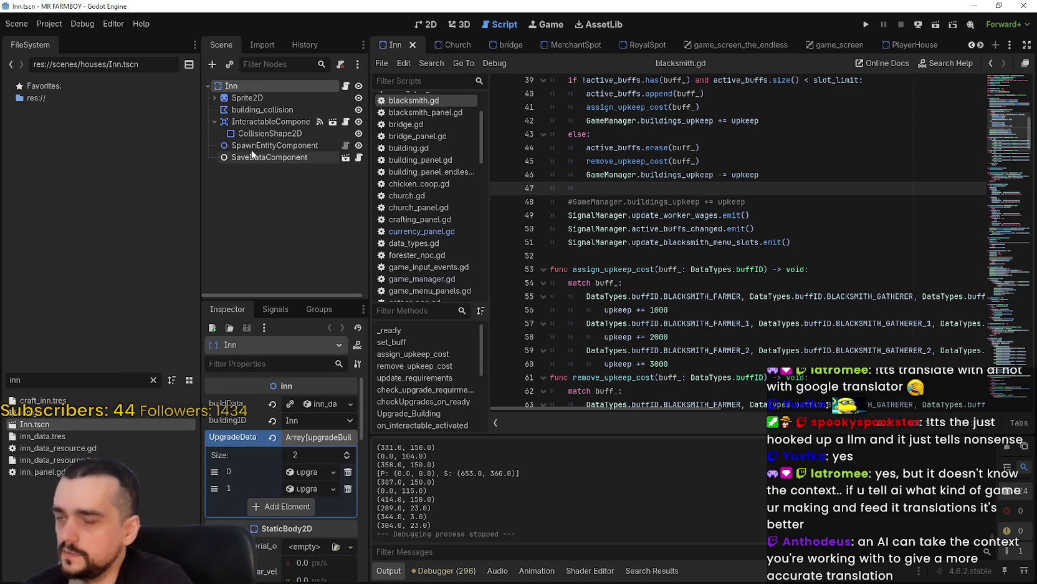
# Step: Scroll through inn.gd and highlight the uses of upkeep_cost on line 186
pyautogui.scroll(-9, 707, 252)
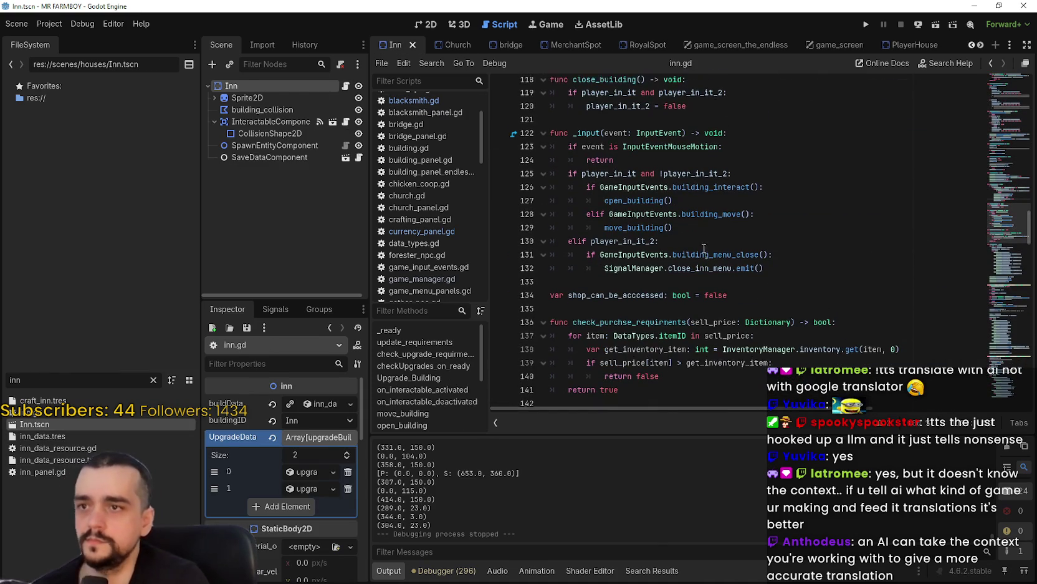
pyautogui.scroll(-3, 707, 250)
pyautogui.scroll(-6, 776, 260)
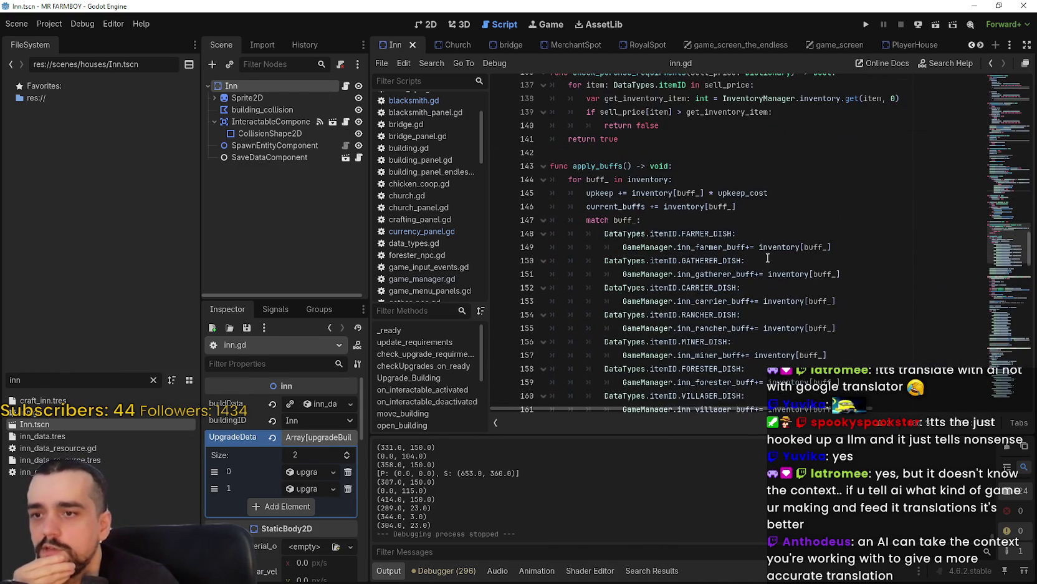
pyautogui.moveTo(777, 312); pyautogui.dragTo(569, 314)
pyautogui.scroll(5, 729, 297)
pyautogui.scroll(-4, 729, 296)
pyautogui.scroll(-9, 693, 275)
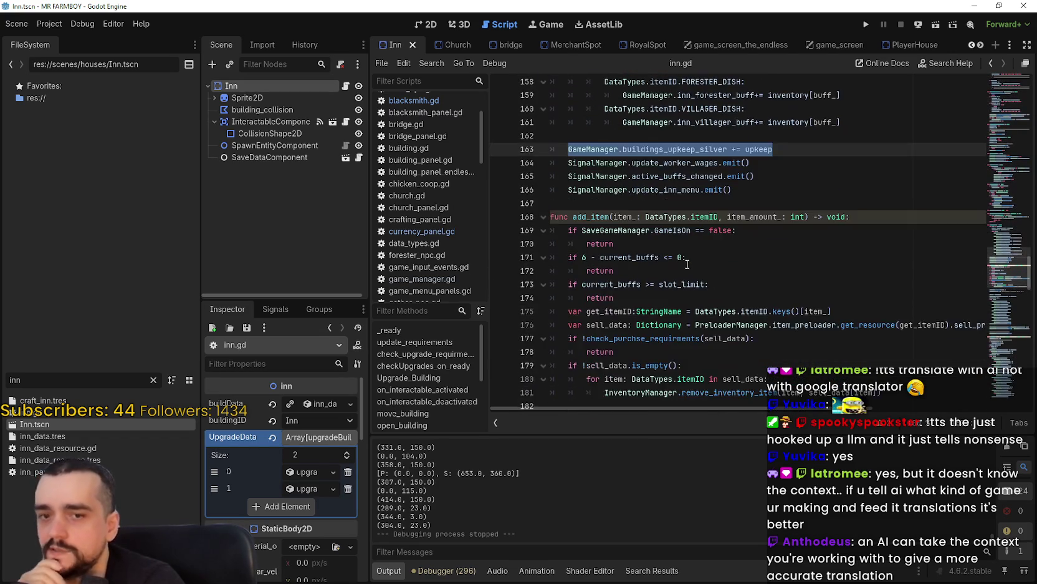
pyautogui.scroll(-1, 680, 262)
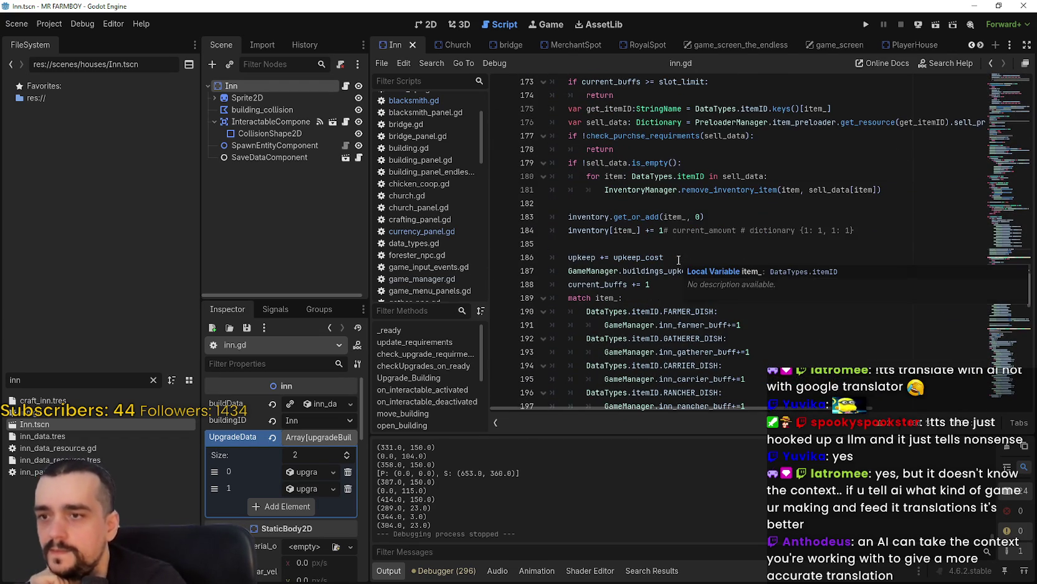
pyautogui.doubleClick(663, 258)
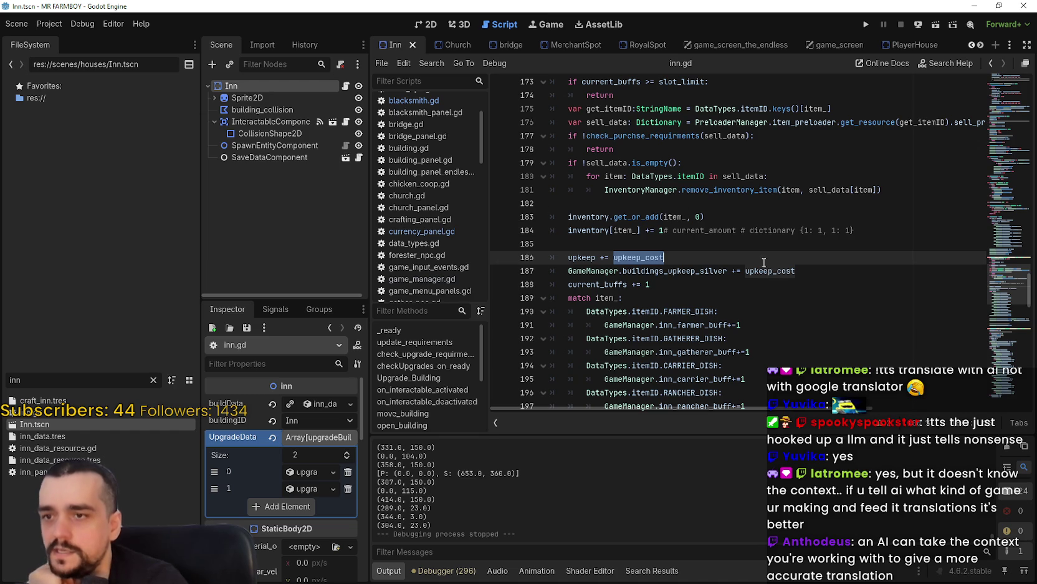
# Step: Inspect the upkeep -= upkeep_cost line 217 and upkeep_cost on line 220 in remove_item
pyautogui.scroll(-12, 810, 318)
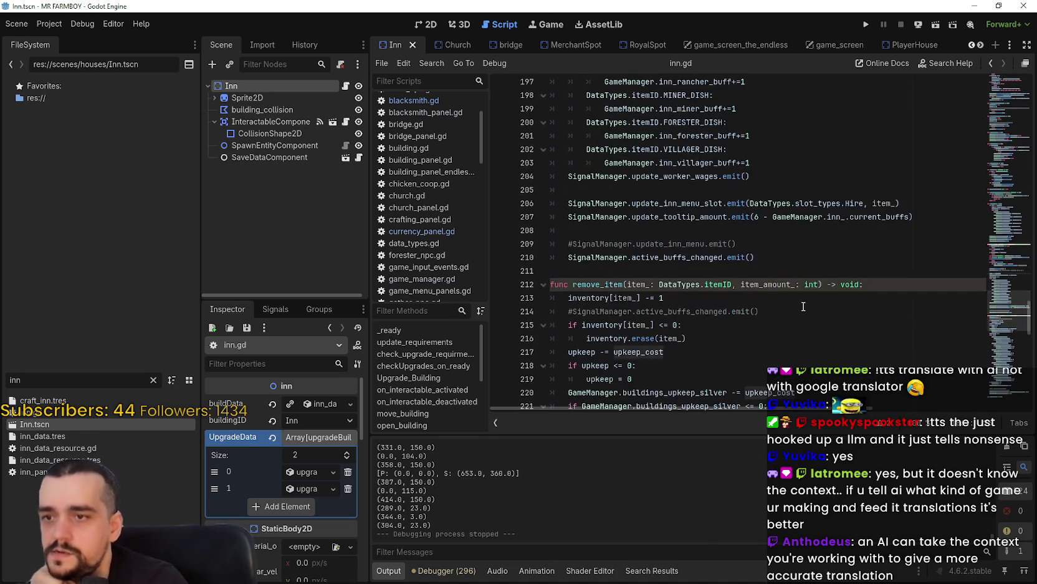
pyautogui.scroll(-3, 803, 301)
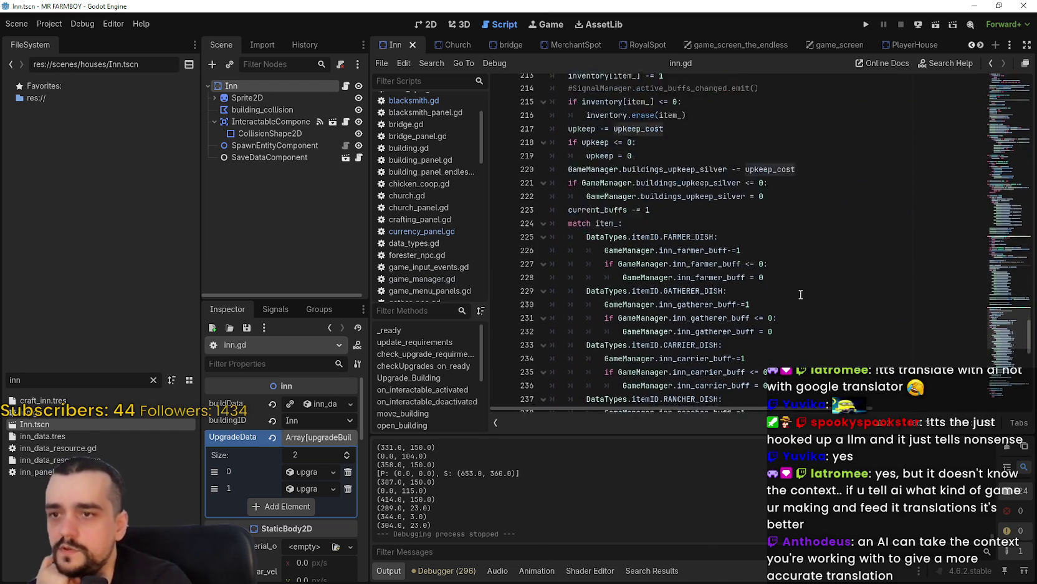
pyautogui.scroll(-7, 790, 273)
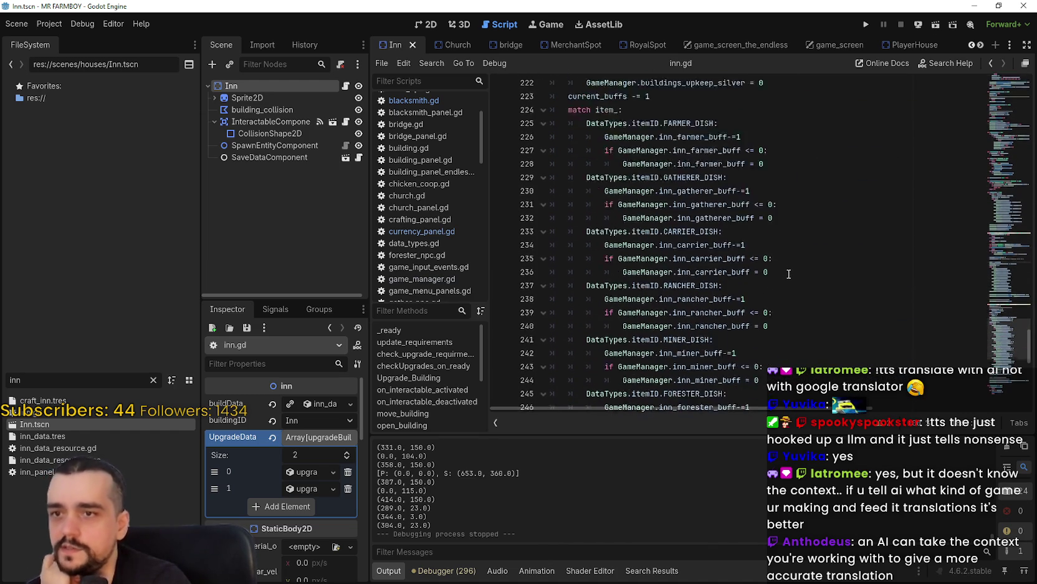
pyautogui.scroll(8, 788, 284)
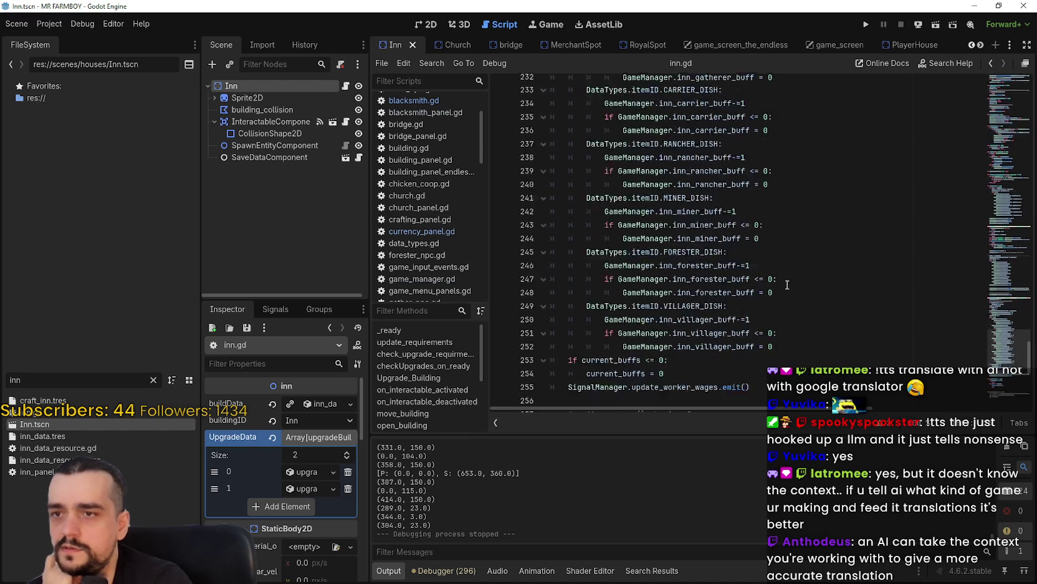
pyautogui.scroll(2, 784, 268)
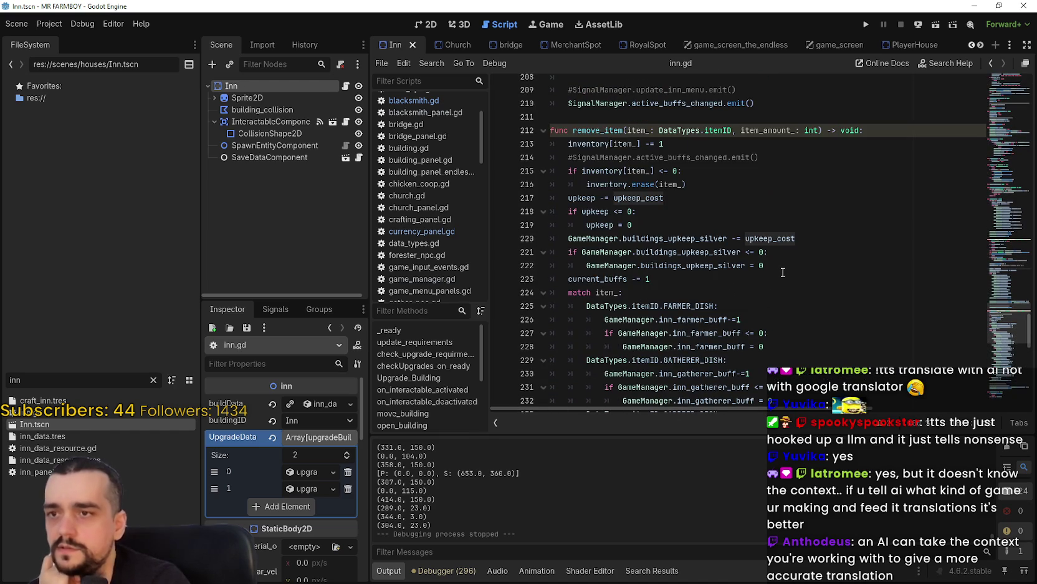
pyautogui.moveTo(664, 197); pyautogui.dragTo(643, 191)
pyautogui.doubleClick(588, 198)
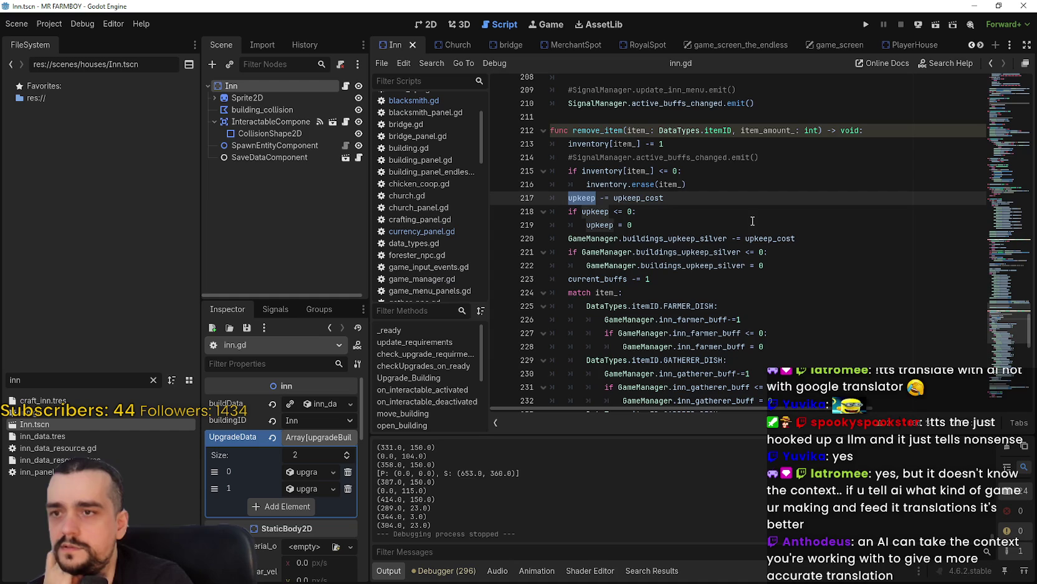
pyautogui.tripleClick(583, 198)
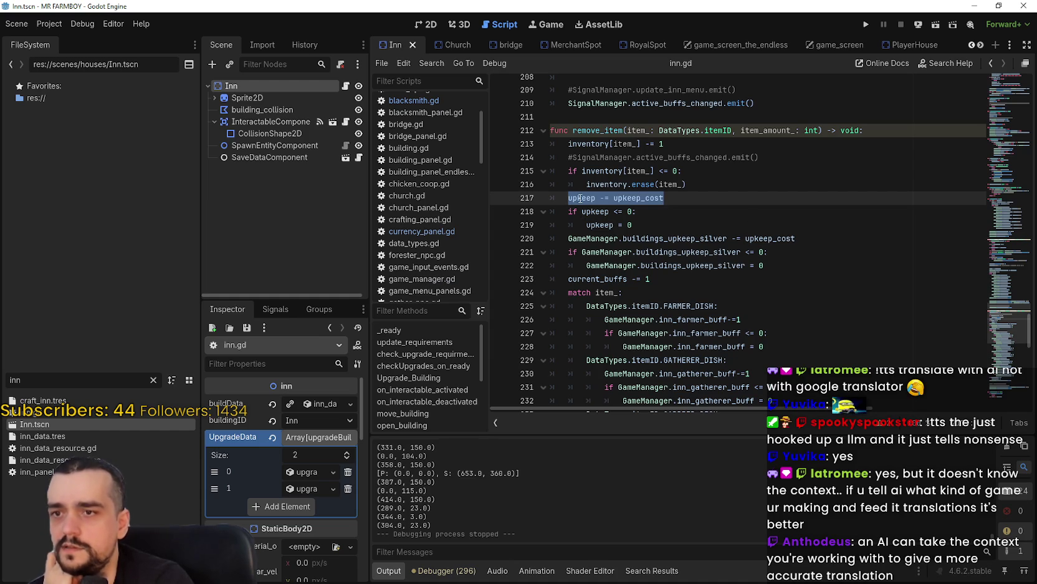
pyautogui.doubleClick(621, 198)
pyautogui.doubleClick(755, 238)
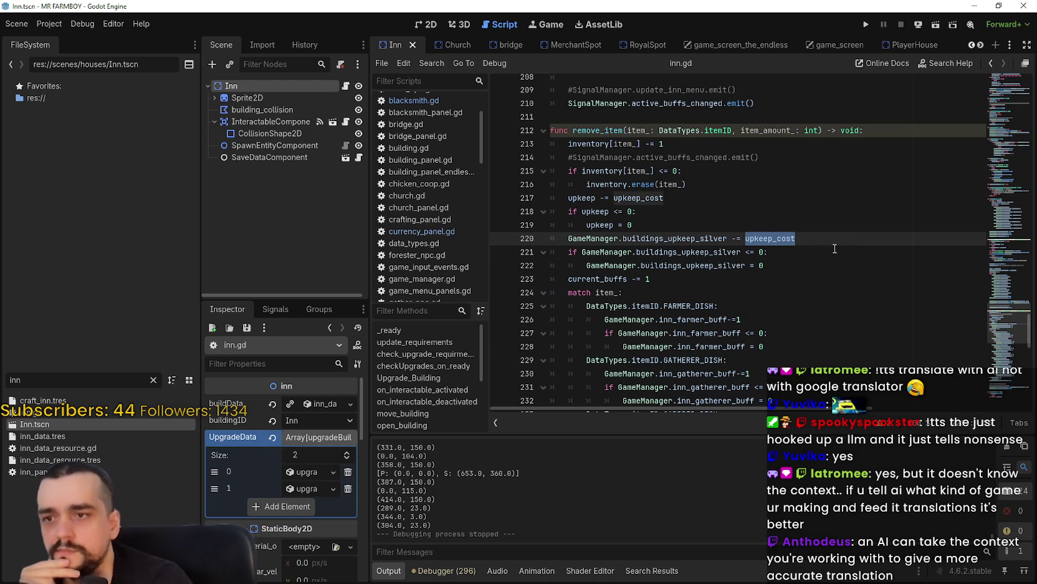
pyautogui.scroll(-2, 834, 248)
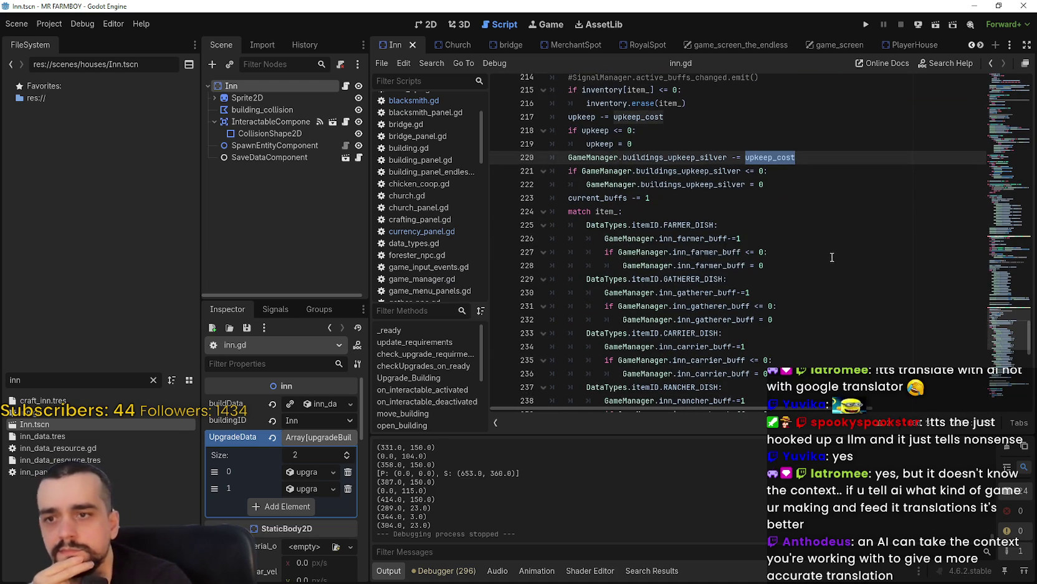
pyautogui.scroll(-3, 829, 256)
pyautogui.scroll(-6, 826, 260)
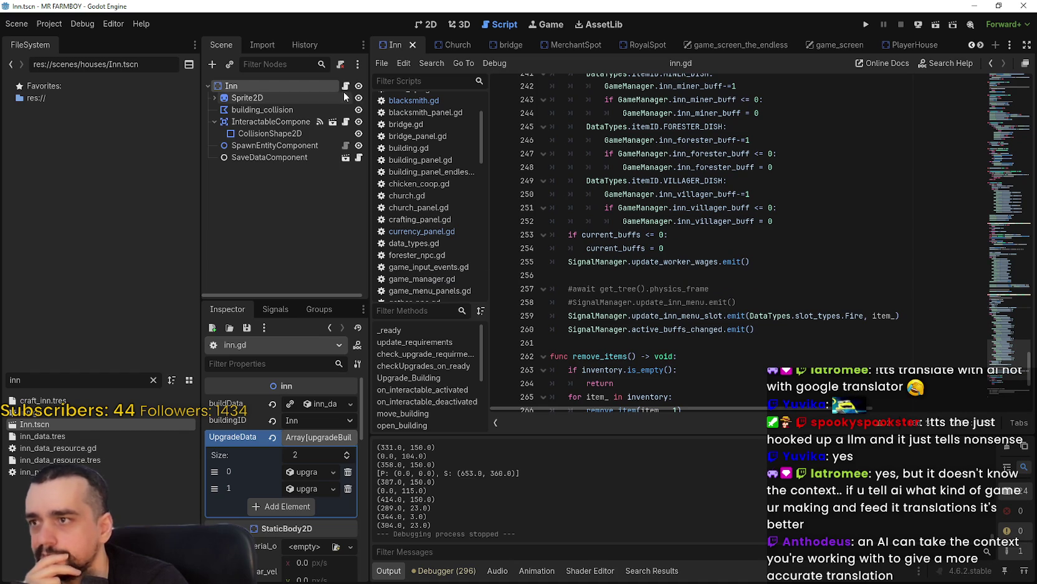
# Step: Switch to the Blacksmith scene tab and open blacksmith.gd
pyautogui.click(979, 45)
pyautogui.click(979, 45)
pyautogui.click(978, 45)
pyautogui.click(979, 45)
pyautogui.click(979, 45)
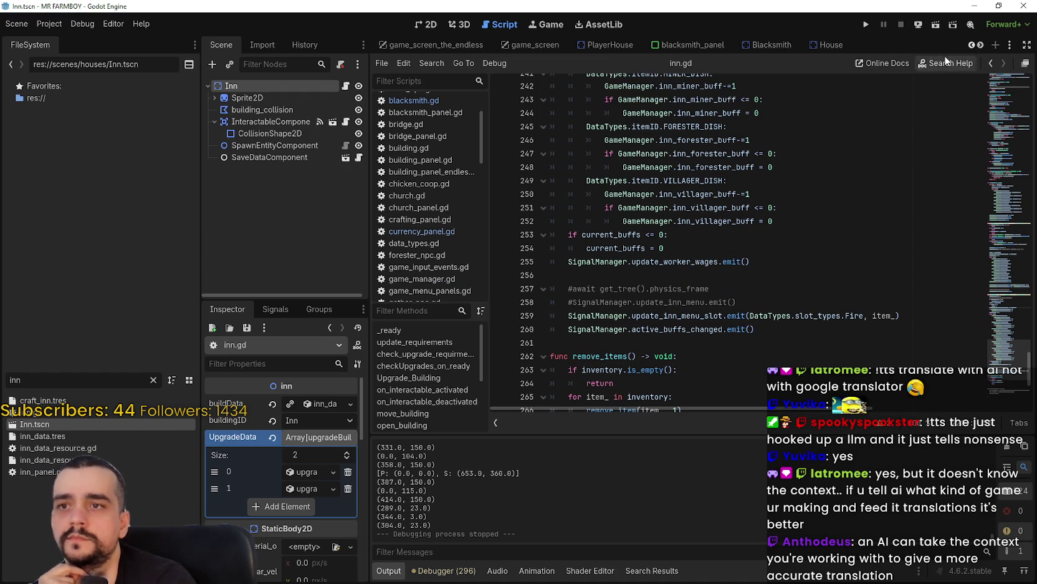
pyautogui.click(773, 43)
pyautogui.click(345, 85)
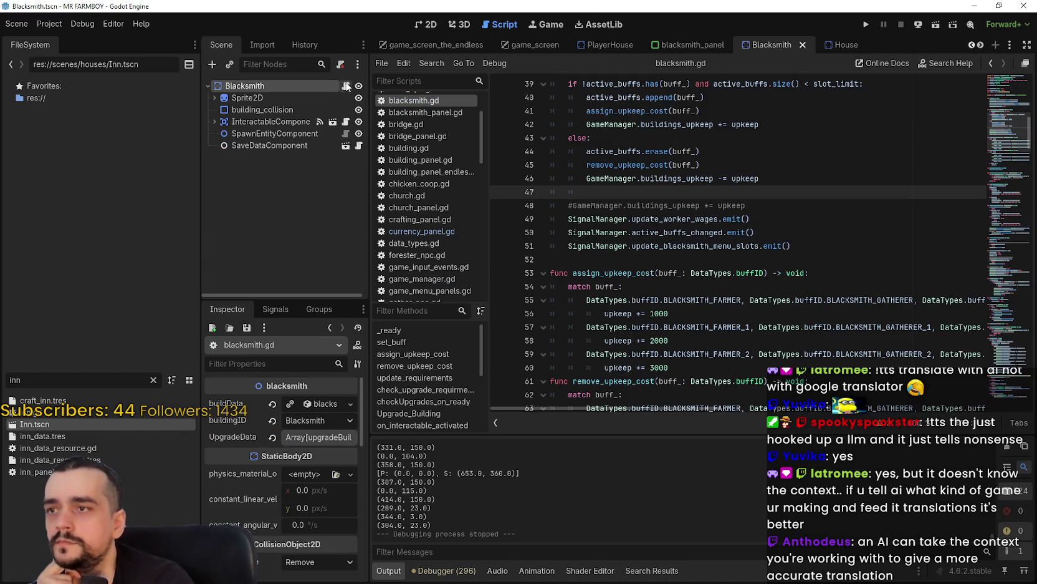
# Step: Delete the buildings_upkeep += and -= lines and the commented-out upkeep line from set_buff
pyautogui.scroll(-2, 796, 224)
pyautogui.moveTo(759, 164); pyautogui.dragTo(586, 164)
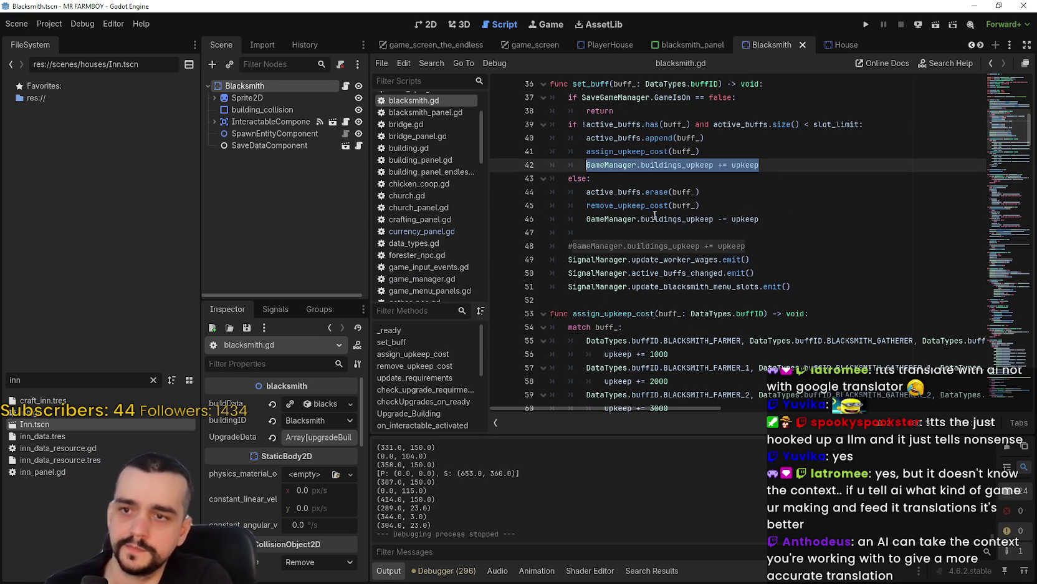
pyautogui.press('BackSpace')
pyautogui.press('BackSpace')
pyautogui.press('BackSpace')
pyautogui.press('BackSpace')
pyautogui.moveTo(759, 205); pyautogui.dragTo(491, 209)
pyautogui.press('BackSpace')
pyautogui.press('BackSpace')
pyautogui.click(573, 211)
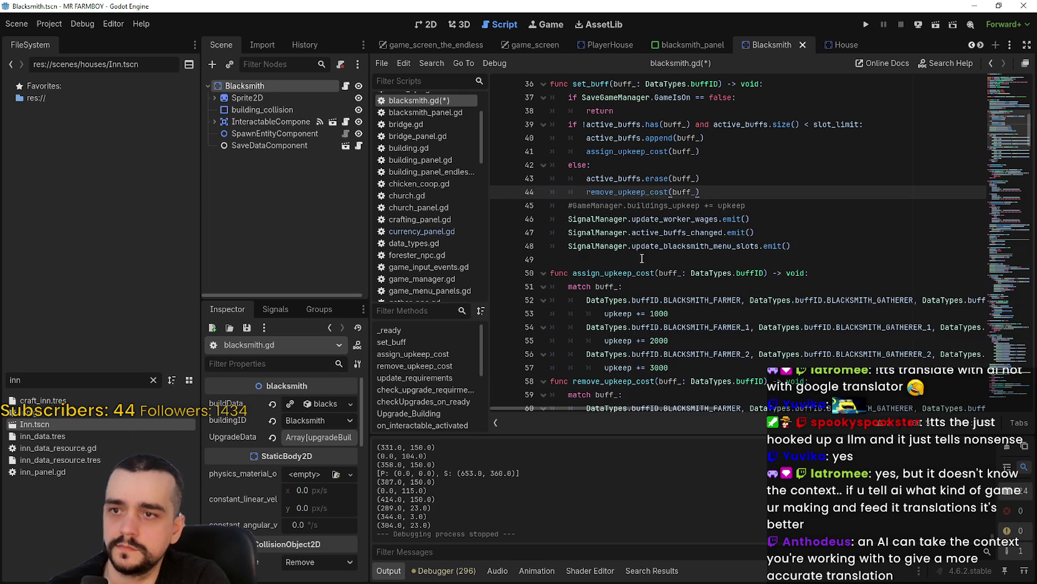
pyautogui.moveTo(743, 205)
pyautogui.mouseDown()
pyautogui.moveTo(717, 220)
pyautogui.moveTo(526, 210)
pyautogui.mouseUp()
pyautogui.hotkey('ctrl', 'c')
pyautogui.press('BackSpace')
pyautogui.press('BackSpace')
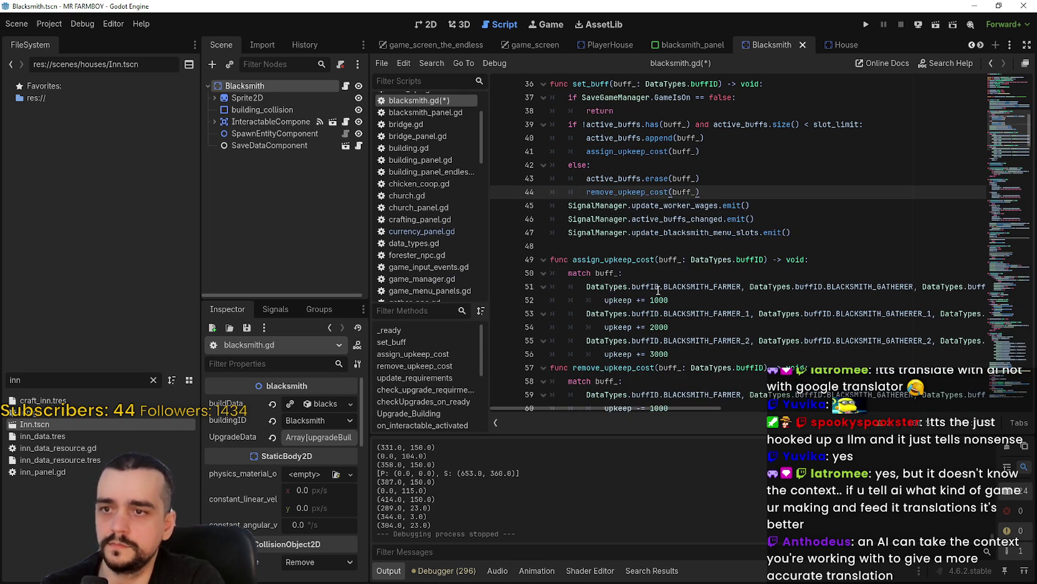
# Step: Paste the buildings_upkeep line under upkeep += 1000 in assign_upkeep_cost's first case
pyautogui.moveTo(671, 298); pyautogui.dragTo(679, 287)
pyautogui.click(703, 297)
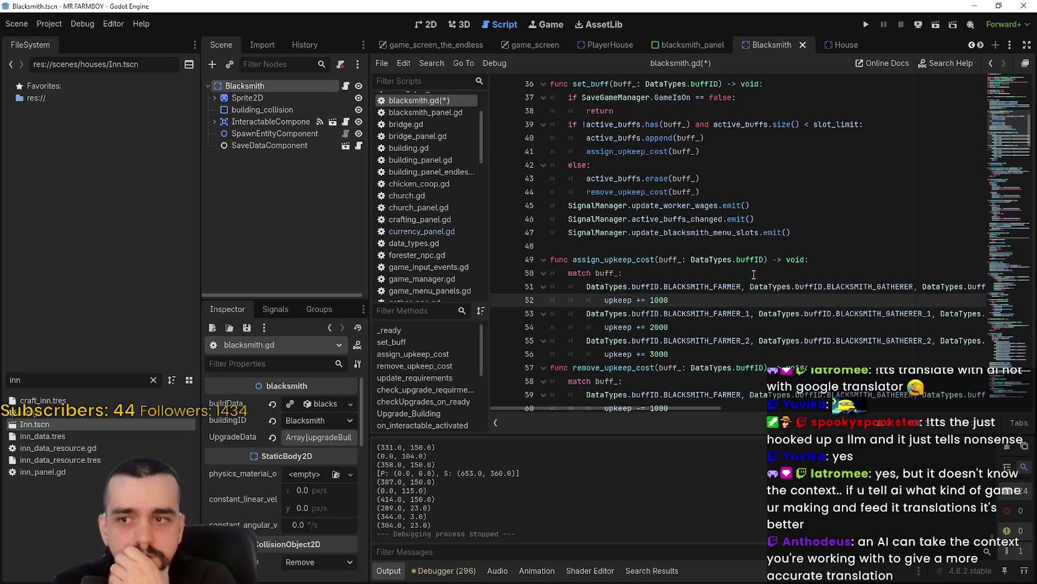
pyautogui.press('Return')
pyautogui.hotkey('ctrl', 'v')
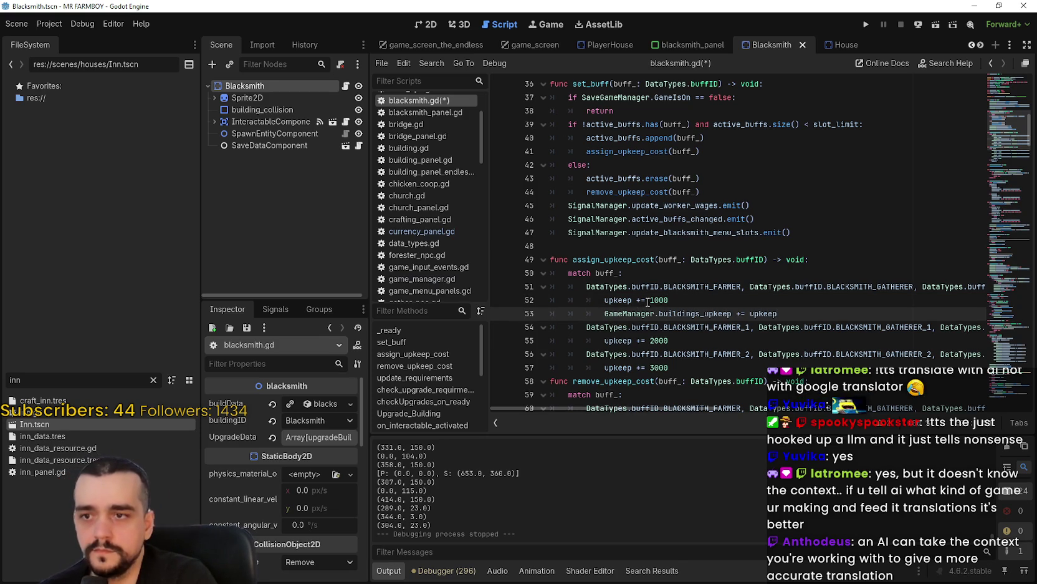
# Step: Make the first assign case's line GameManager.buildings_upkeep += 1000 and copy that statement
pyautogui.doubleClick(773, 312)
pyautogui.write('1000')
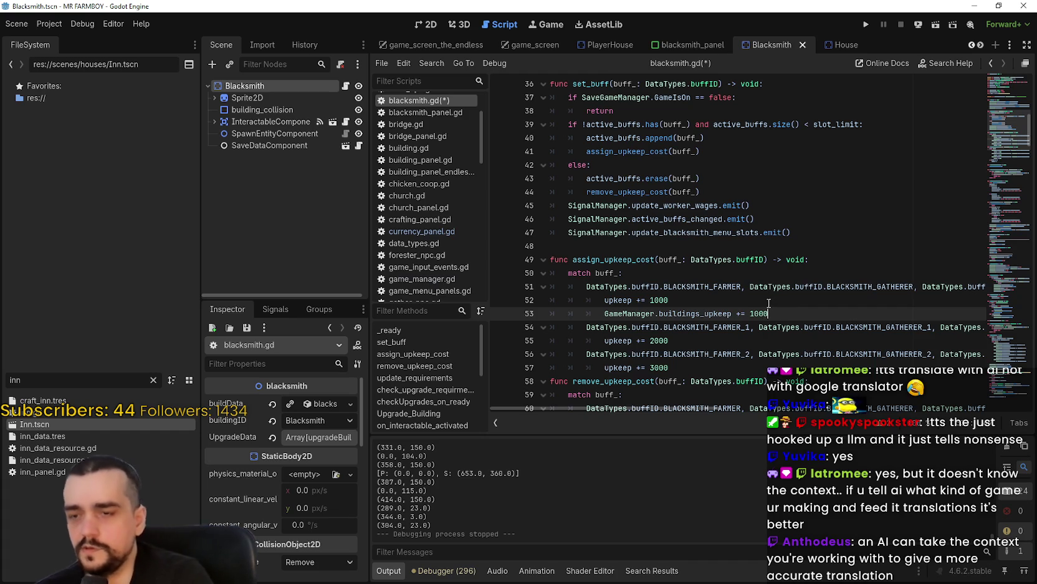
pyautogui.doubleClick(629, 314)
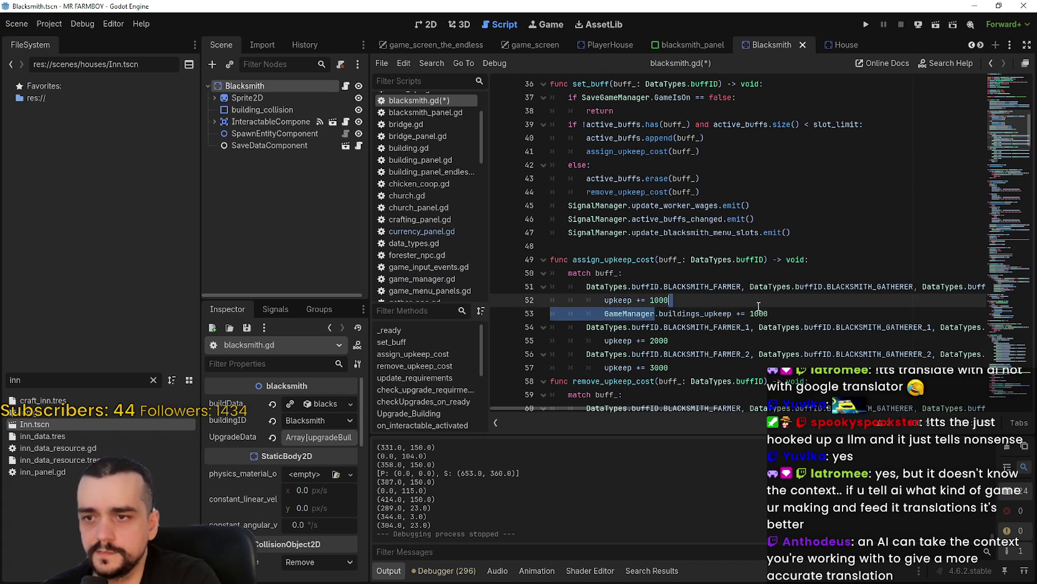
pyautogui.keyDown('shift'); pyautogui.click(775, 314); pyautogui.keyUp('shift')
pyautogui.hotkey('ctrl', 'c')
# Step: Paste the buildings_upkeep line under the second and third assign cases, setting the second to 2000
pyautogui.click(718, 340)
pyautogui.press('Return')
pyautogui.hotkey('ctrl', 'v')
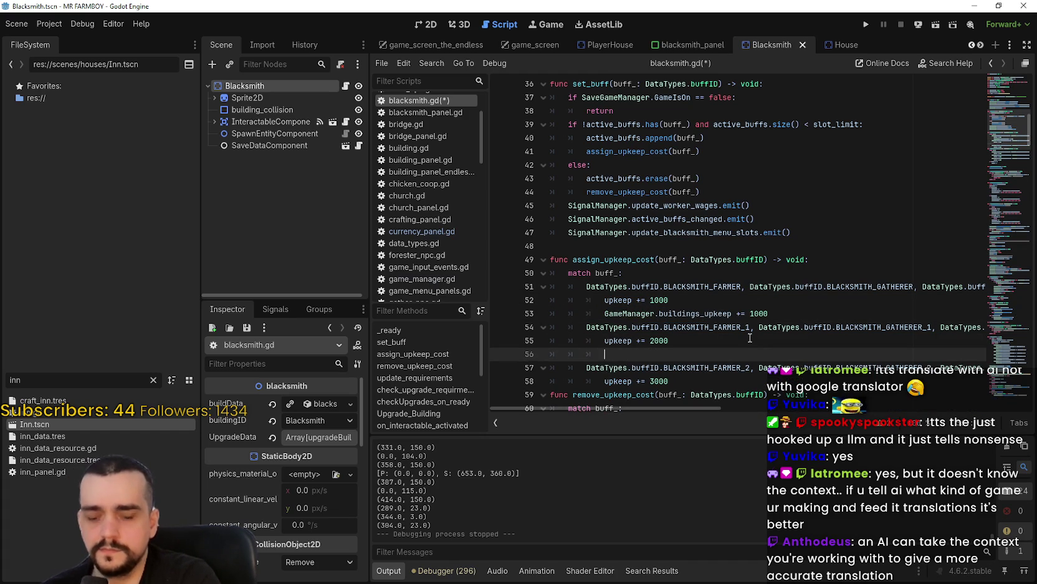
pyautogui.click(753, 354)
pyautogui.press('BackSpace')
pyautogui.write('2')
pyautogui.scroll(-2, 717, 324)
pyautogui.click(685, 300)
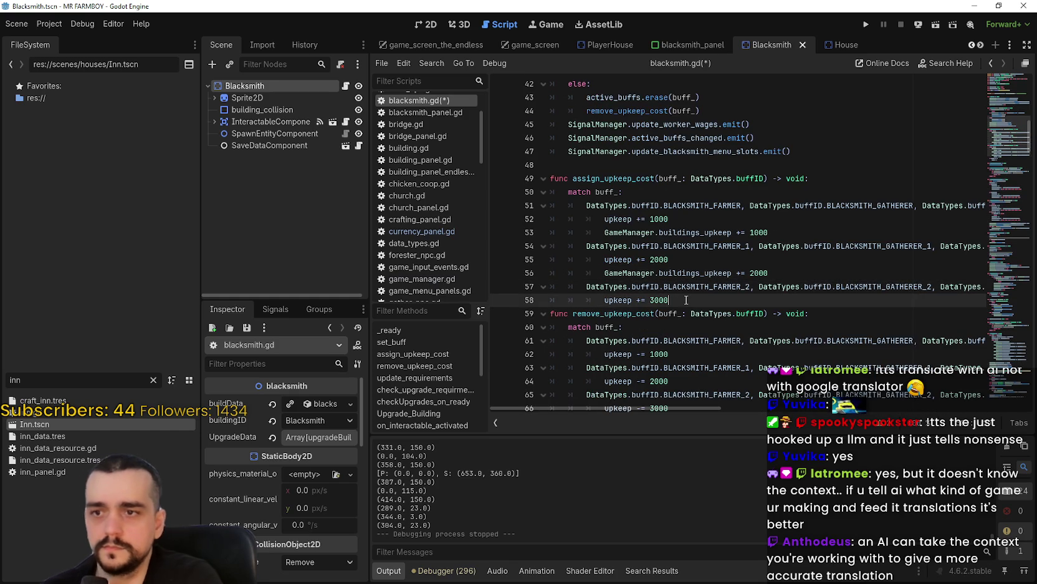
pyautogui.press('Return')
pyautogui.hotkey('ctrl', 'v')
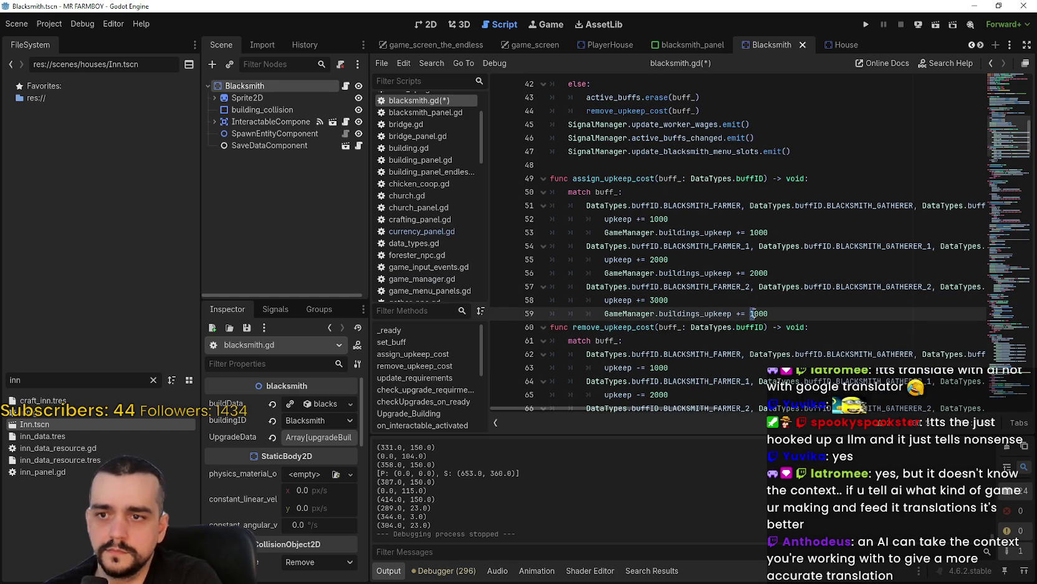
# Step: Add a buildings_upkeep -= 1000 line to the first removal case
pyautogui.scroll(-2, 743, 292)
pyautogui.click(683, 308)
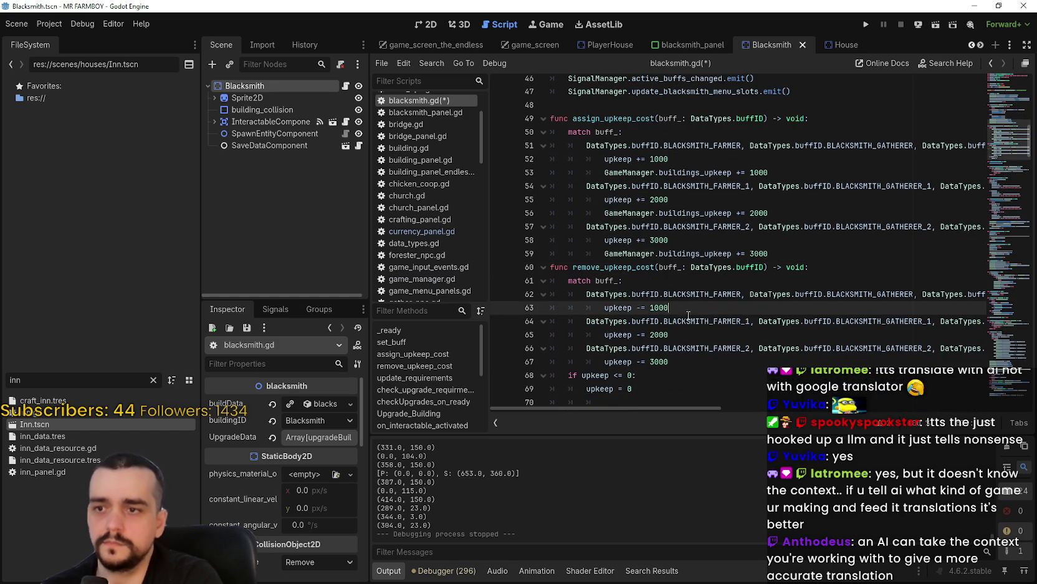
pyautogui.press('Return')
pyautogui.hotkey('ctrl', 'v')
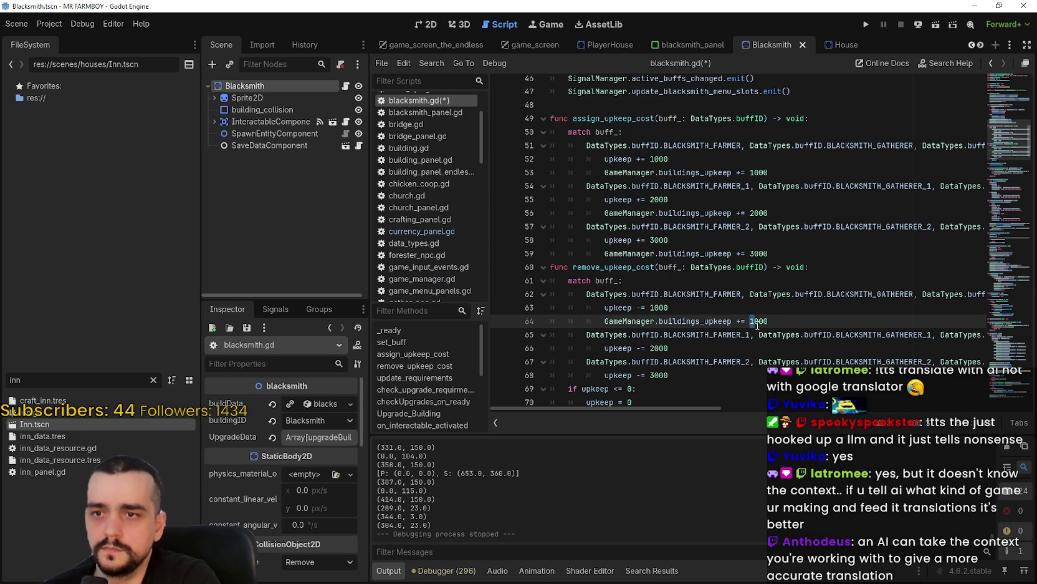
pyautogui.click(738, 320)
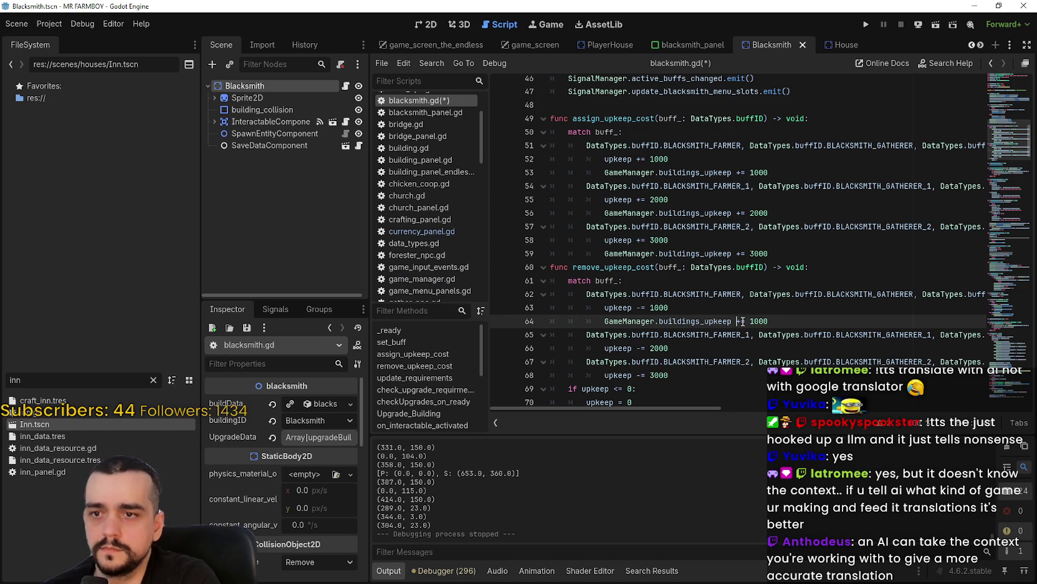
pyautogui.press('BackSpace')
pyautogui.write('-')
# Step: Add a buildings_upkeep -= 2000 line to the second removal case
pyautogui.click(762, 348)
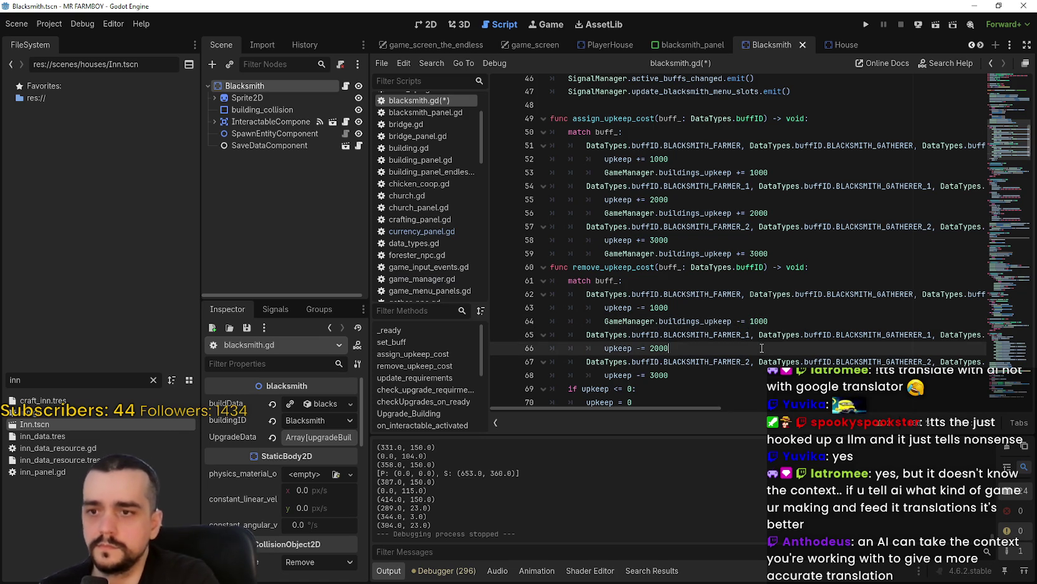
pyautogui.press('Return')
pyautogui.hotkey('ctrl', 'v')
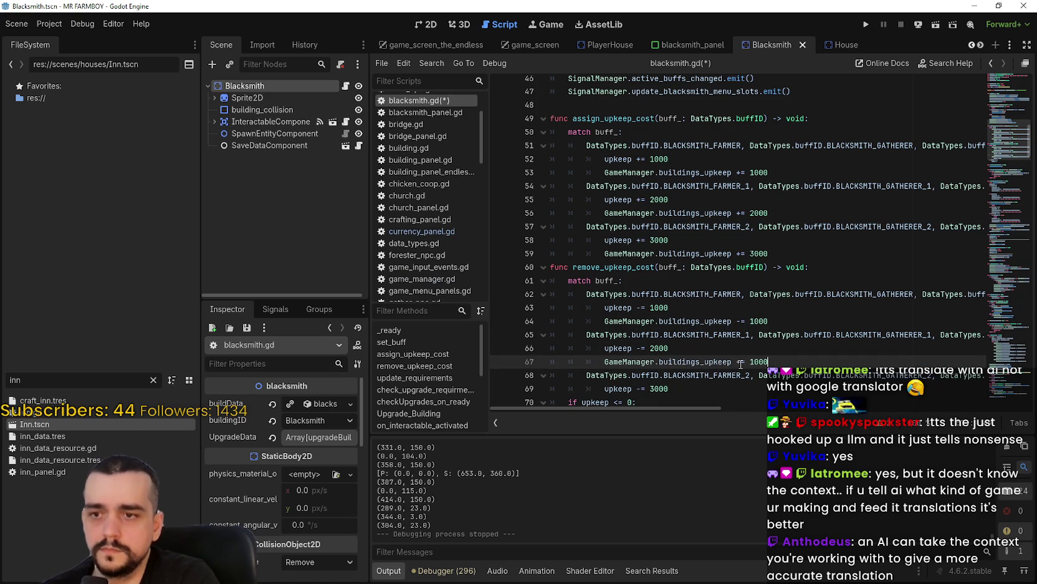
pyautogui.click(738, 361)
pyautogui.press('BackSpace')
pyautogui.write('-')
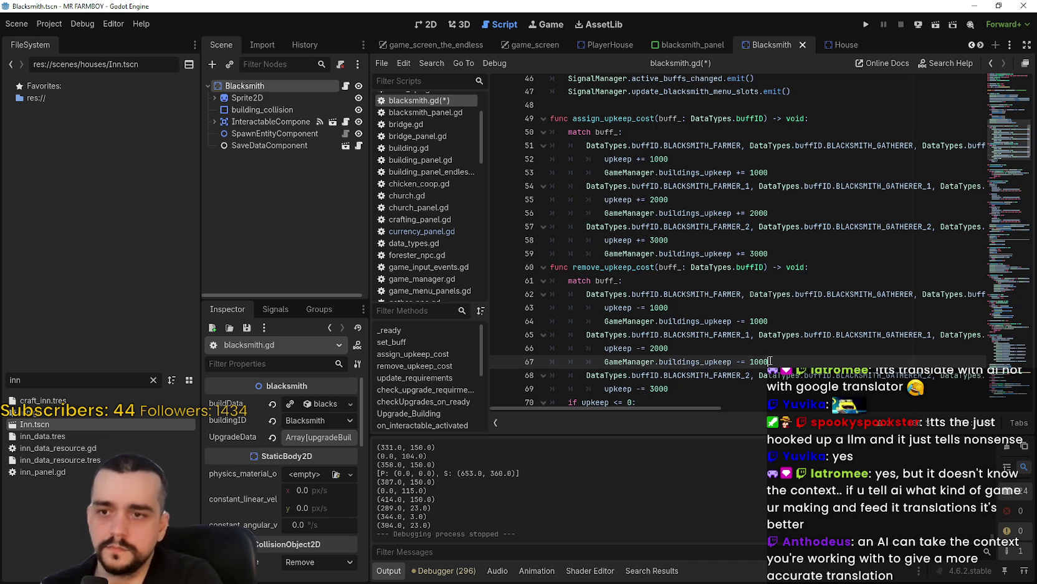
pyautogui.click(752, 361)
pyautogui.press('Delete')
pyautogui.write('2')
# Step: Add a buildings_upkeep -= 3000 line to the third removal case
pyautogui.scroll(-3, 703, 273)
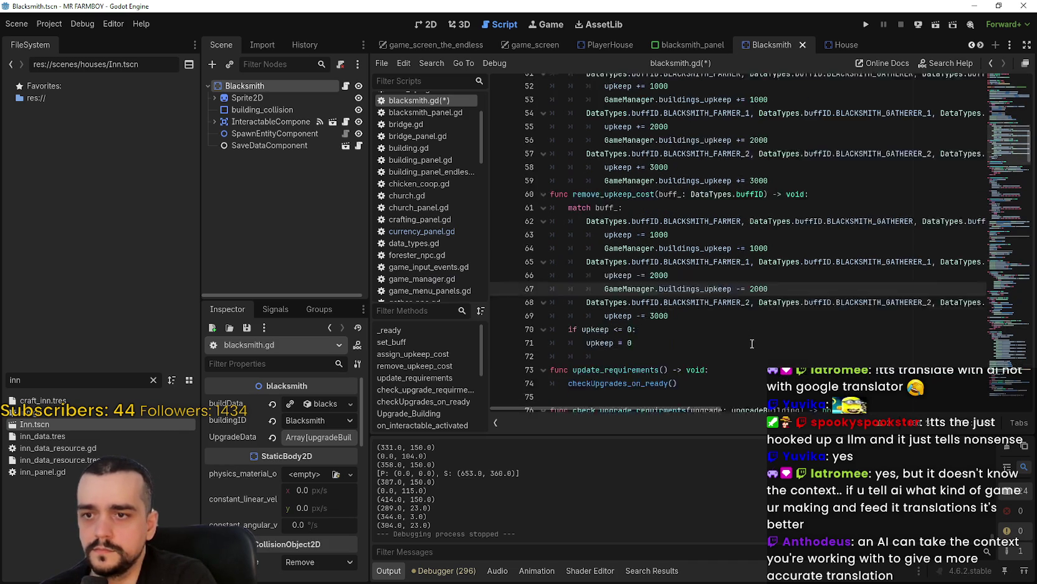
pyautogui.click(704, 275)
pyautogui.click(702, 267)
pyautogui.press('Return')
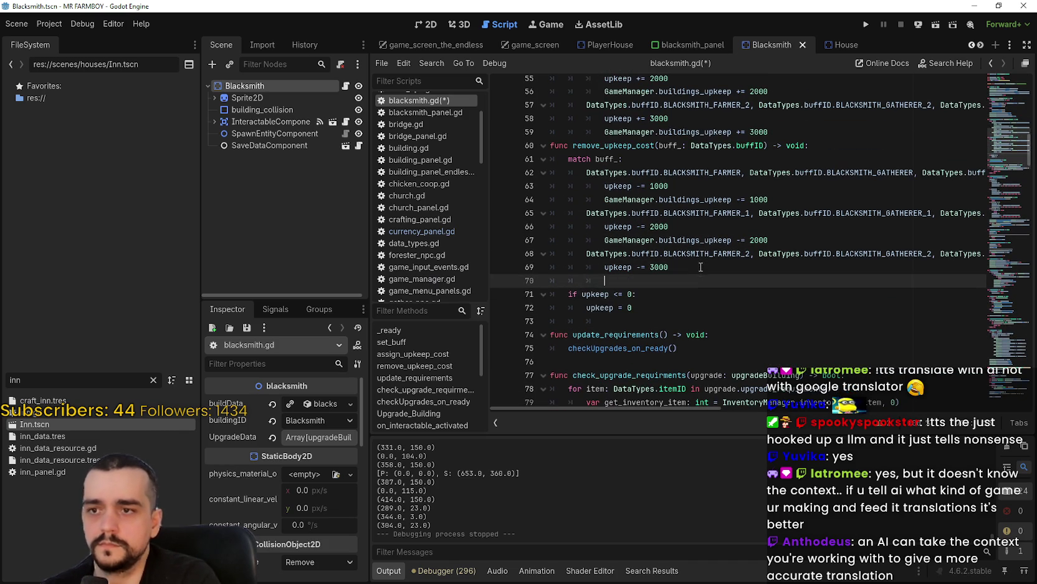
pyautogui.hotkey('ctrl', 'v')
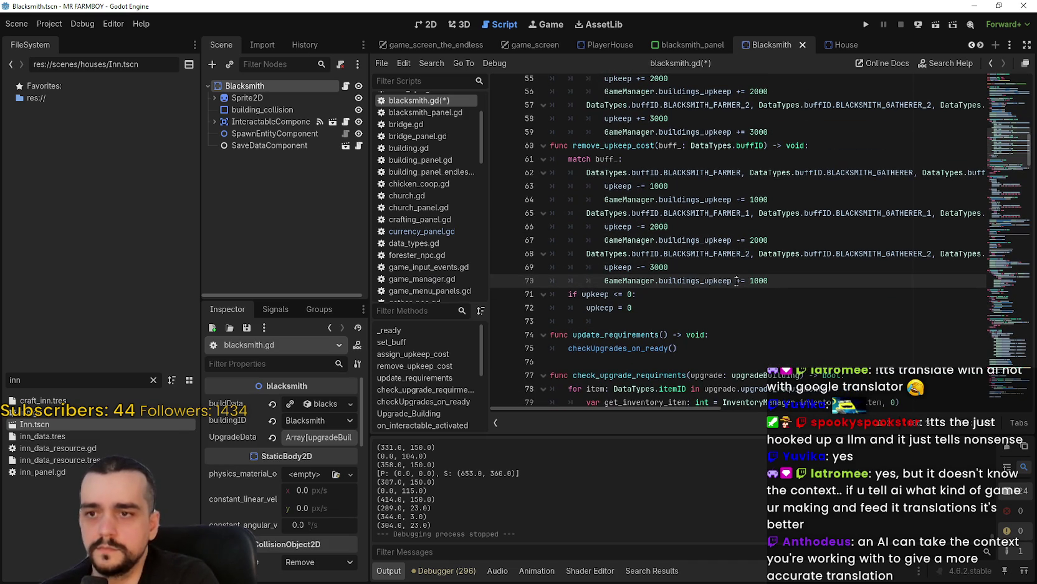
pyautogui.click(740, 280)
pyautogui.write('-')
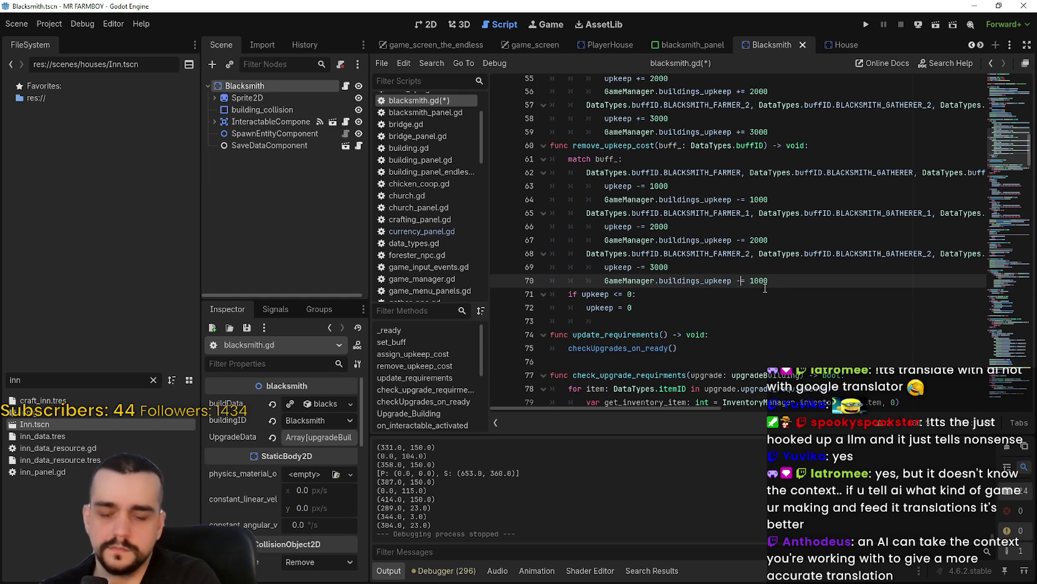
pyautogui.click(751, 280)
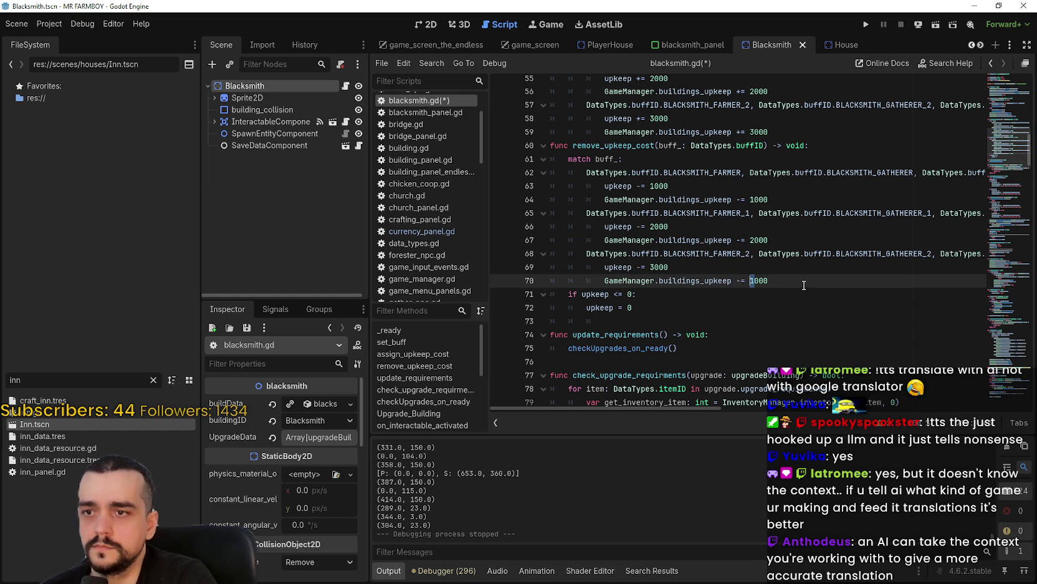
pyautogui.write('3')
# Step: Copy the buildings_upkeep name and paste it on the empty line after upkeep = 0
pyautogui.click(688, 309)
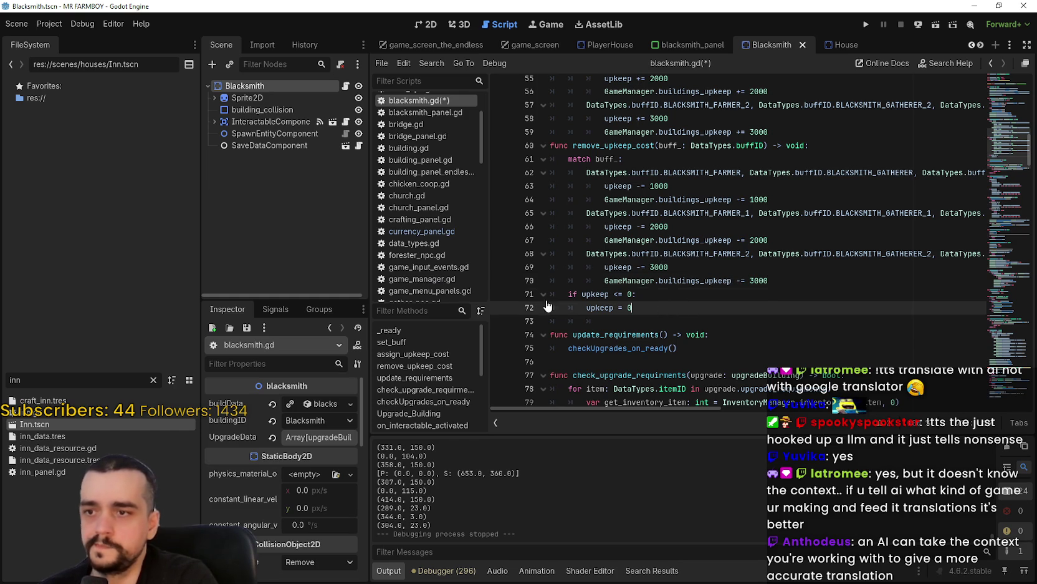
pyautogui.click(769, 280)
pyautogui.moveTo(769, 281); pyautogui.dragTo(604, 281)
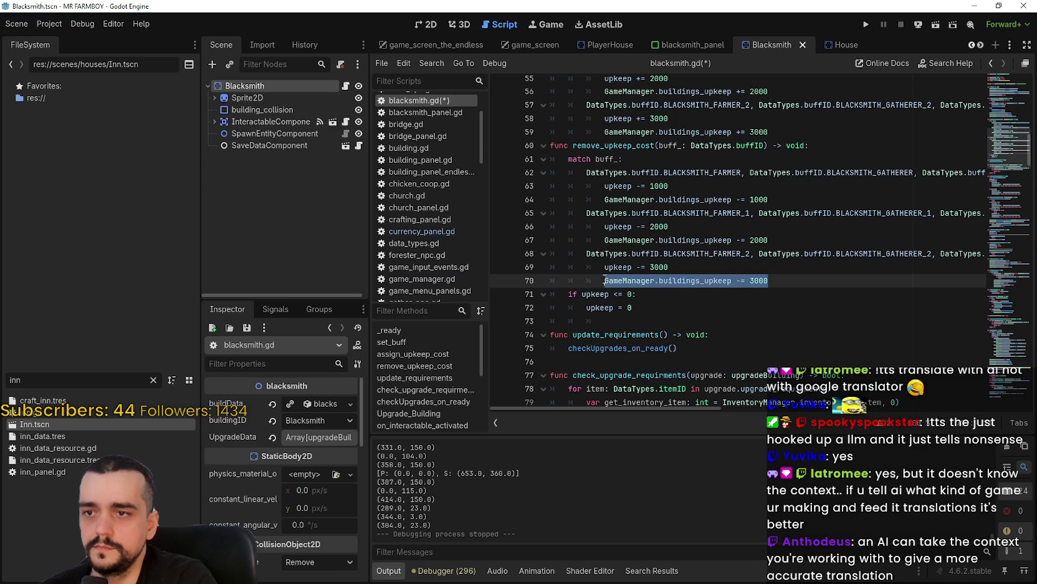
pyautogui.click(654, 316)
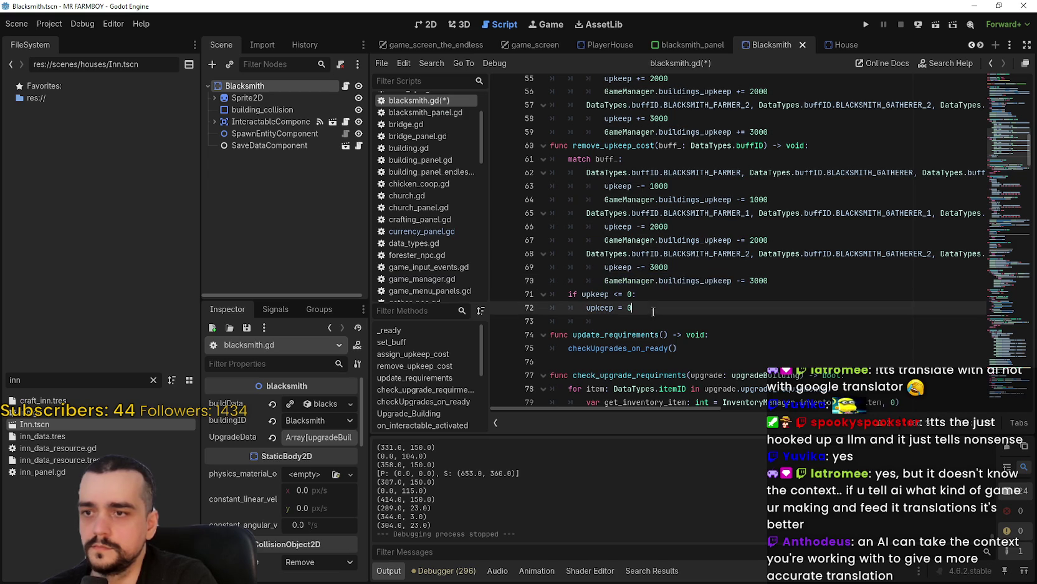
pyautogui.press('BackSpace')
pyautogui.press('BackSpace')
pyautogui.press('BackSpace')
pyautogui.hotkey('ctrl', 'v')
# Step: Write 'if GameManager.buildings_upkeep <= 0:' with a body resetting buildings_upkeep to 0
pyautogui.hotkey('ctrl', 'z')
pyautogui.hotkey('ctrl', 'z')
pyautogui.write('if')
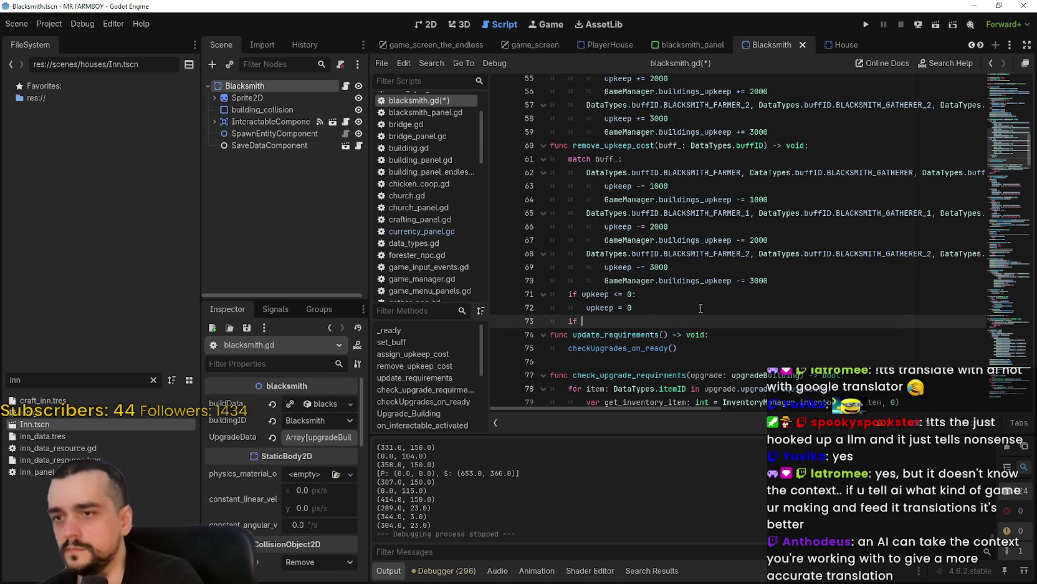
pyautogui.hotkey('ctrl', 'v')
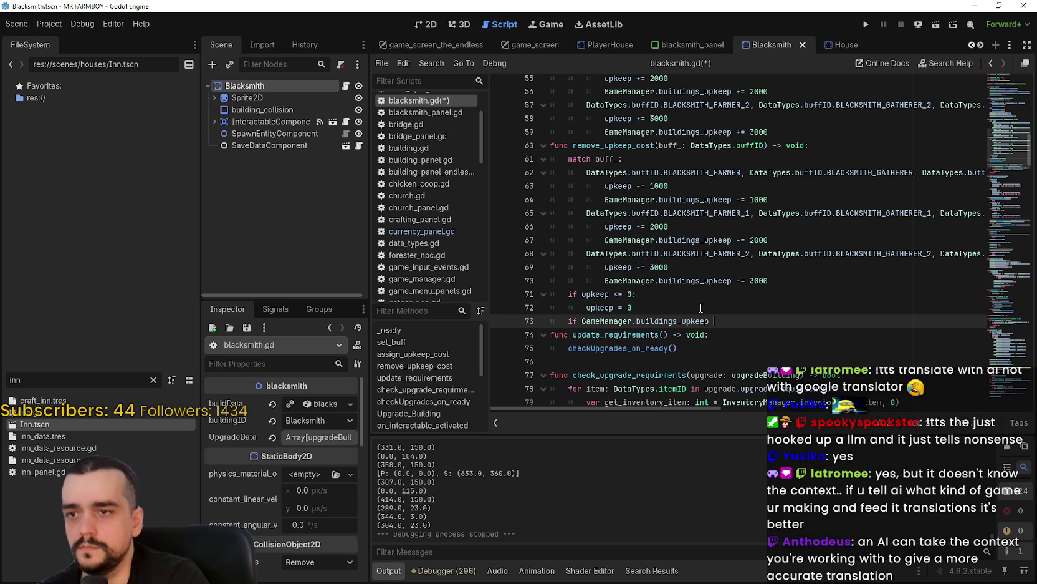
pyautogui.write('<=')
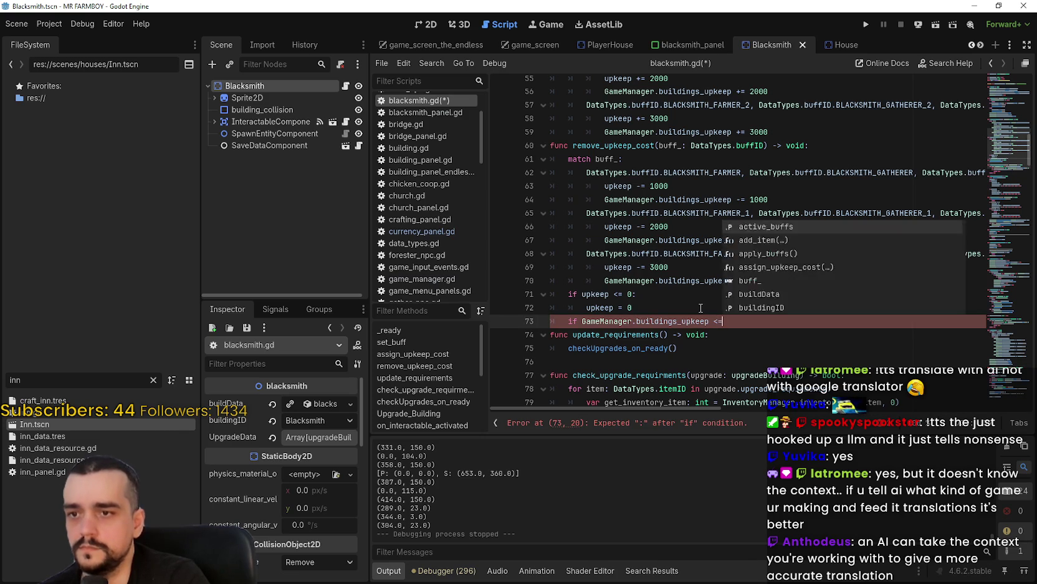
pyautogui.write(' 0:')
pyautogui.press('Return')
pyautogui.write('GameManager.buildings_upkeep')
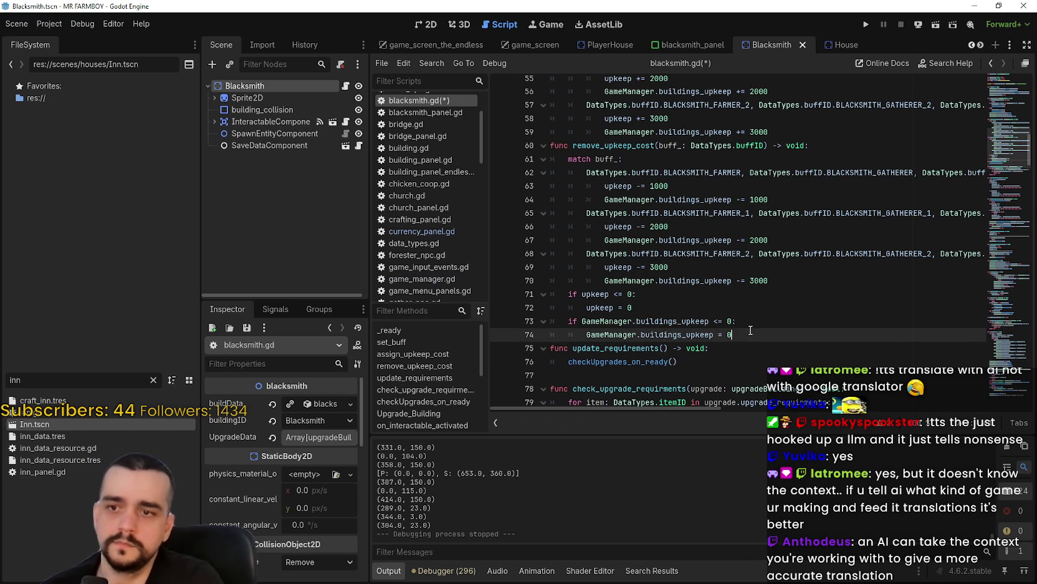
# Step: Add an unindented blank line before update_requirements and save blacksmith.gd
pyautogui.press('Return')
pyautogui.press('BackSpace')
pyautogui.hotkey('ctrl', 's')
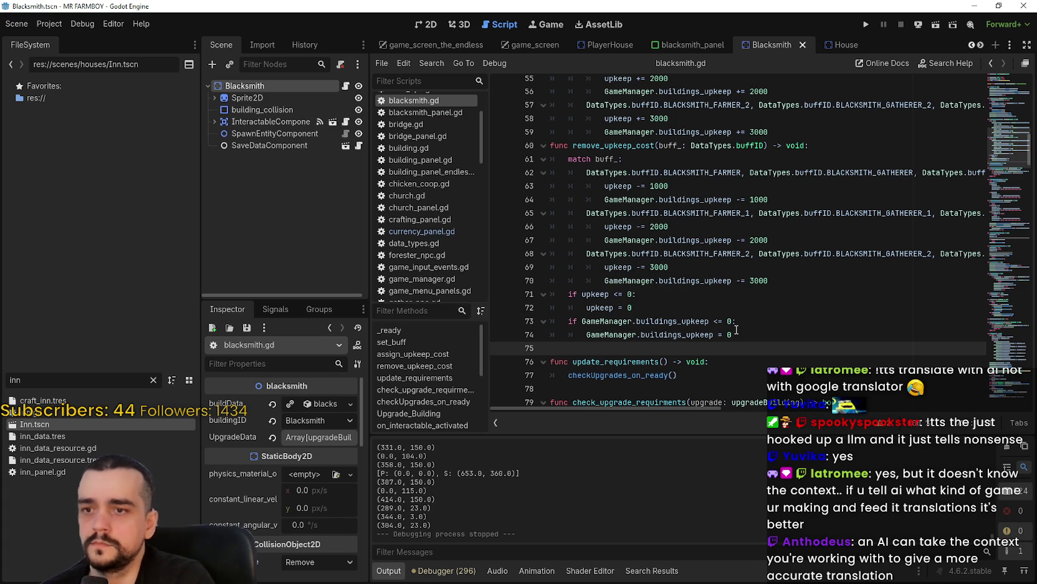
pyautogui.click(697, 317)
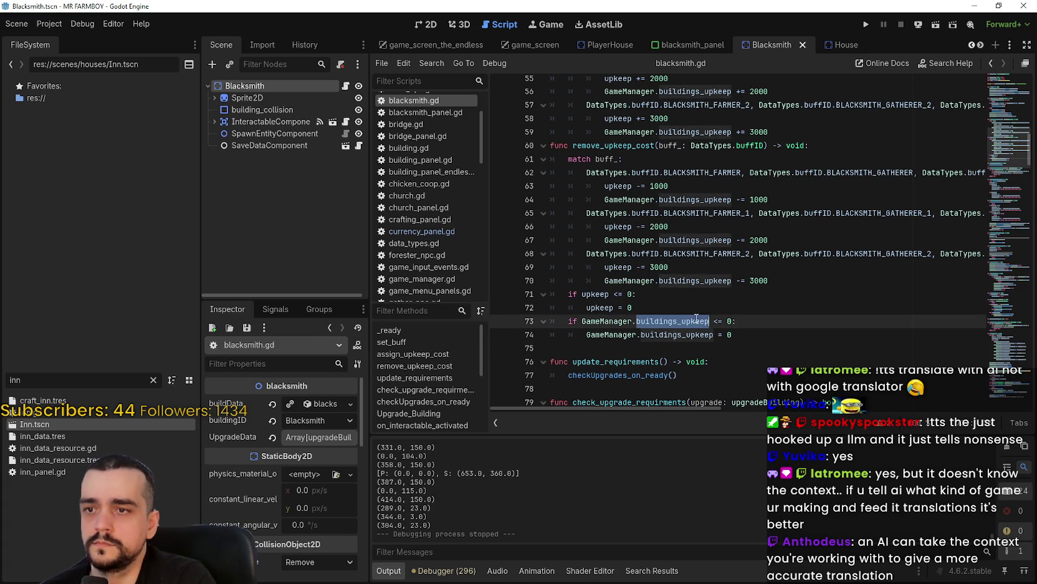
pyautogui.click(782, 304)
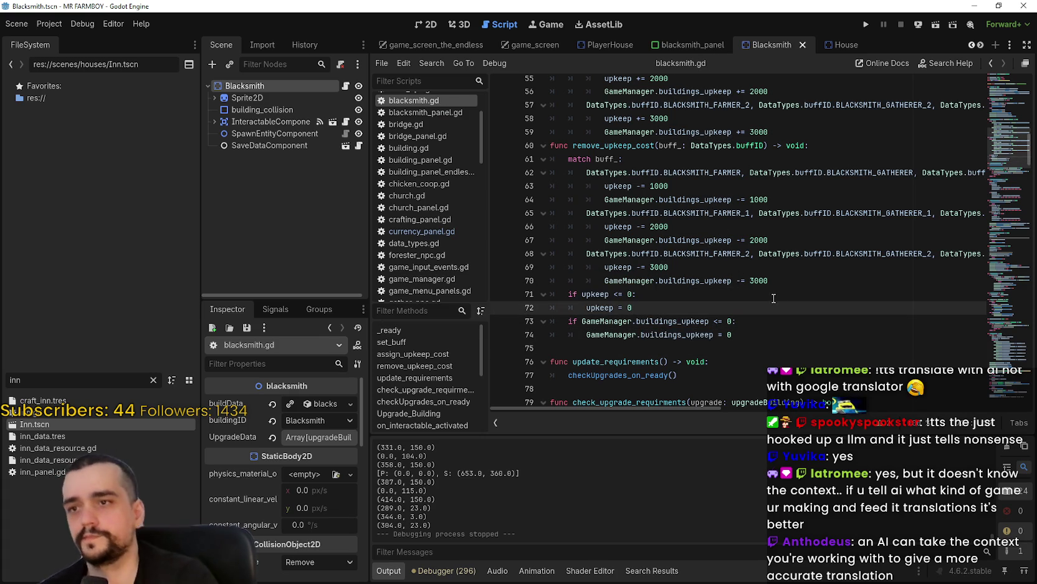
pyautogui.scroll(6, 774, 298)
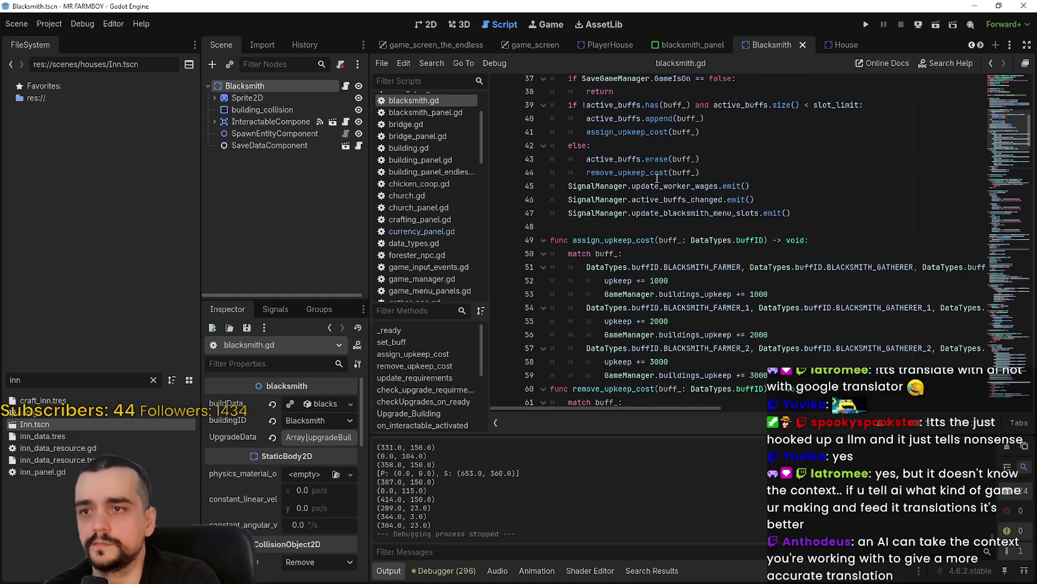
pyautogui.scroll(2, 655, 186)
pyautogui.click(736, 252)
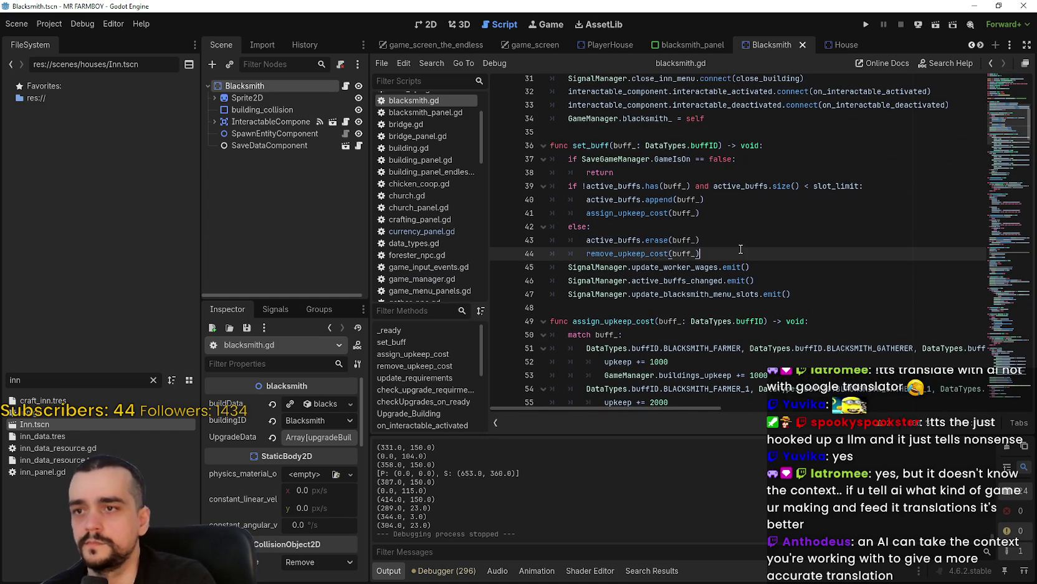
pyautogui.scroll(2, 740, 251)
pyautogui.hotkey('ctrl', 's')
pyautogui.click(696, 210)
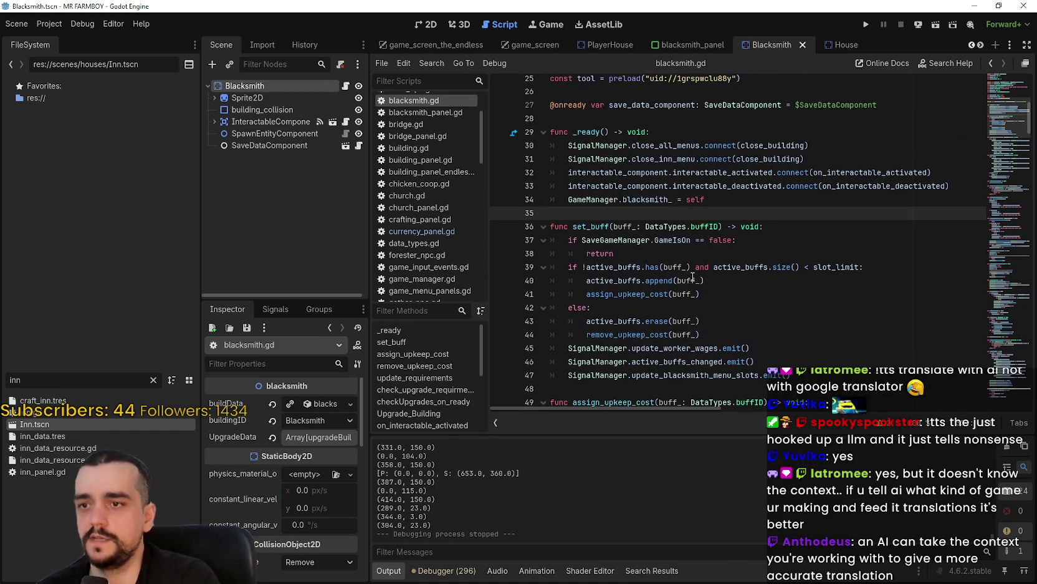
pyautogui.scroll(-3, 693, 277)
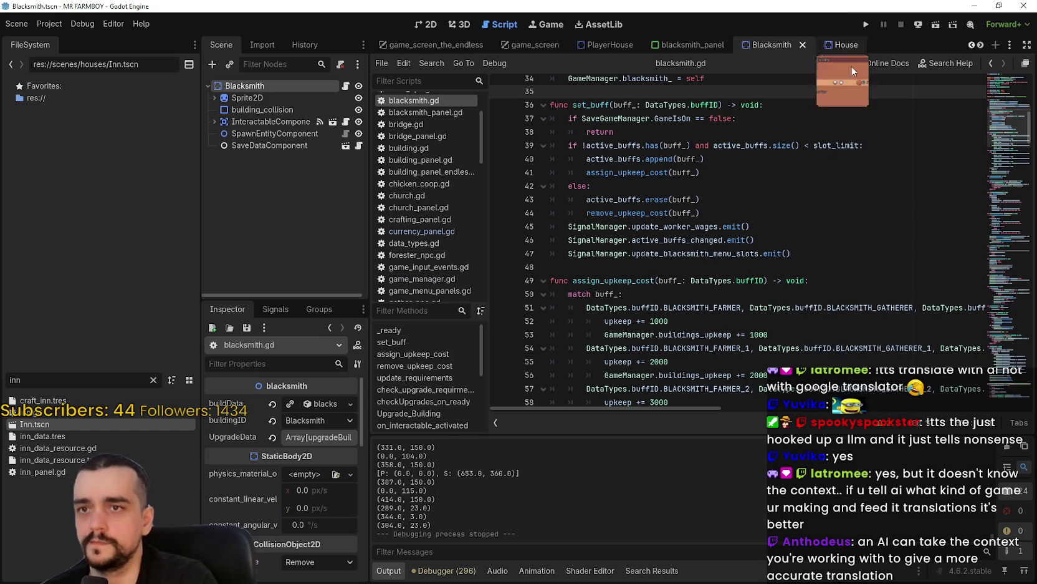
pyautogui.scroll(7, 681, 286)
pyautogui.scroll(-8, 670, 275)
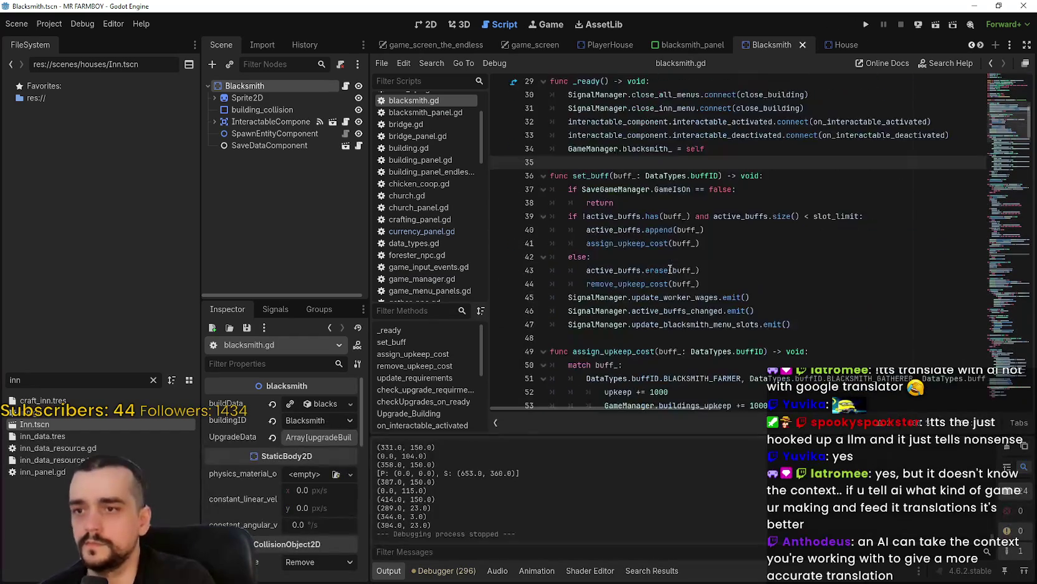
pyautogui.scroll(-5, 664, 263)
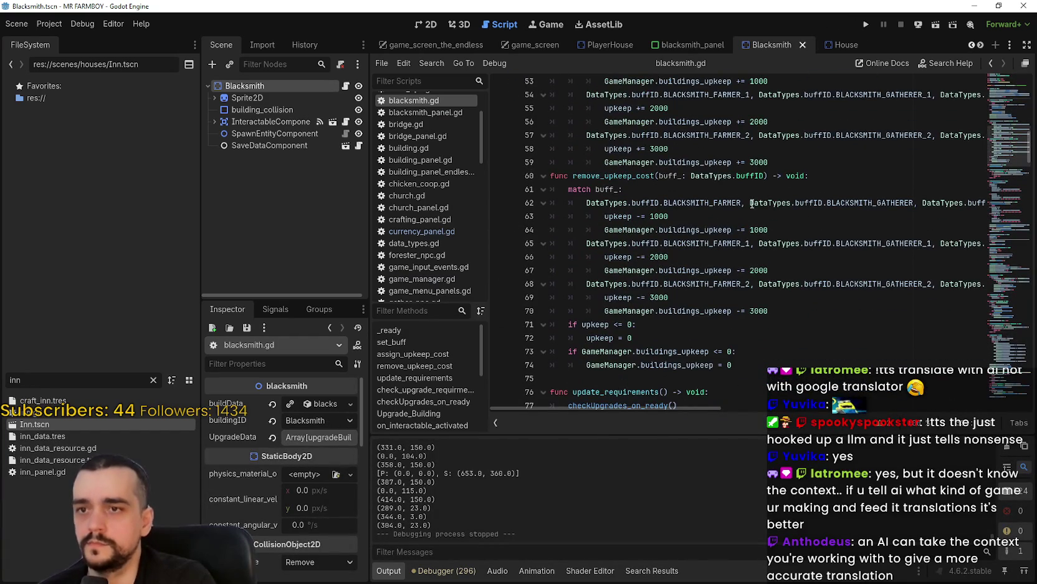
pyautogui.scroll(8, 755, 200)
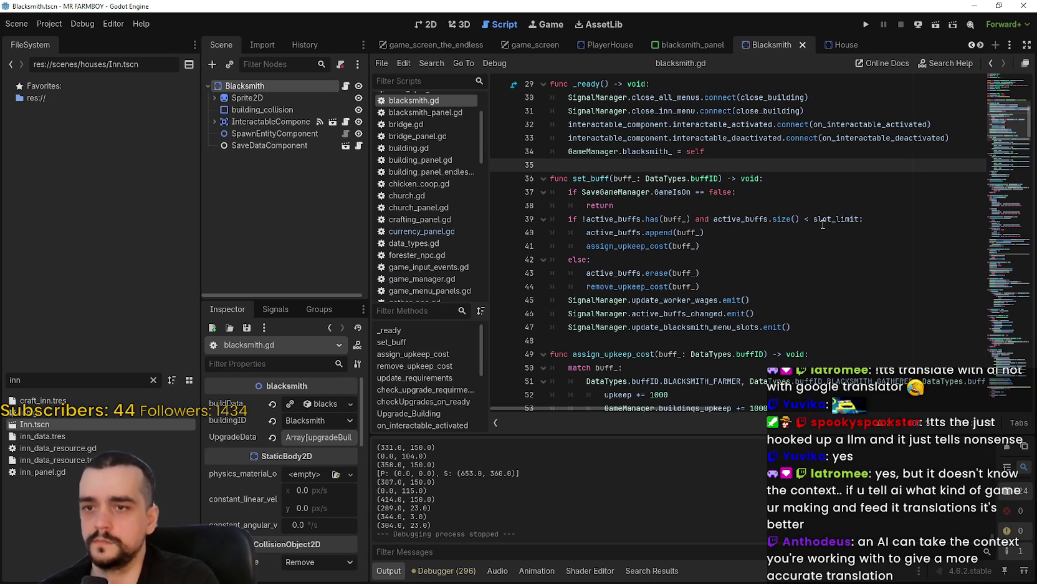
pyautogui.moveTo(823, 224)
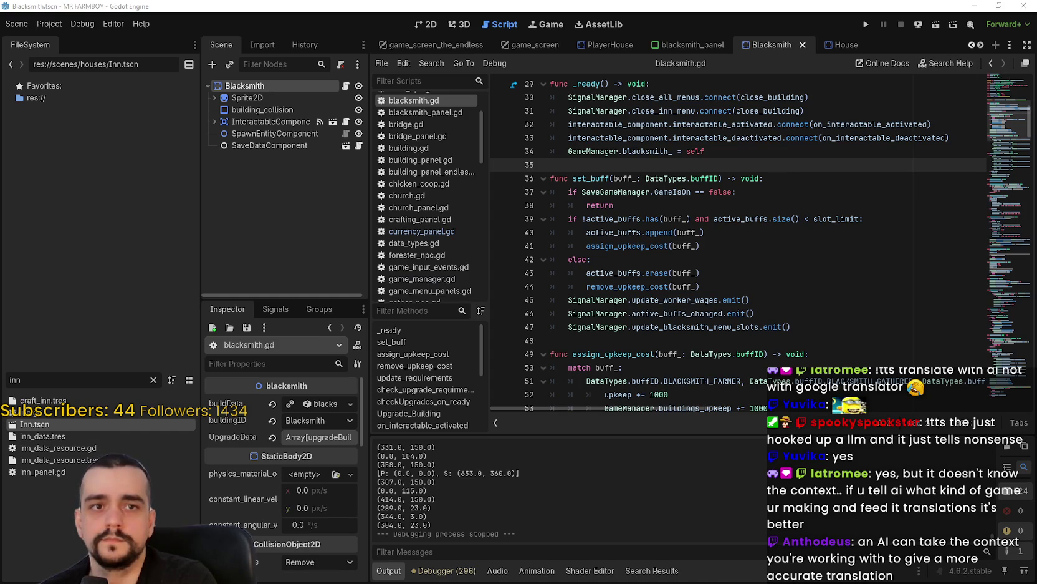
# Step: Run MR FARMBOY, continue into Save 1, open the Blacksmith panel and maximize the window
pyautogui.click(868, 24)
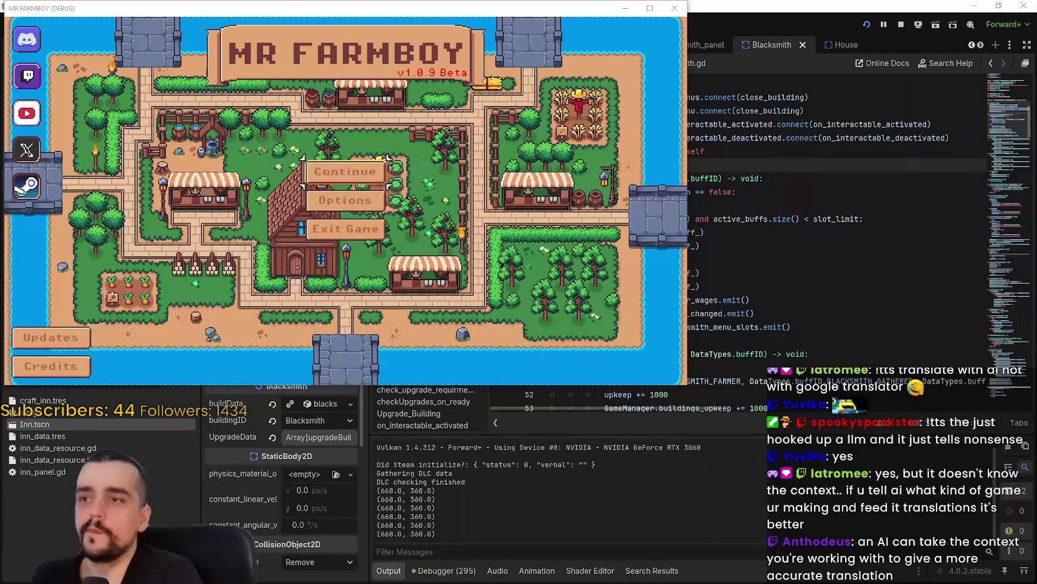
pyautogui.moveTo(542, 9); pyautogui.dragTo(658, 56)
pyautogui.click(471, 213)
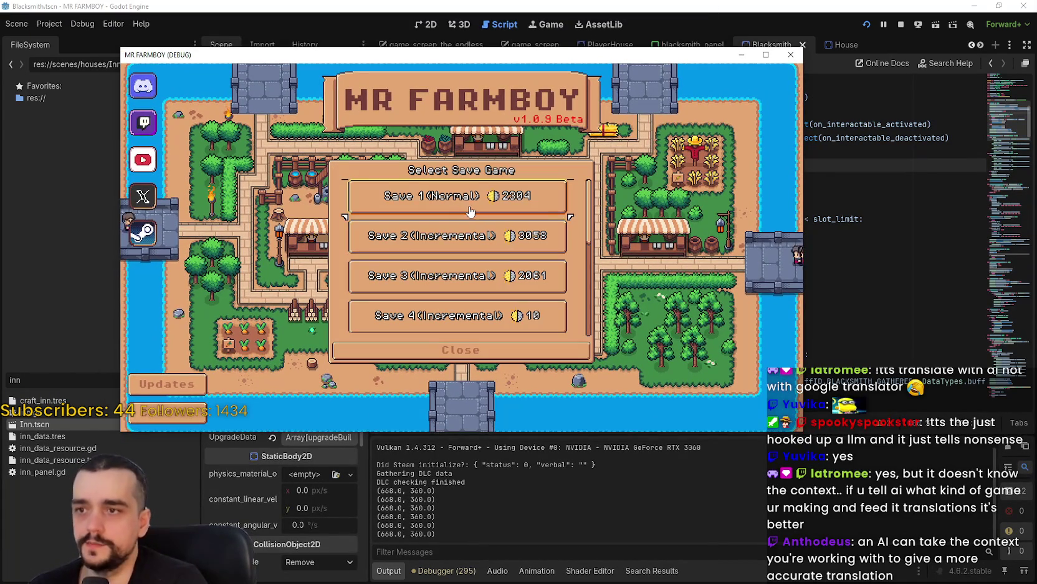
pyautogui.click(430, 198)
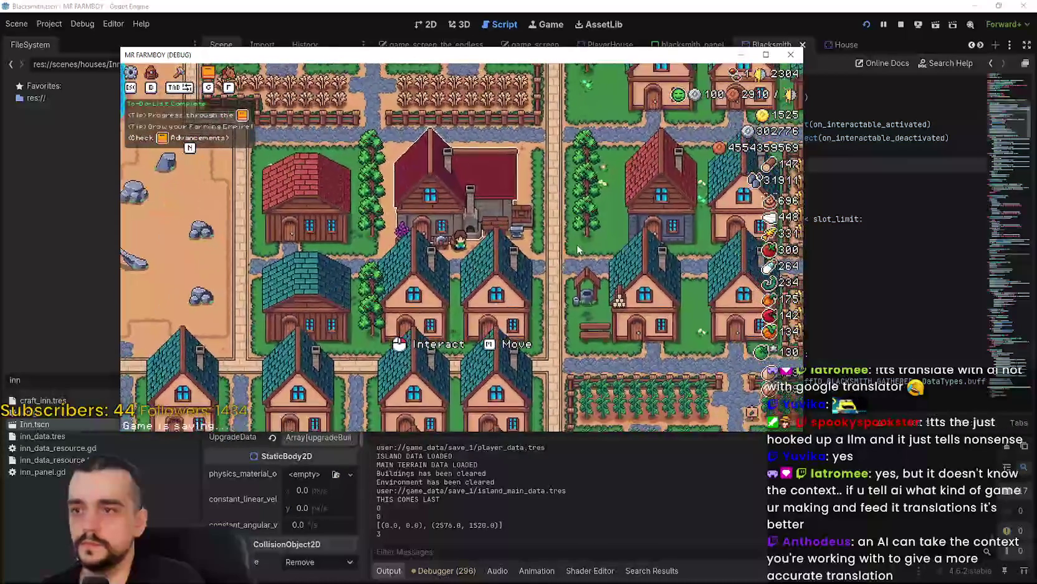
pyautogui.click(491, 233)
pyautogui.press('super+Up')
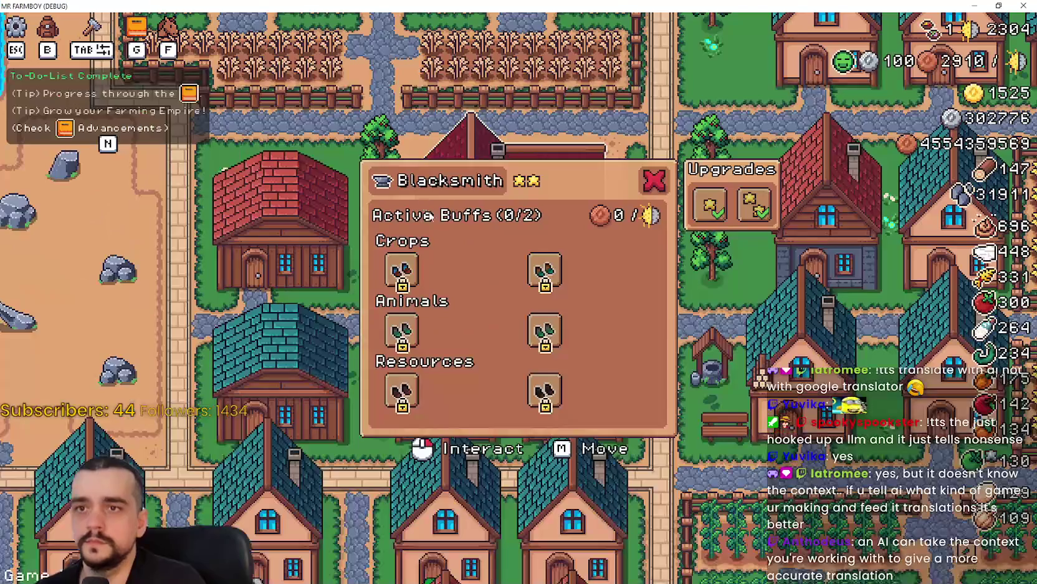
# Step: Unlock Gatherer Boots and other boot upgrades, then switch on several Crops, Animals and Resources boots
pyautogui.moveTo(446, 282)
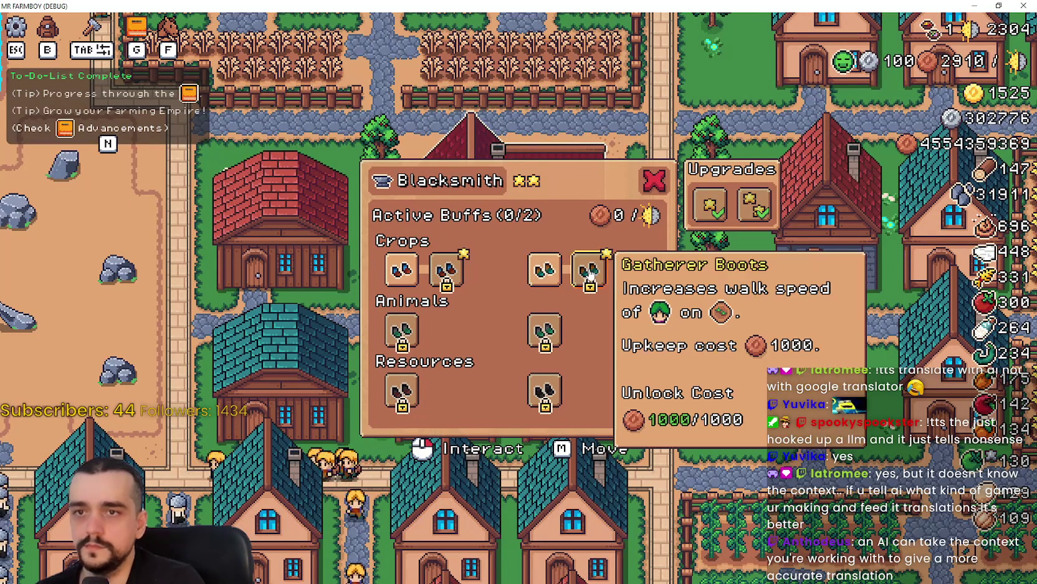
pyautogui.click(590, 273)
pyautogui.click(540, 331)
pyautogui.click(592, 328)
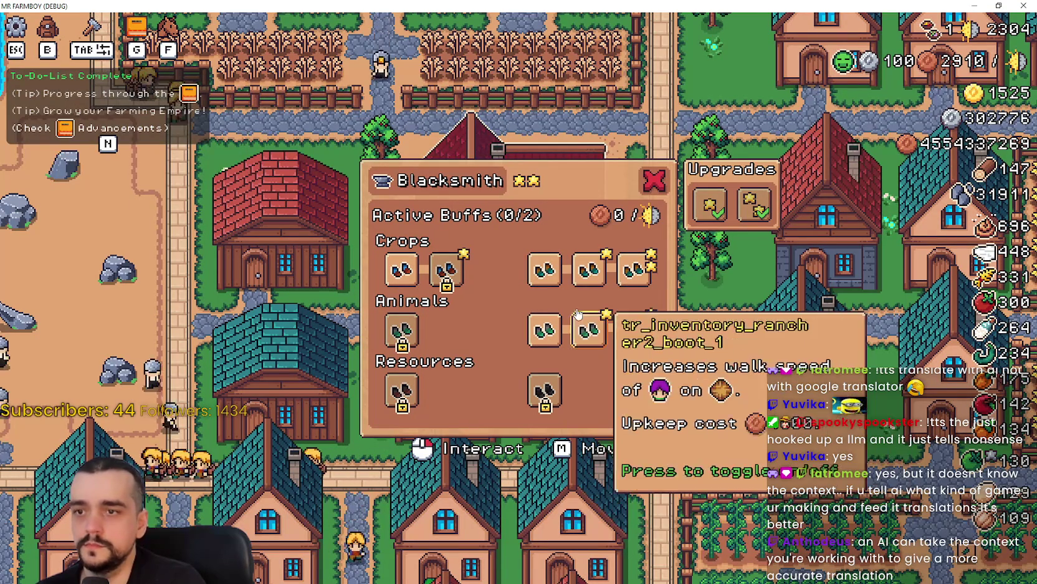
pyautogui.click(547, 270)
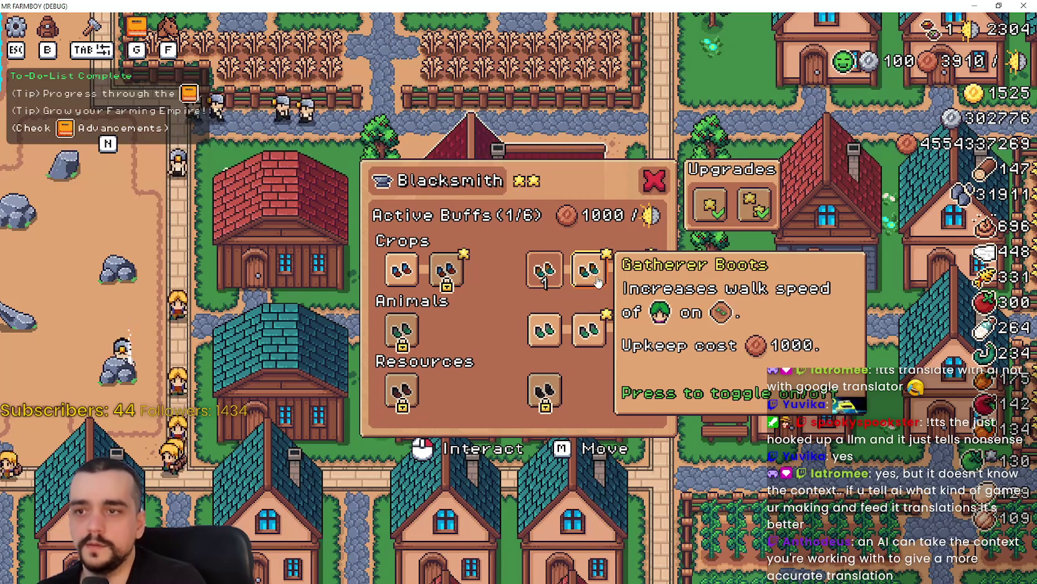
pyautogui.click(597, 282)
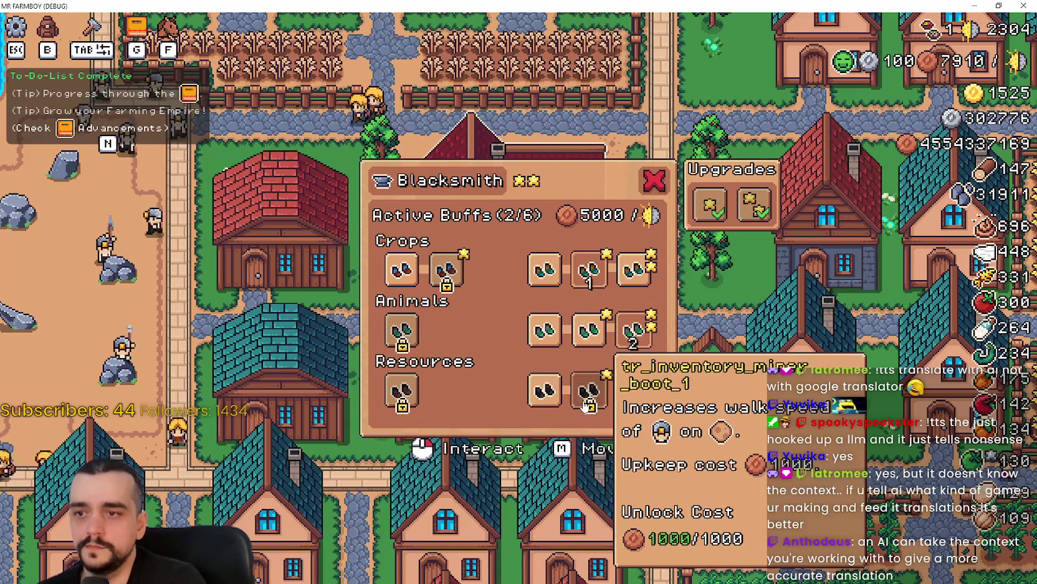
pyautogui.click(634, 390)
pyautogui.click(634, 270)
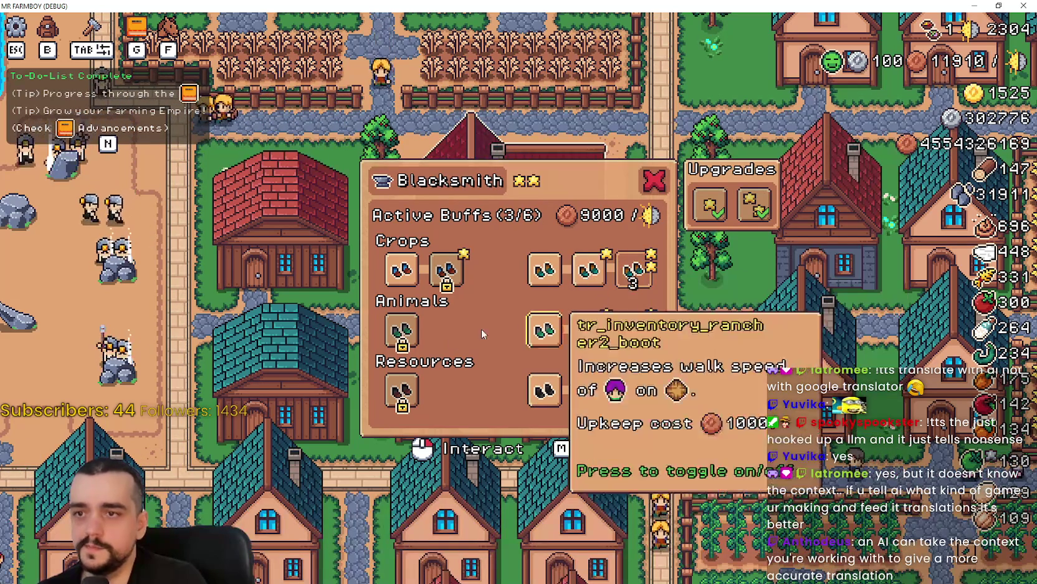
pyautogui.click(401, 329)
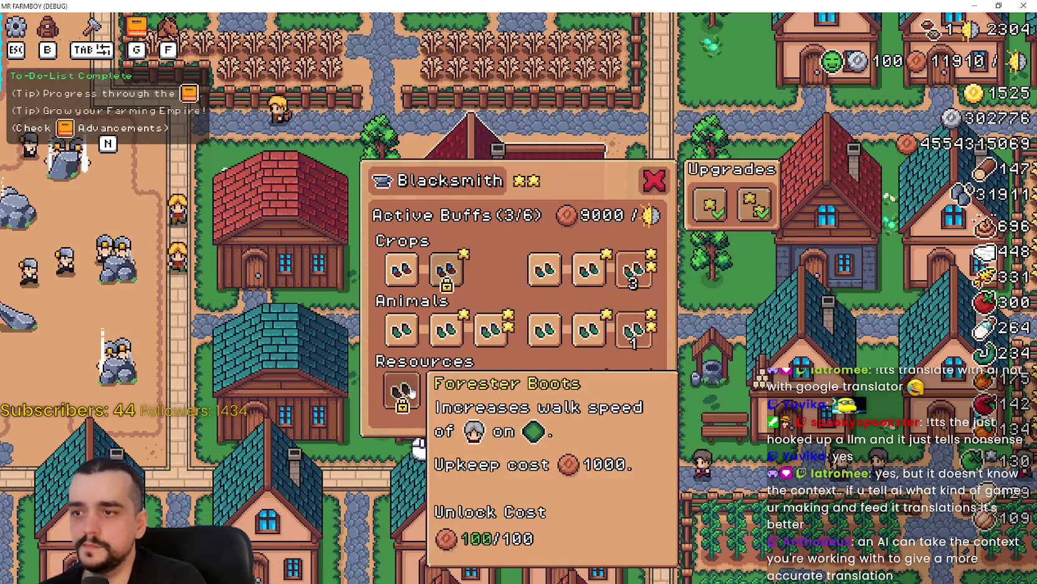
pyautogui.click(411, 391)
pyautogui.click(490, 389)
pyautogui.click(490, 343)
pyautogui.click(399, 270)
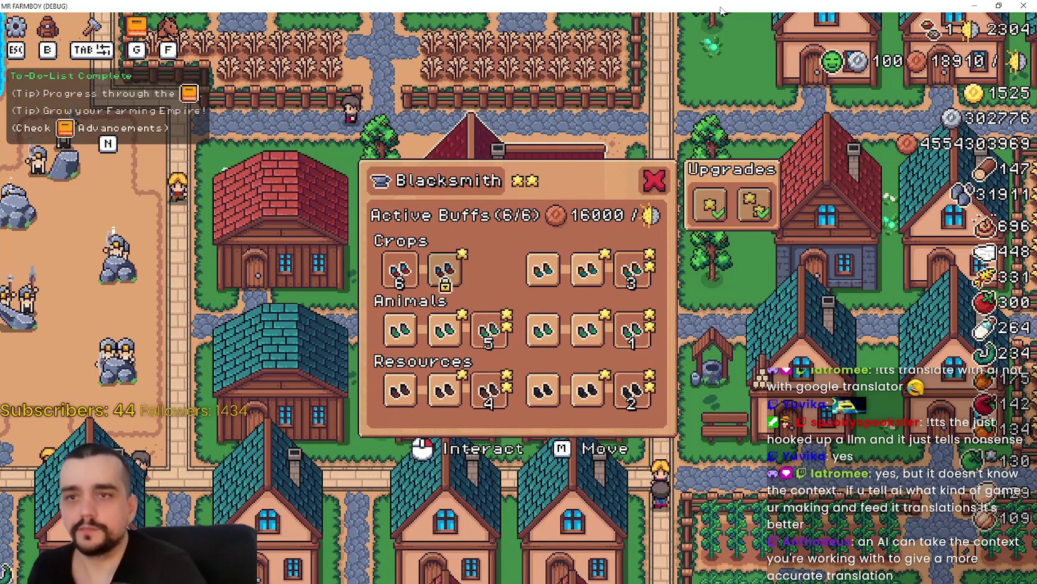
# Step: Turn off Gatherer Boots, the rancher boots and several other active boot buffs
pyautogui.click(545, 280)
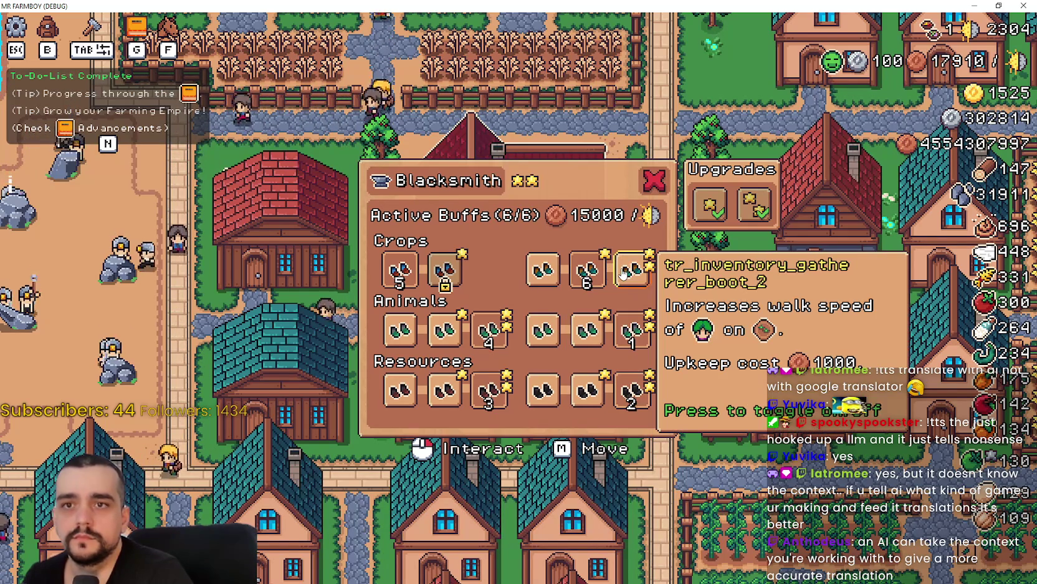
pyautogui.click(623, 272)
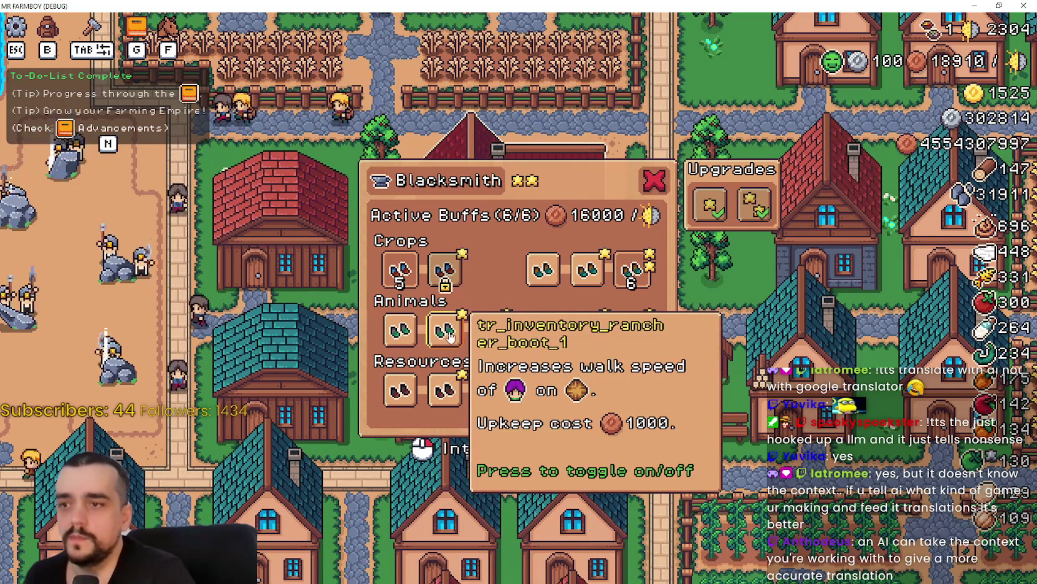
pyautogui.click(453, 336)
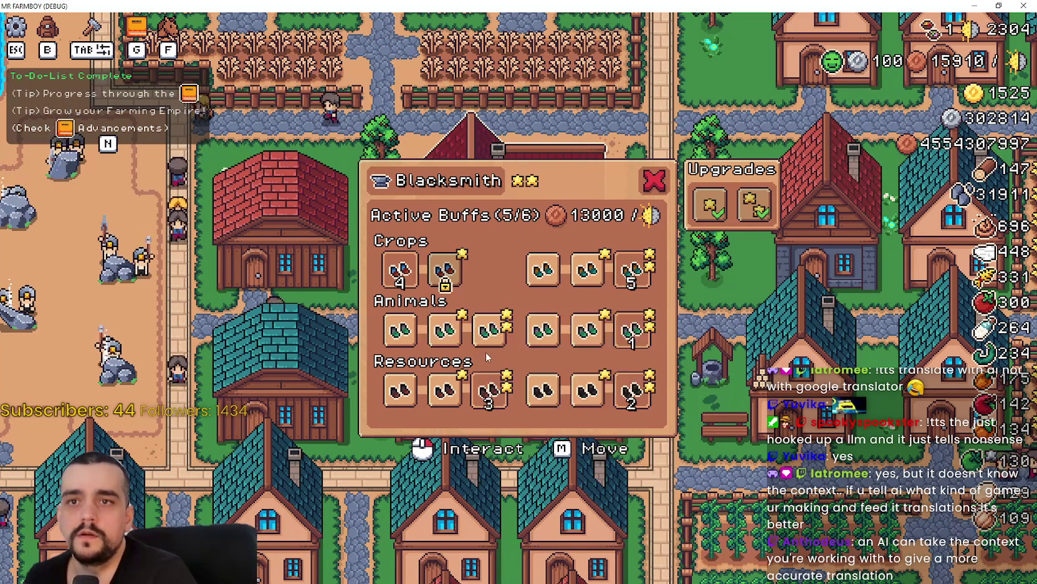
pyautogui.click(399, 269)
pyautogui.click(631, 269)
pyautogui.click(631, 331)
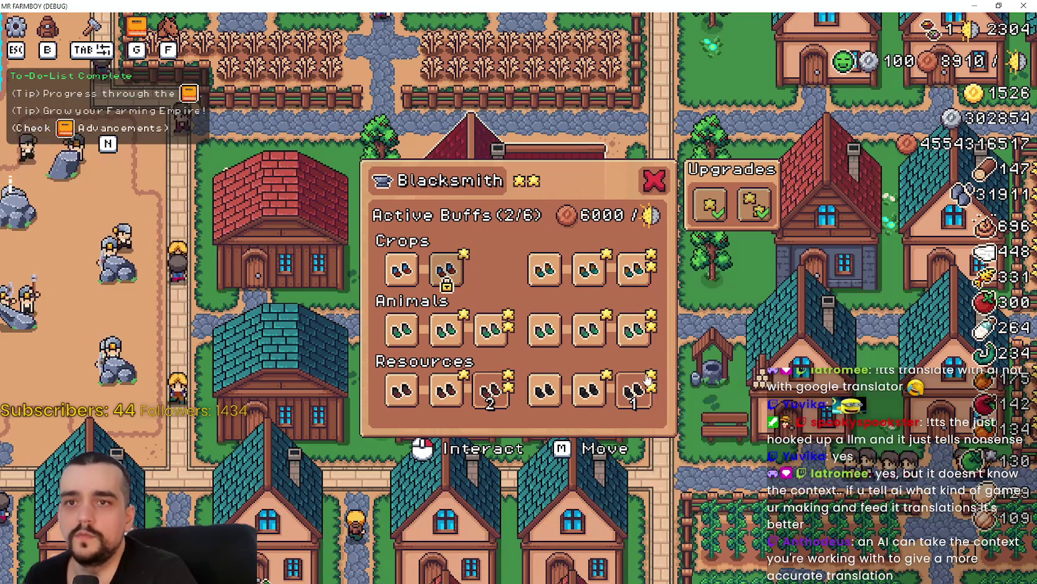
pyautogui.click(636, 387)
pyautogui.click(491, 391)
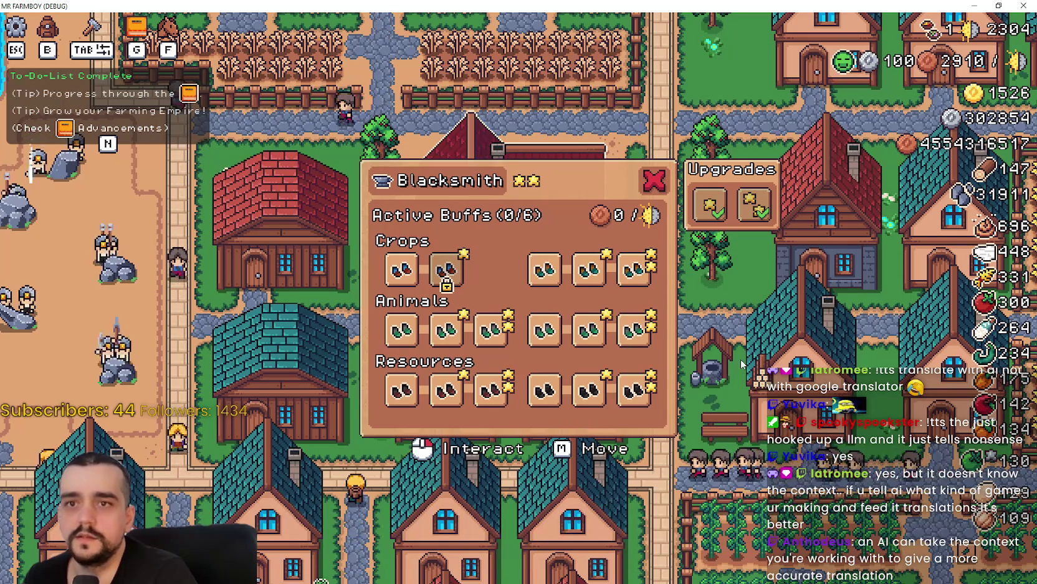
# Step: Turn on Crops, Animals and Resources boot buffs to fill the active slots
pyautogui.click(632, 269)
pyautogui.click(446, 329)
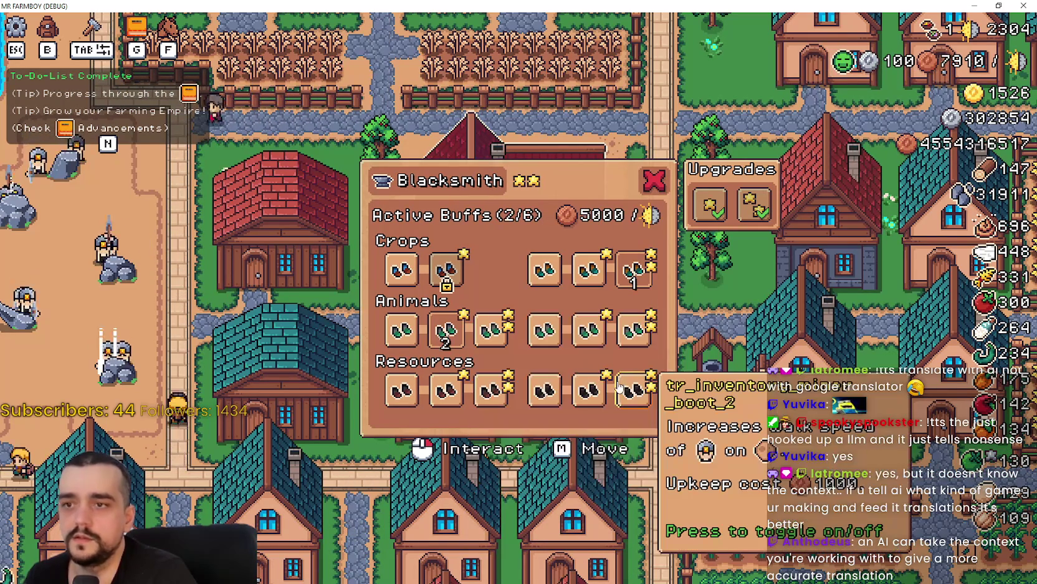
pyautogui.click(619, 387)
pyautogui.click(399, 270)
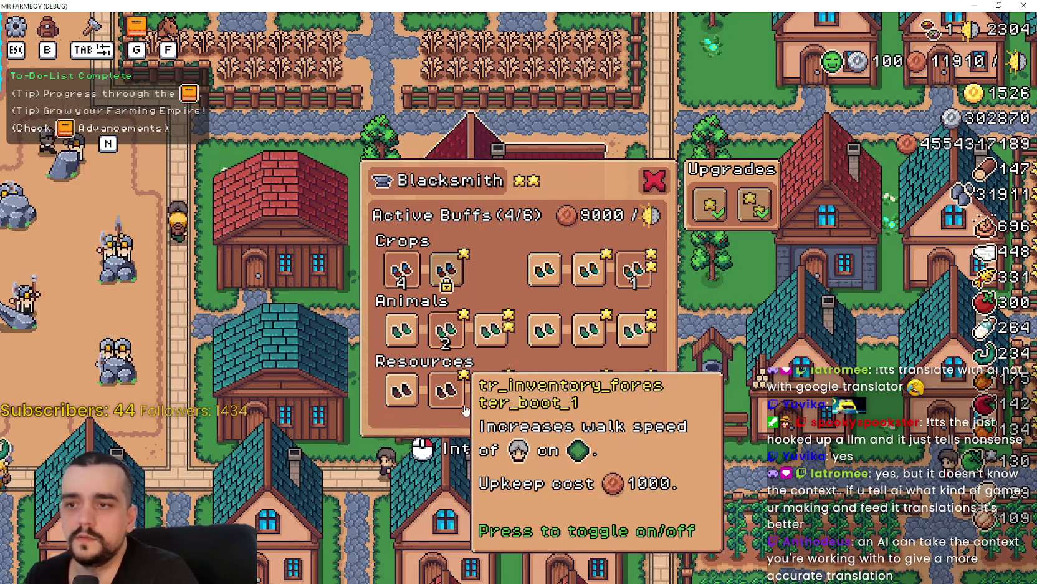
pyautogui.click(446, 390)
pyautogui.click(587, 269)
pyautogui.click(633, 270)
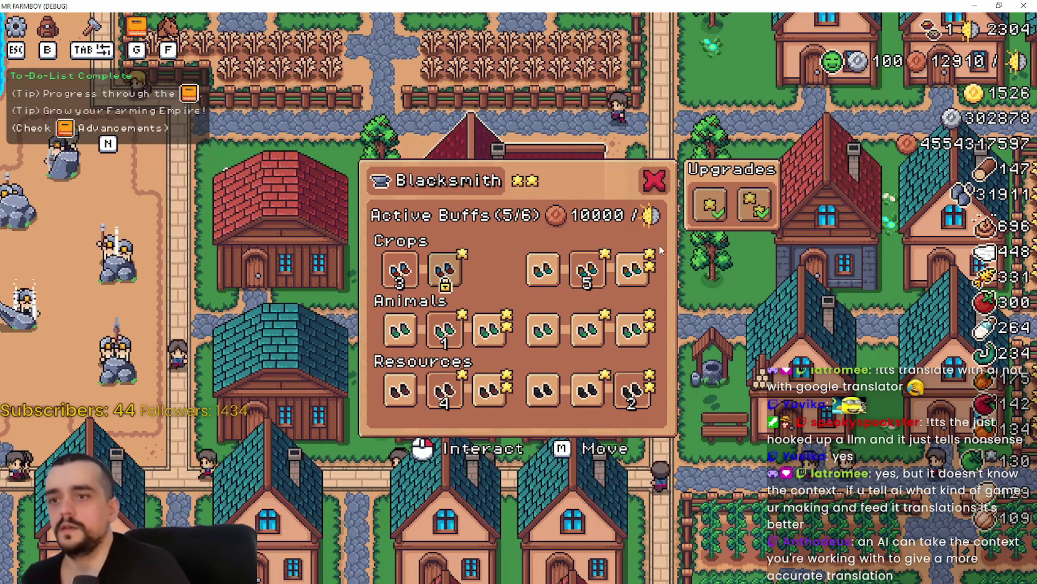
pyautogui.click(587, 270)
pyautogui.click(632, 269)
pyautogui.click(632, 329)
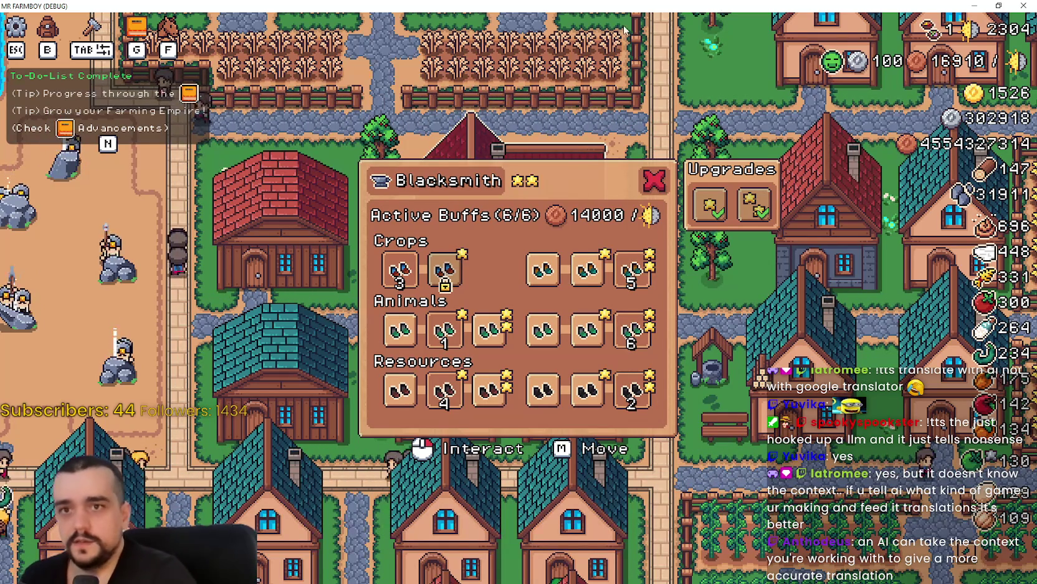
# Step: Swap in the third Animals and Resources boots for 6/6 at 16000 upkeep, then shrink the window
pyautogui.click(445, 329)
pyautogui.click(445, 390)
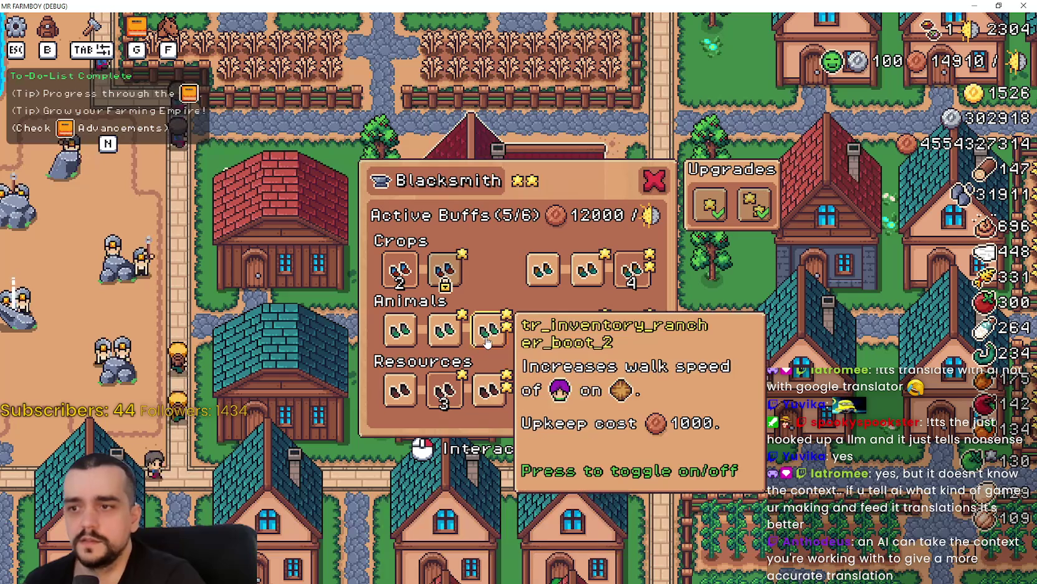
pyautogui.click(489, 329)
pyautogui.click(489, 390)
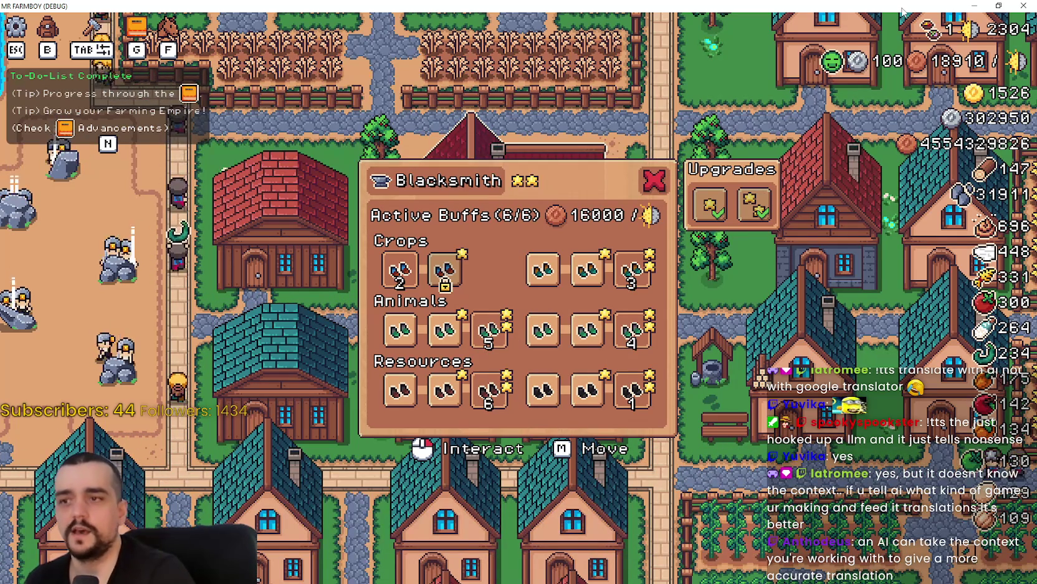
pyautogui.click(999, 8)
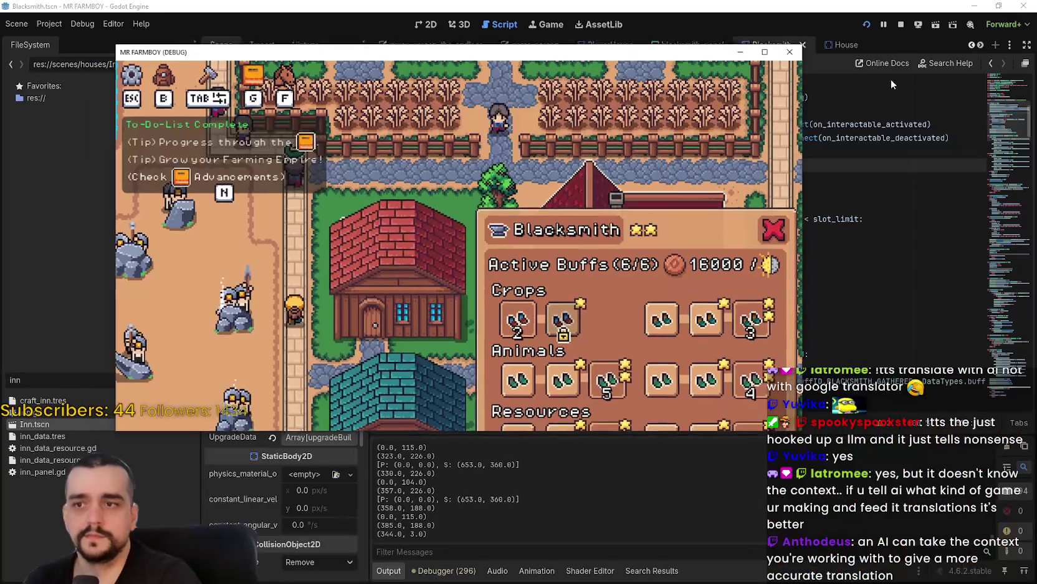
# Step: Delete FarmerBoots1's Gold requirement in the blacksmith_panel scene and relaunch the game
pyautogui.click(797, 50)
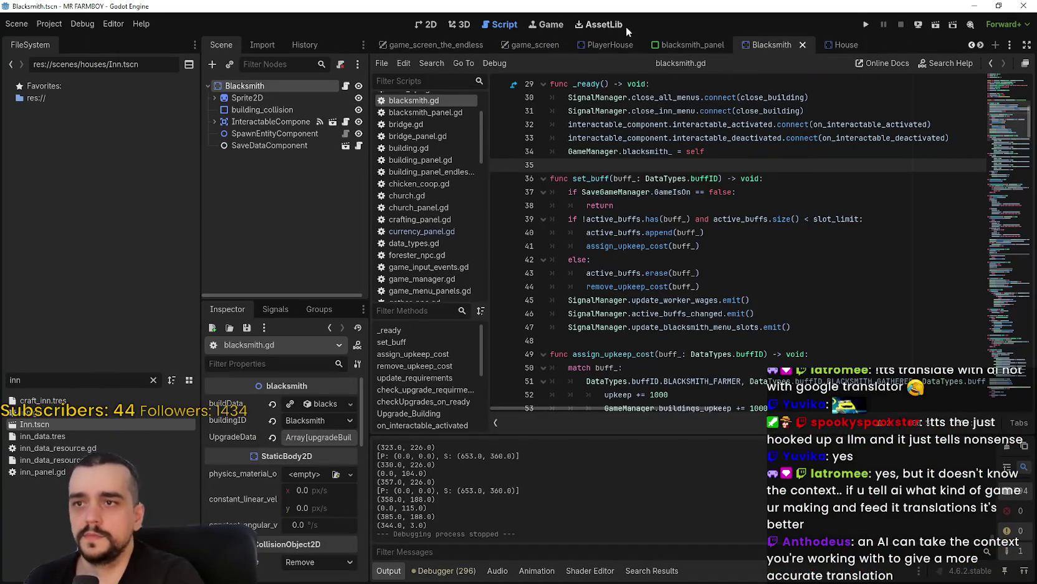
pyautogui.click(686, 44)
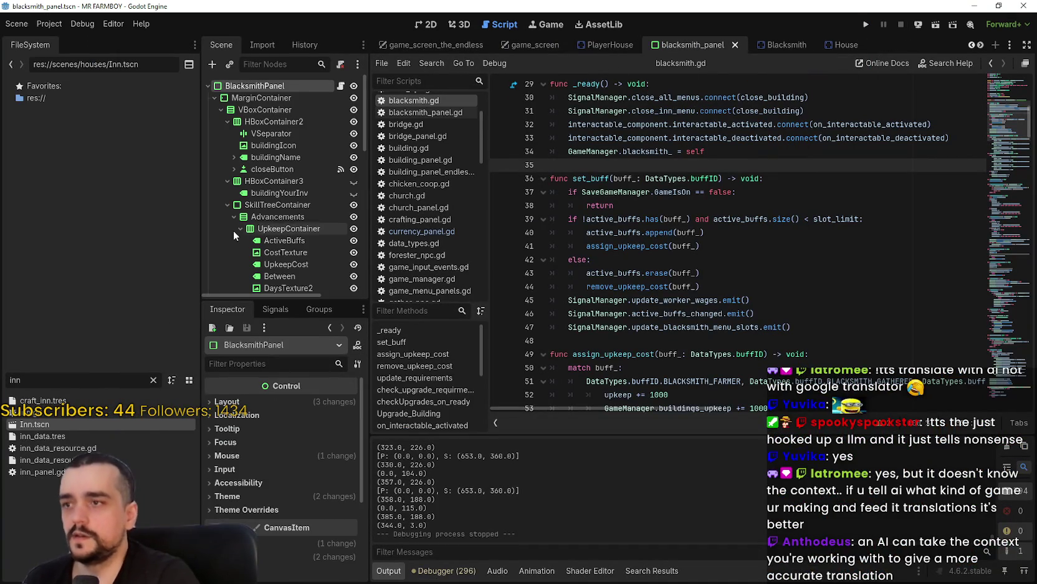
pyautogui.scroll(-10, 279, 198)
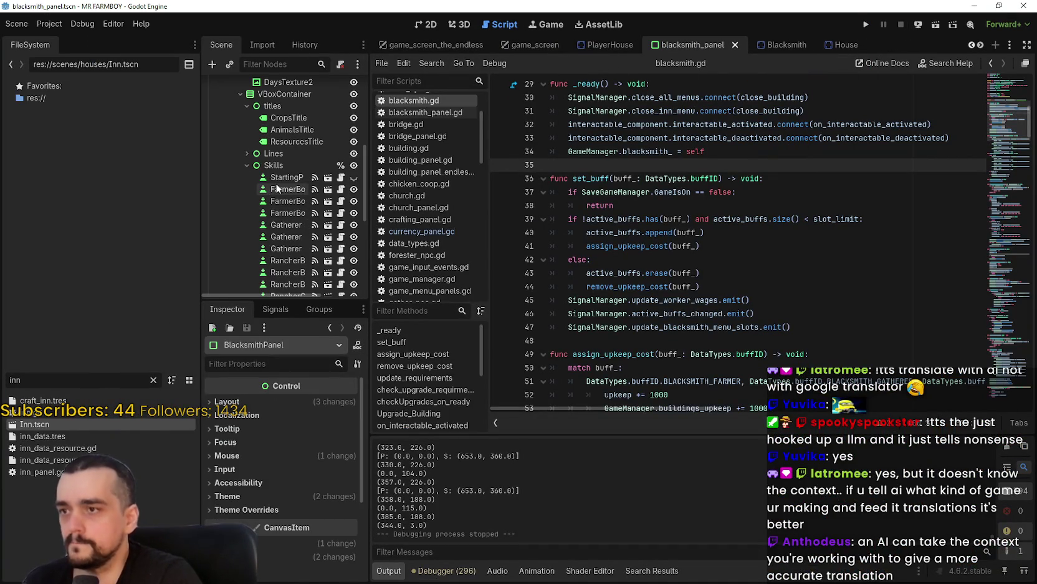
pyautogui.click(278, 188)
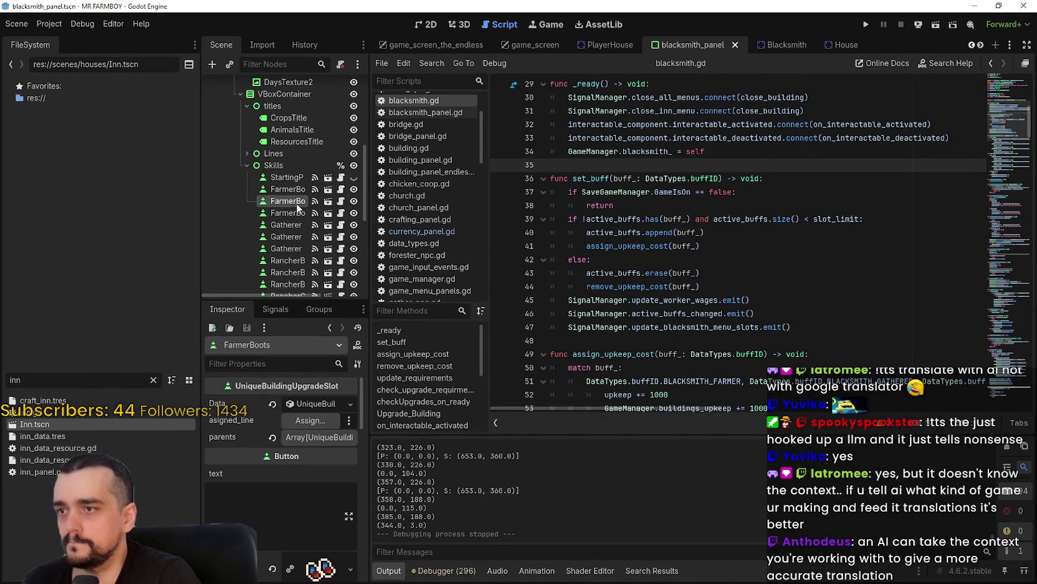
pyautogui.click(318, 494)
pyautogui.scroll(-2, 314, 485)
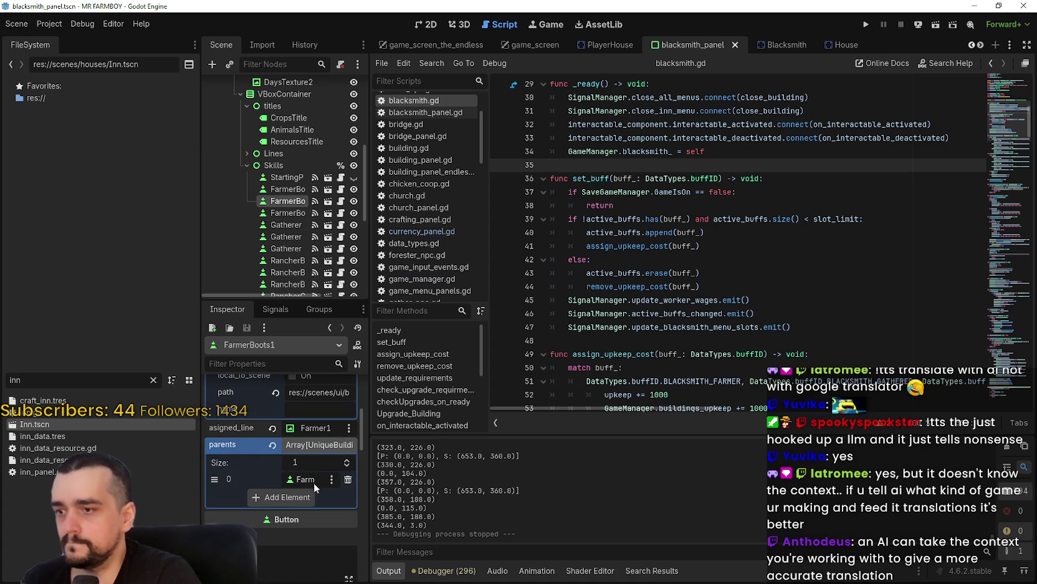
pyautogui.scroll(2, 312, 438)
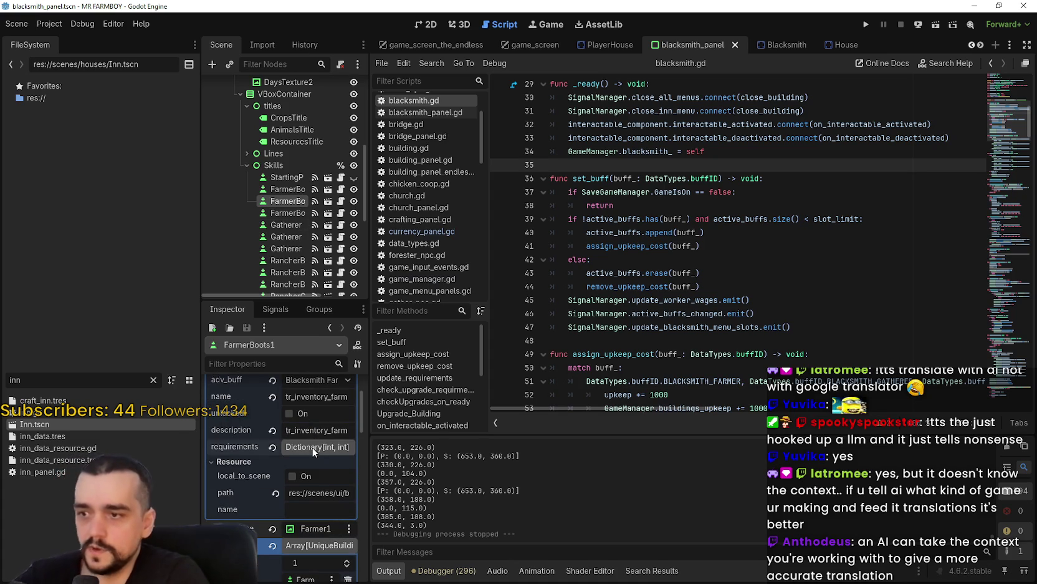
pyautogui.click(313, 449)
pyautogui.click(345, 480)
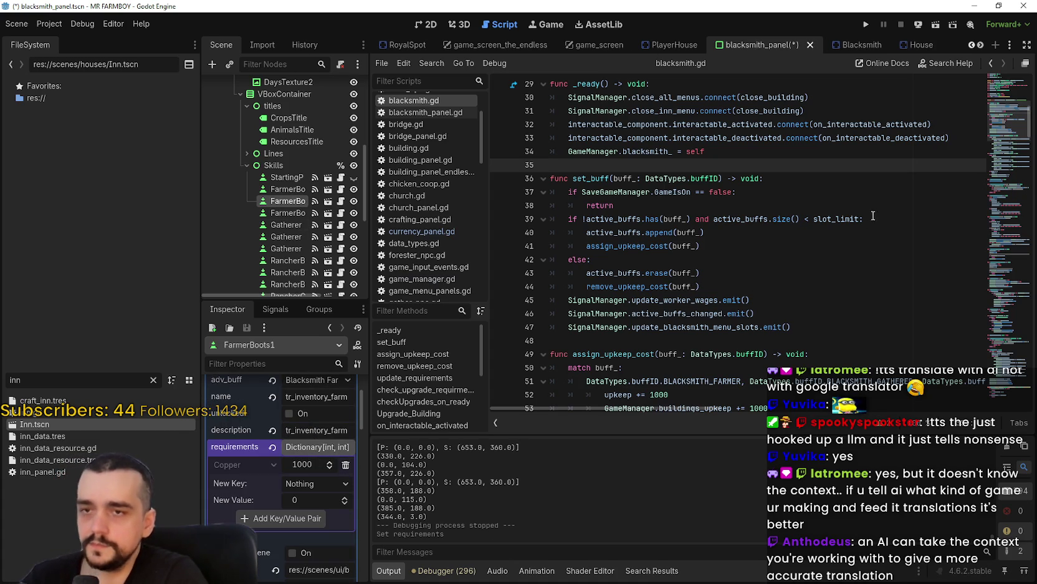
pyautogui.click(872, 27)
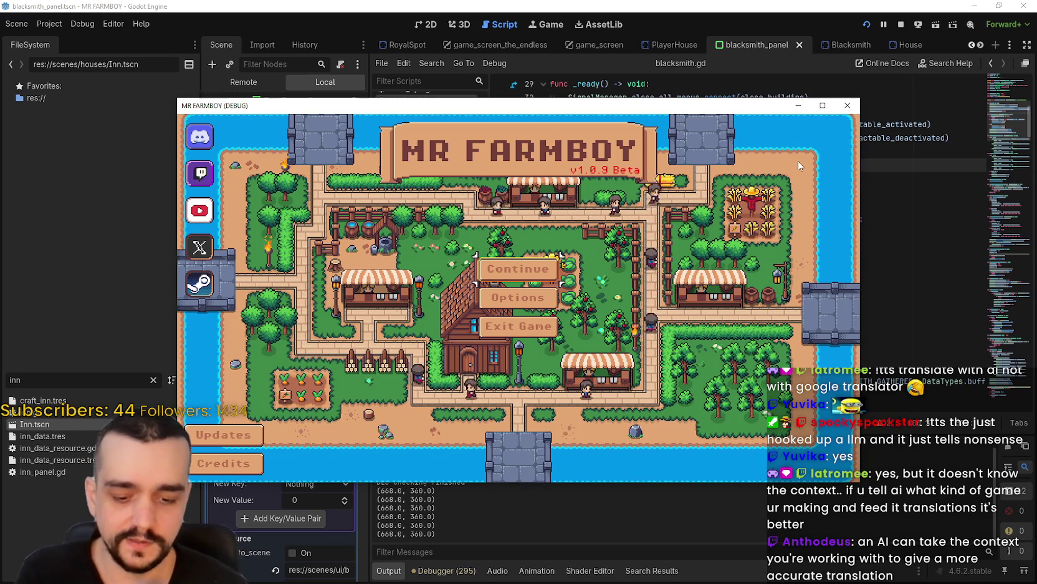
# Step: Continue from the main menu and load the Save 1 (Normal) slot
pyautogui.click(996, 268)
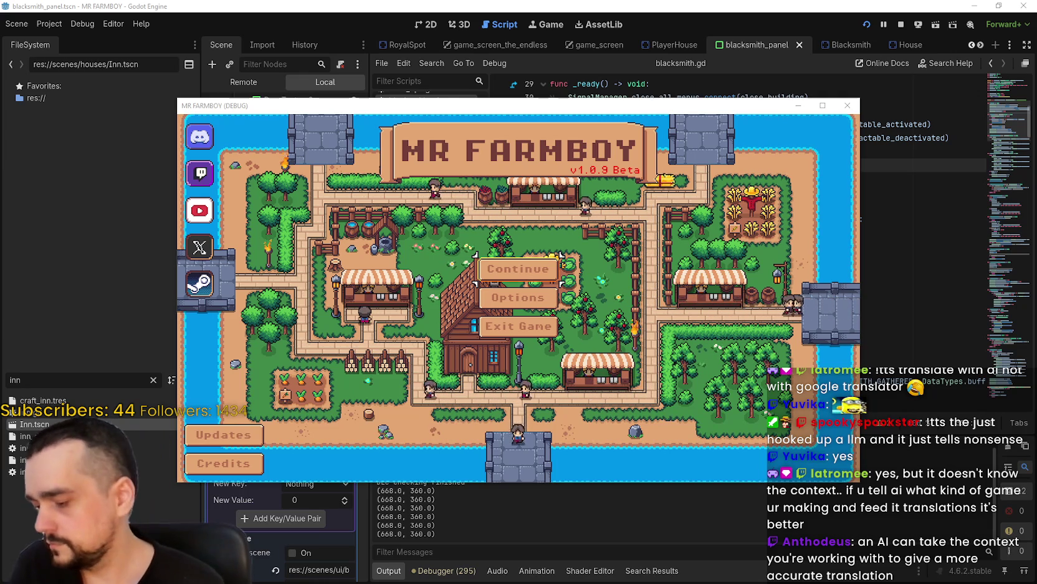
pyautogui.click(552, 257)
pyautogui.click(823, 105)
pyautogui.click(442, 213)
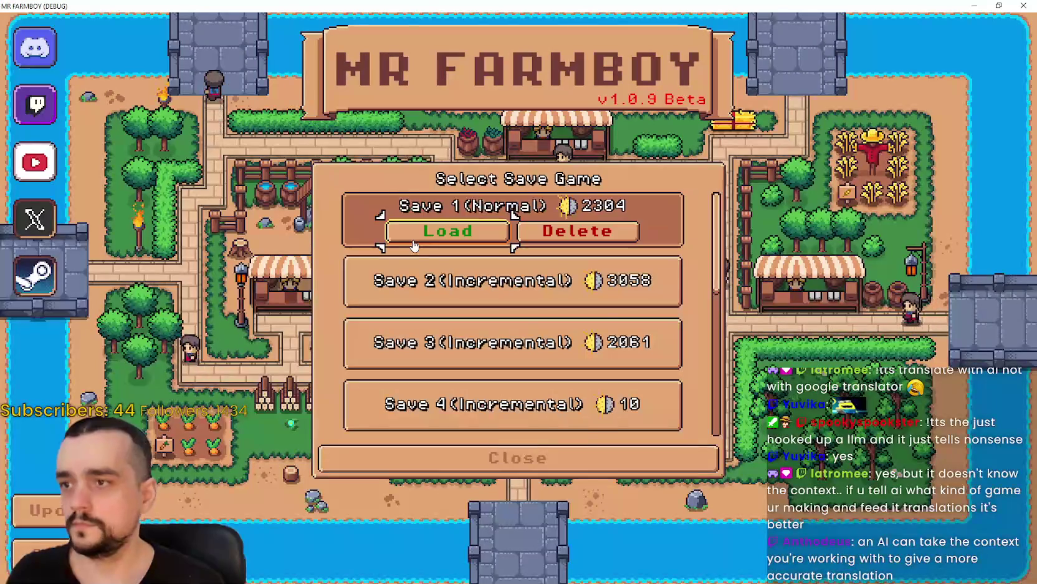
# Step: Load Save 1, open the Blacksmith panel and unlock Farmer, Gatherer, Crops and Animals boots
pyautogui.click(437, 229)
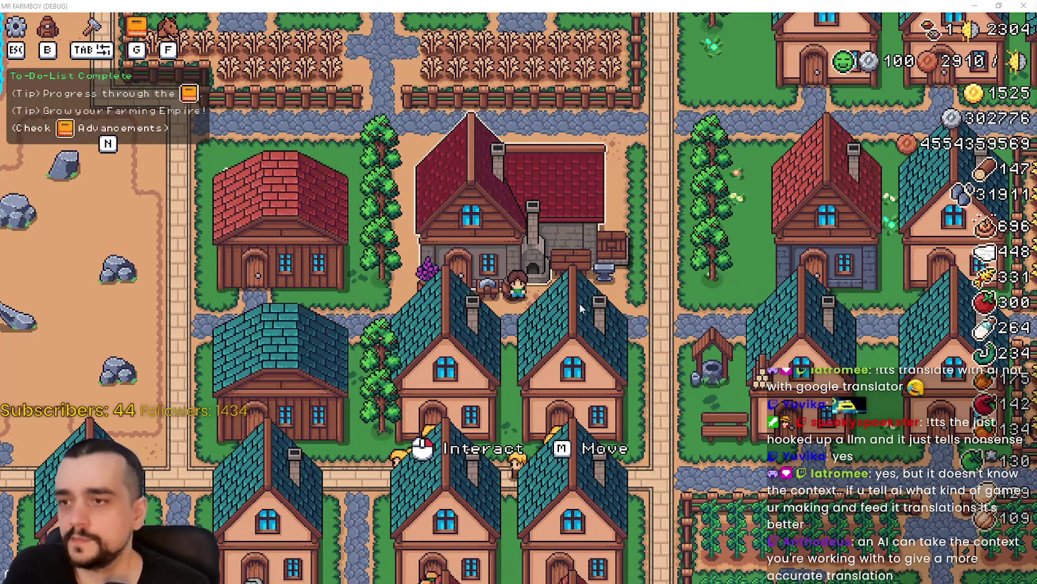
pyautogui.click(577, 308)
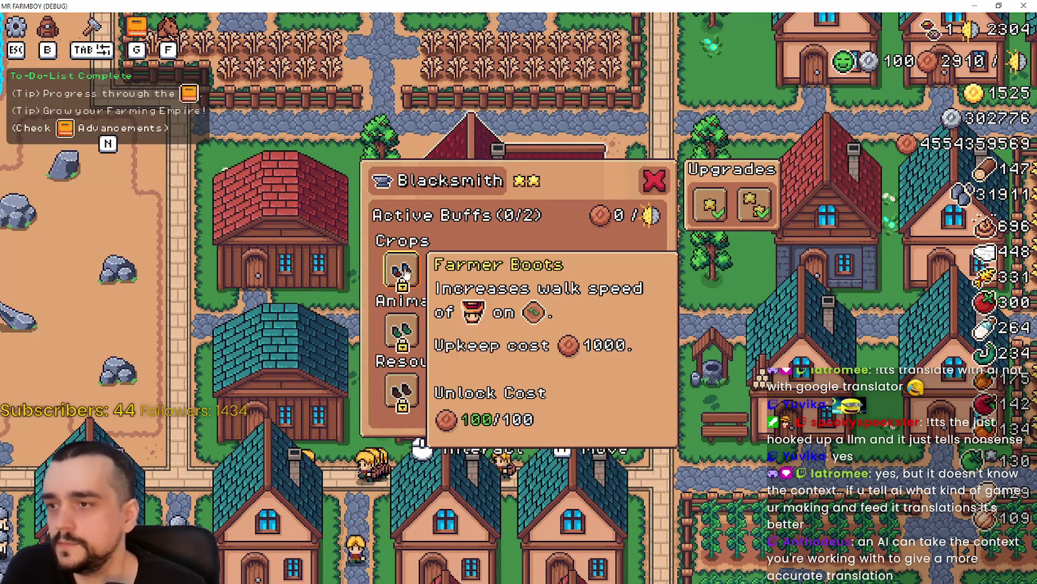
pyautogui.click(404, 272)
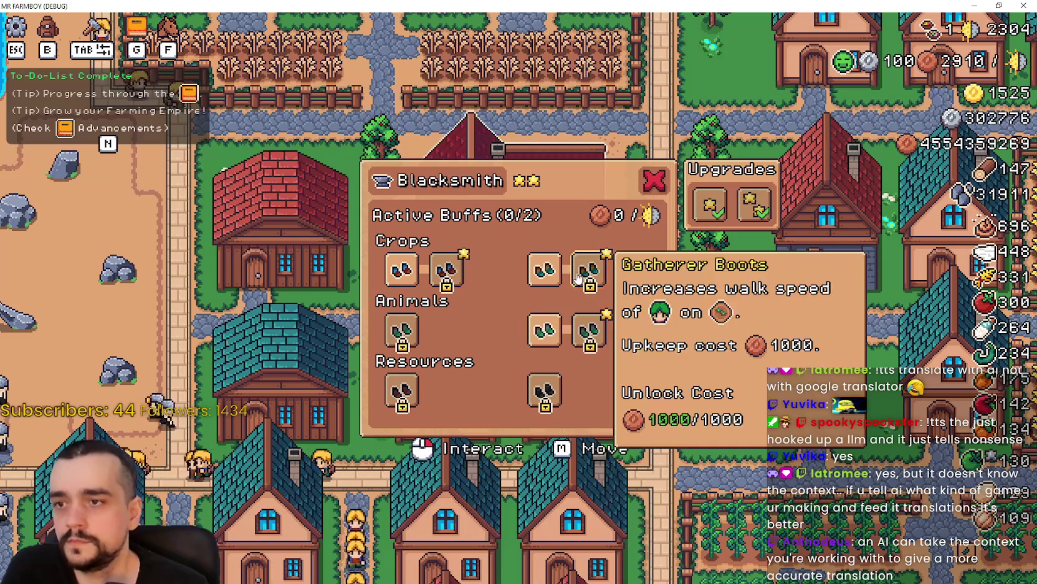
pyautogui.click(577, 278)
pyautogui.click(580, 331)
pyautogui.click(446, 269)
pyautogui.click(401, 330)
pyautogui.click(447, 328)
pyautogui.click(491, 328)
# Step: Unlock all six Resources boots plus the remaining Animals and Crops boots
pyautogui.click(400, 389)
pyautogui.click(446, 390)
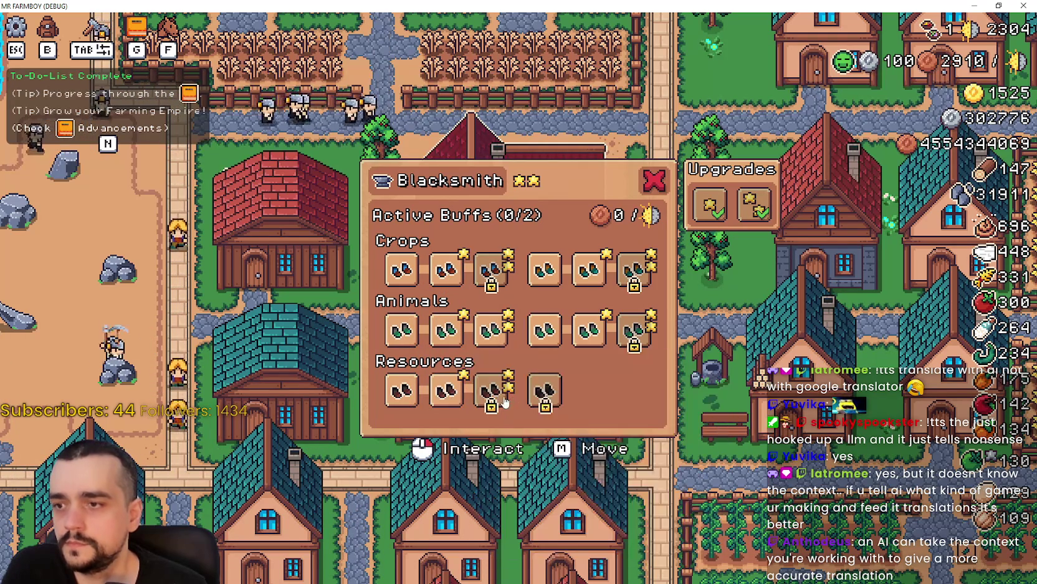
pyautogui.click(492, 390)
pyautogui.click(544, 390)
pyautogui.click(589, 389)
pyautogui.click(634, 390)
pyautogui.click(634, 329)
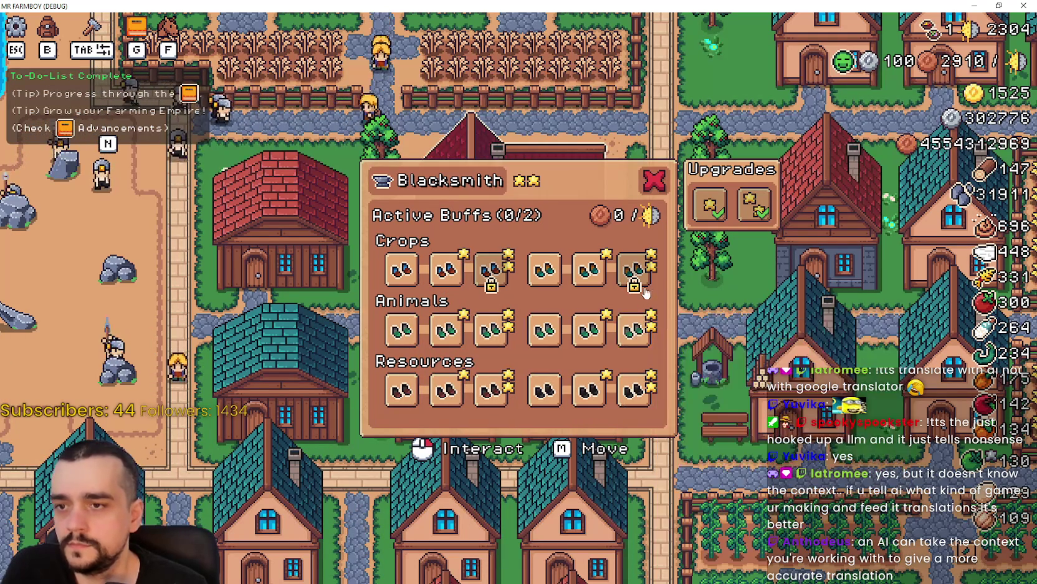
pyautogui.click(636, 274)
pyautogui.click(488, 275)
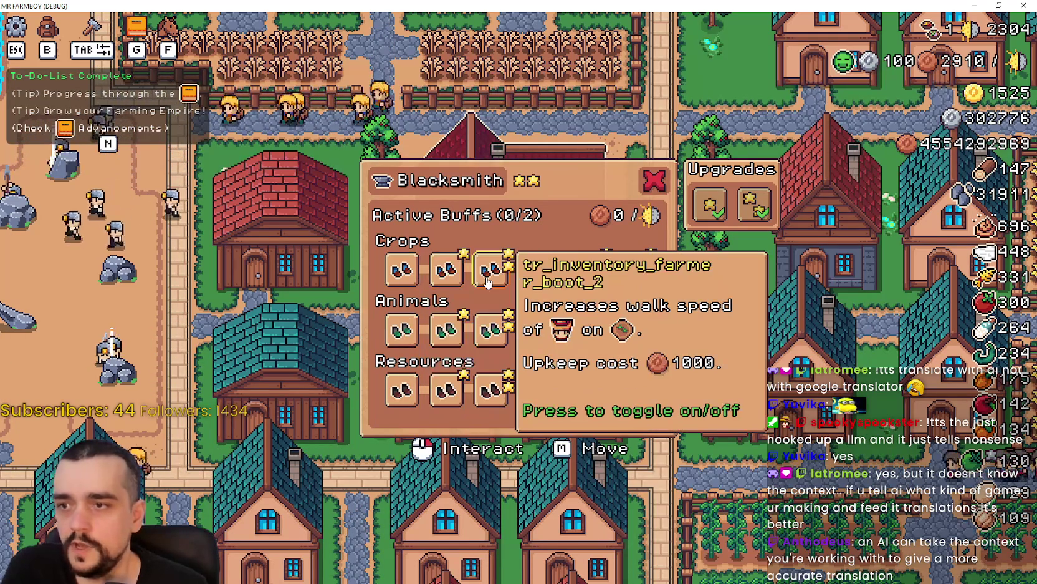
# Step: Switch on six boots, including third and sixth Crops, Animals and Resources, for 18000 upkeep
pyautogui.click(486, 282)
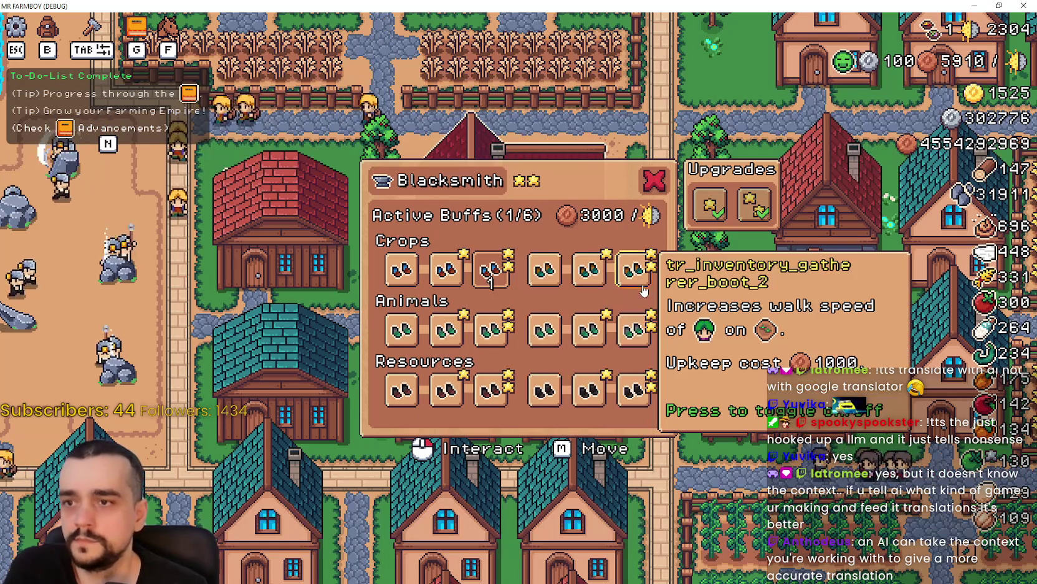
pyautogui.click(642, 287)
pyautogui.click(634, 330)
pyautogui.click(635, 389)
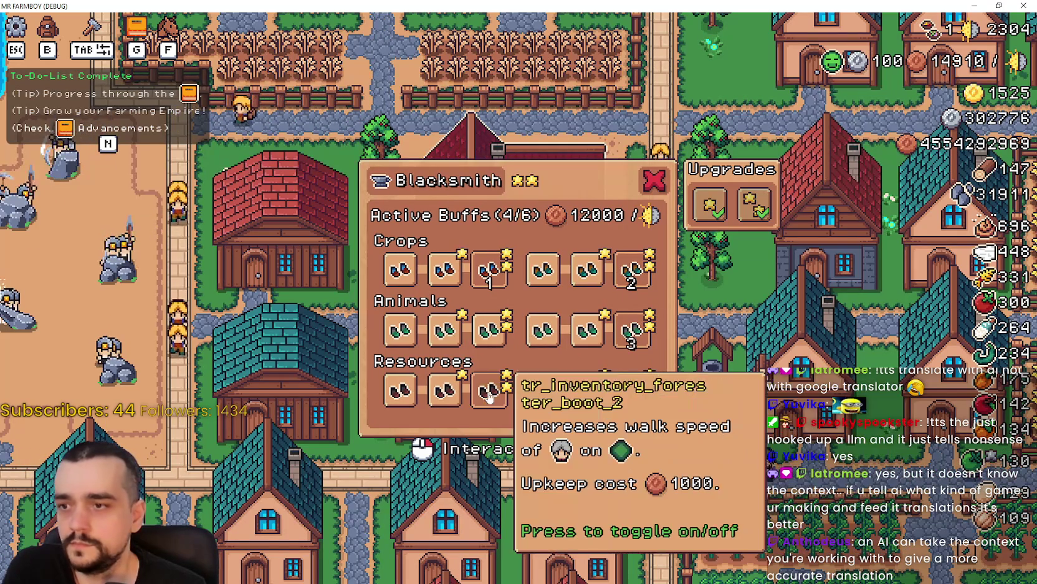
pyautogui.click(490, 393)
pyautogui.click(490, 329)
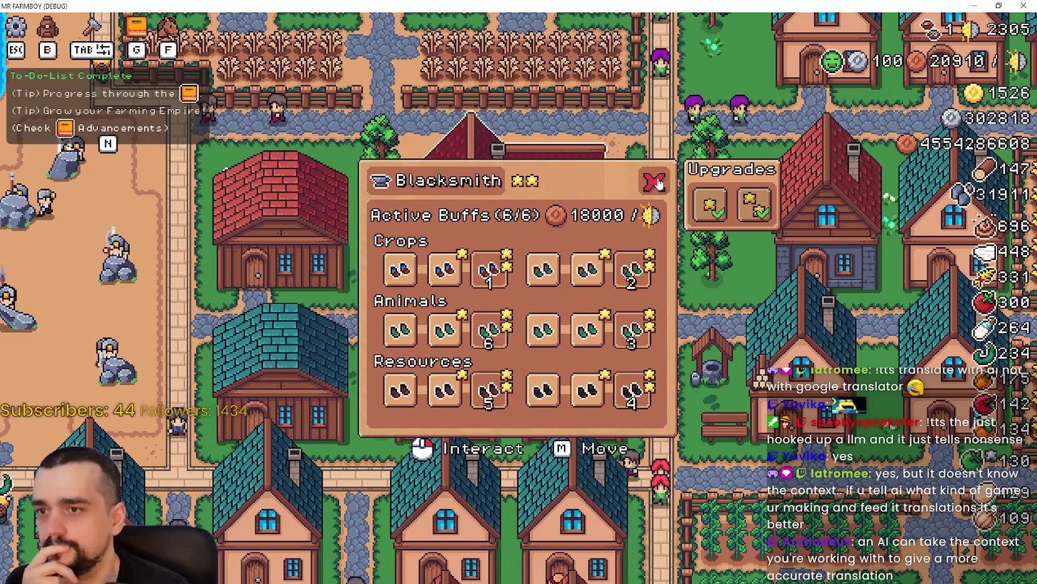
# Step: Close the Blacksmith panel and walk the player around the village back to the blacksmith
pyautogui.click(658, 183)
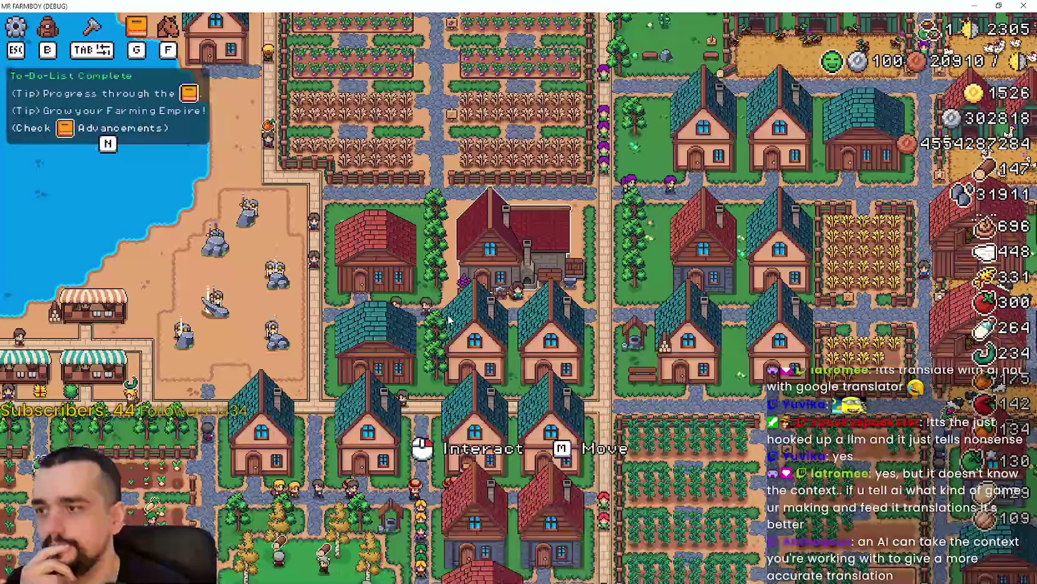
pyautogui.scroll(3, 444, 324)
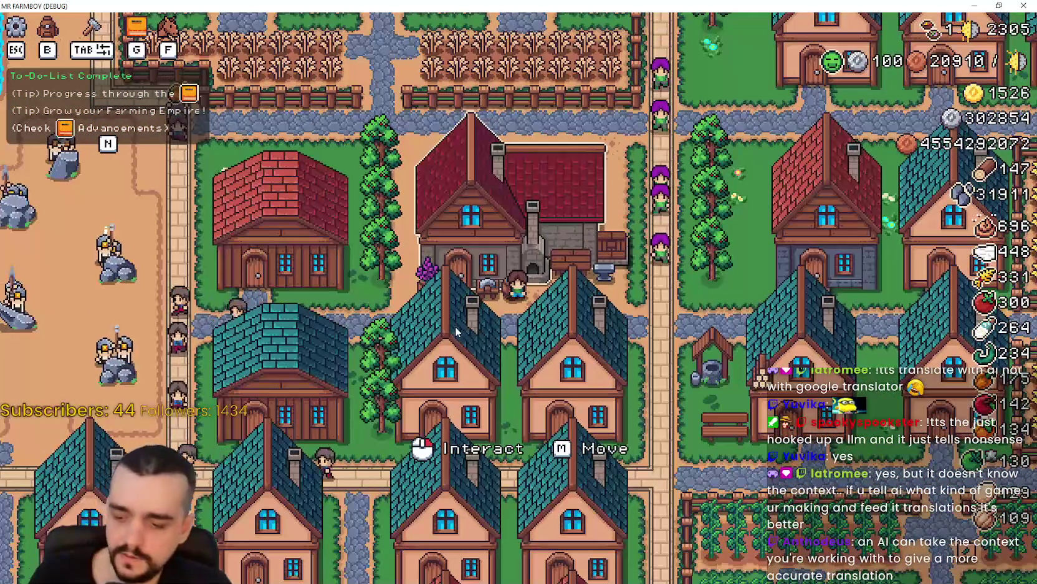
pyautogui.press('d')
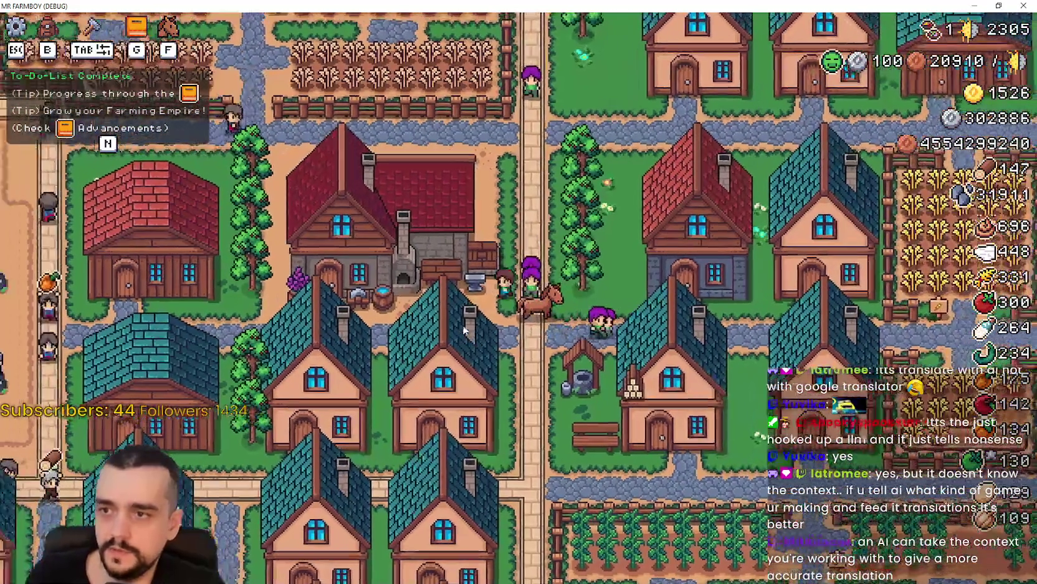
pyautogui.scroll(2, 666, 345)
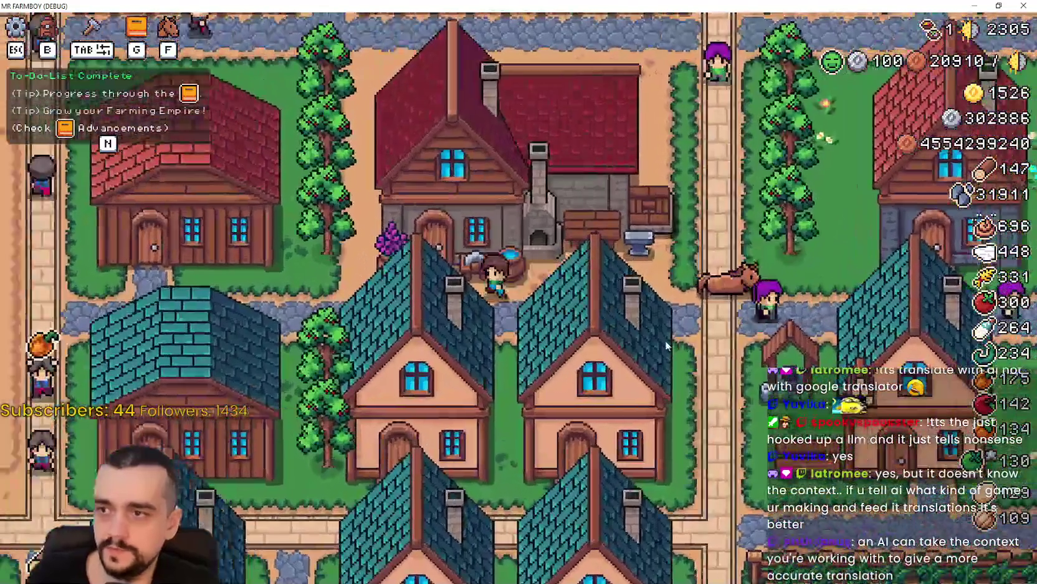
pyautogui.press('a')
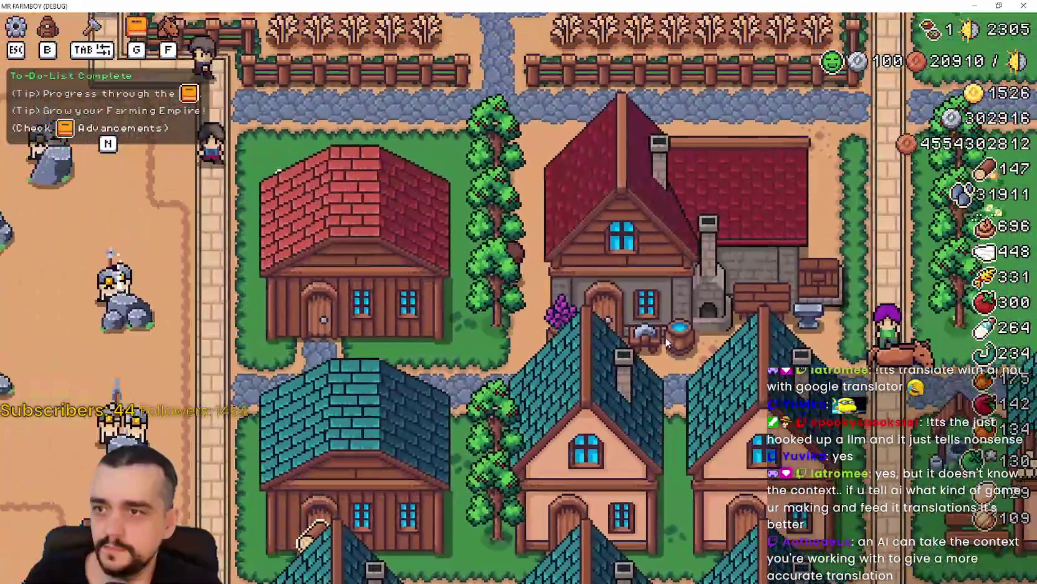
pyautogui.press('w')
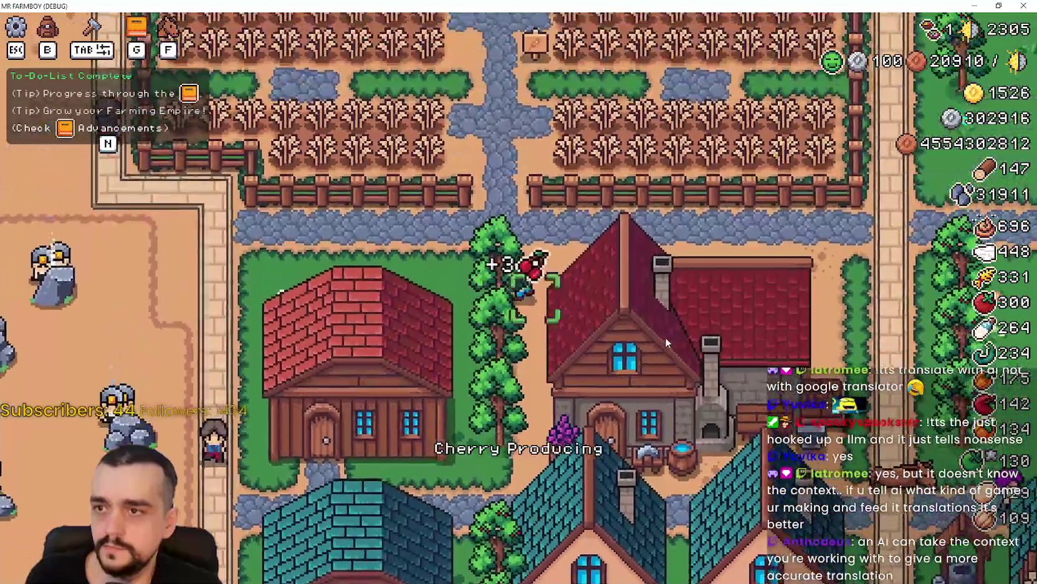
pyautogui.press('s')
# Step: Reopen the Blacksmith panel, read each boot buff's tooltip and upkeep, then close it
pyautogui.click(665, 337)
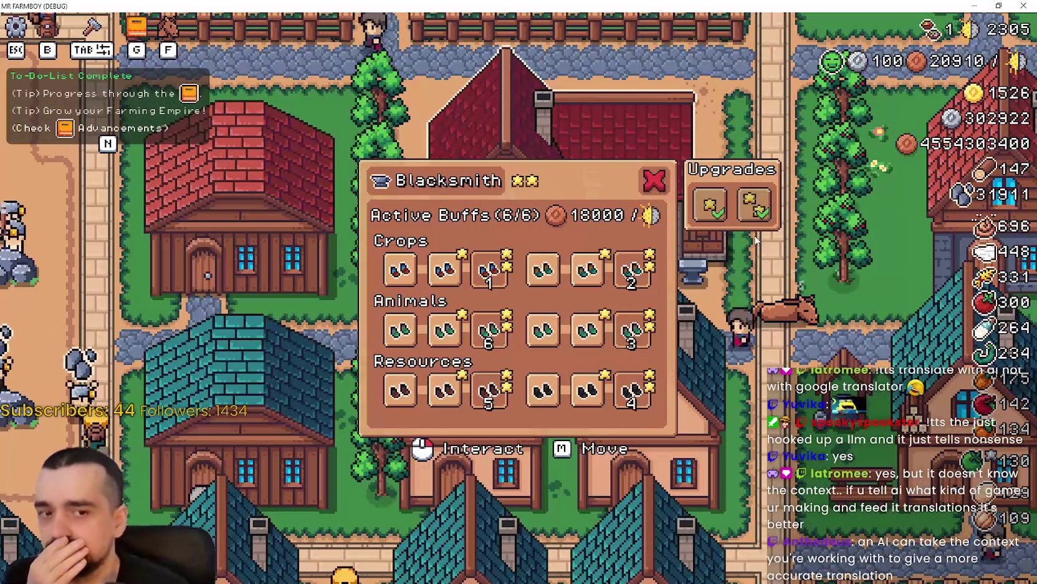
pyautogui.moveTo(626, 268)
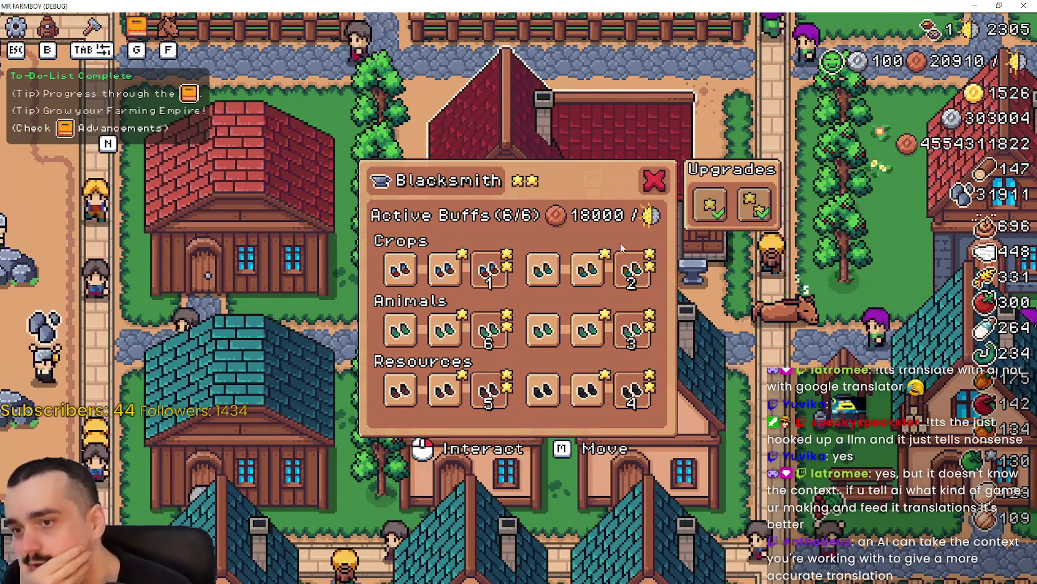
pyautogui.moveTo(633, 393)
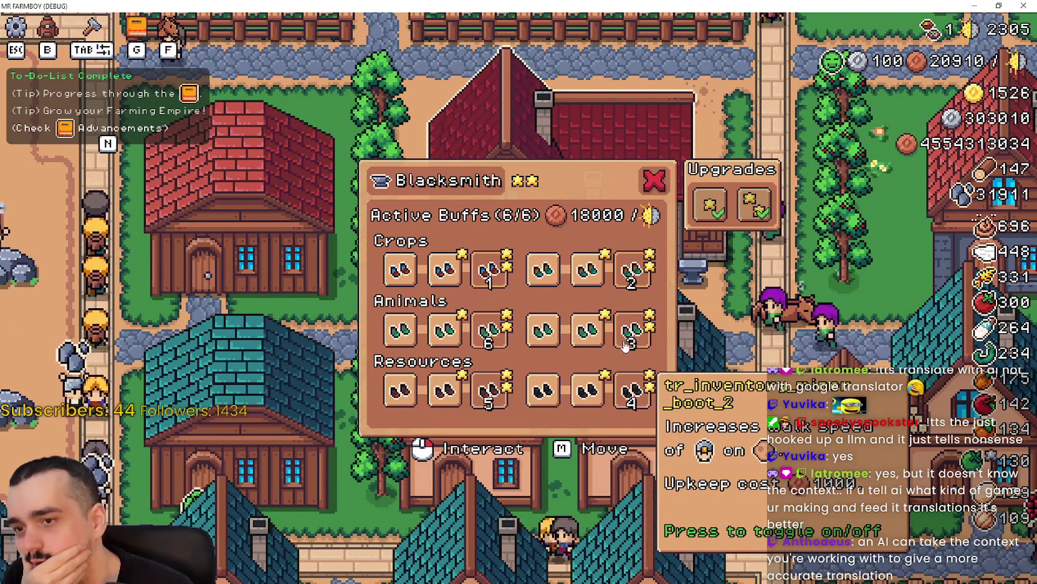
pyautogui.moveTo(445, 278)
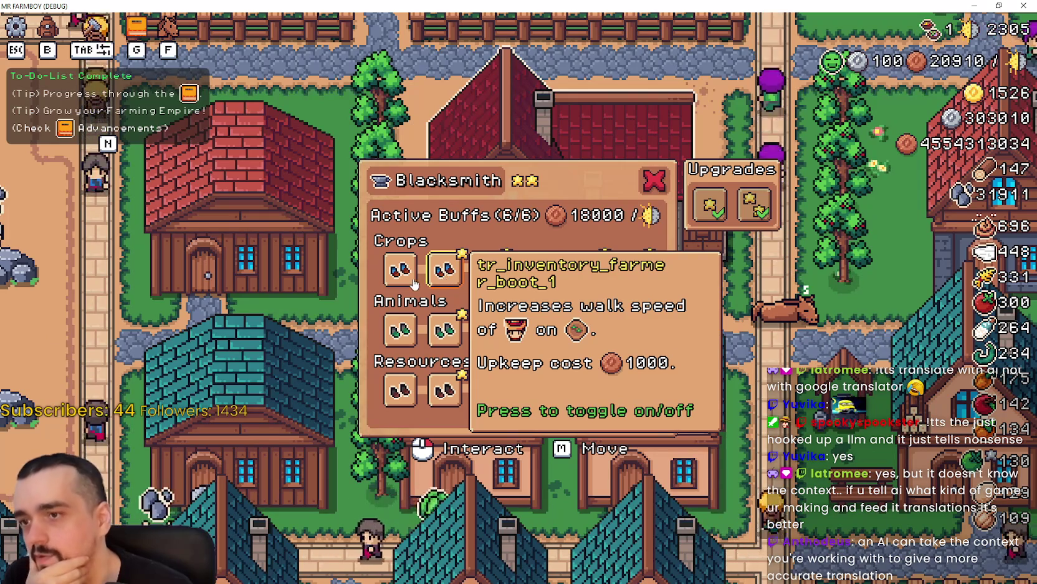
pyautogui.moveTo(489, 284)
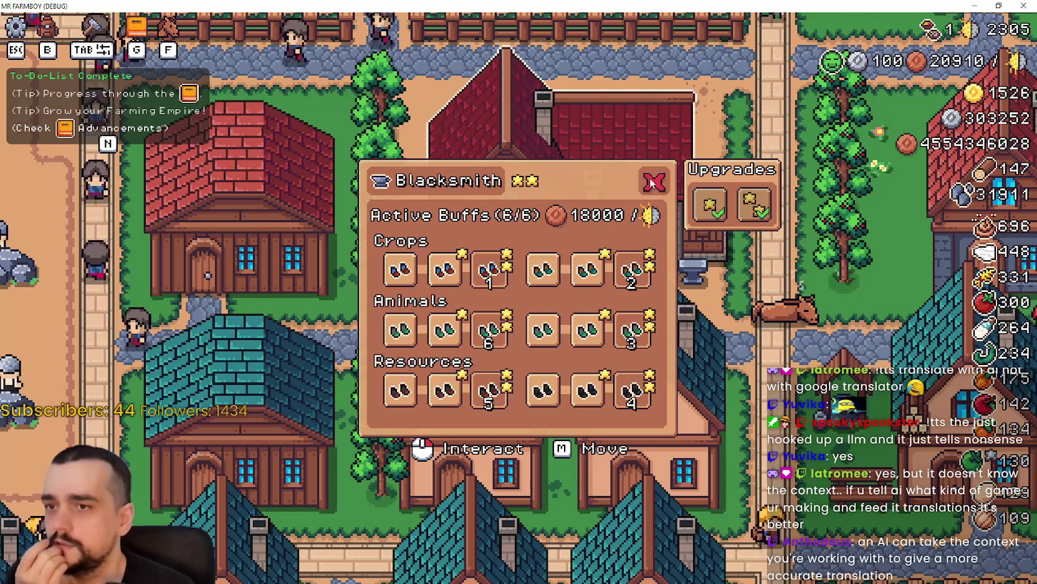
pyautogui.press('Escape')
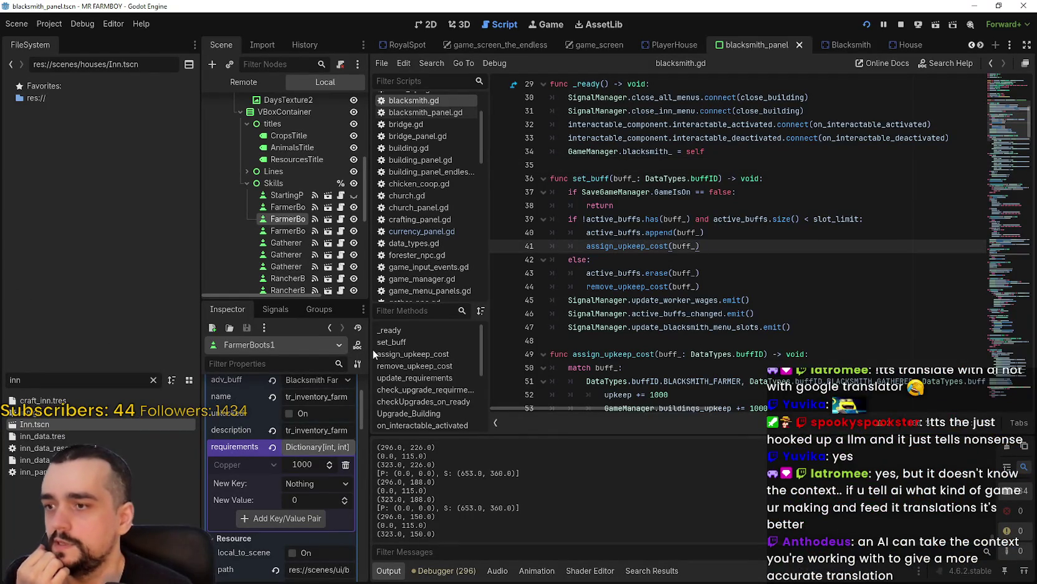
# Step: Filter the FileSystem for 'farmer', then open farmer_npc.tscn and its attached script
pyautogui.moveTo(373, 350); pyautogui.dragTo(478, 362)
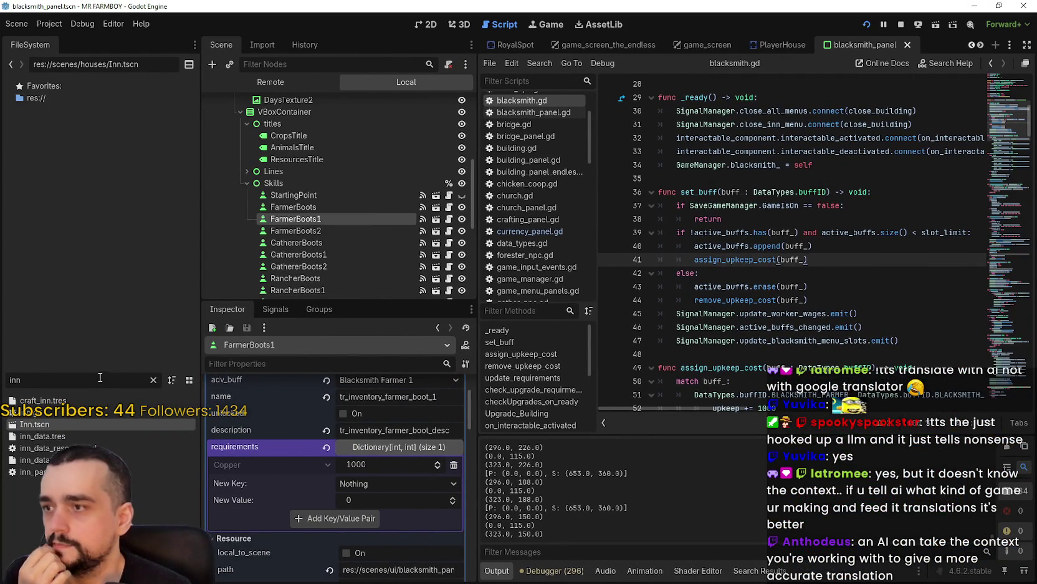
pyautogui.write('farmer')
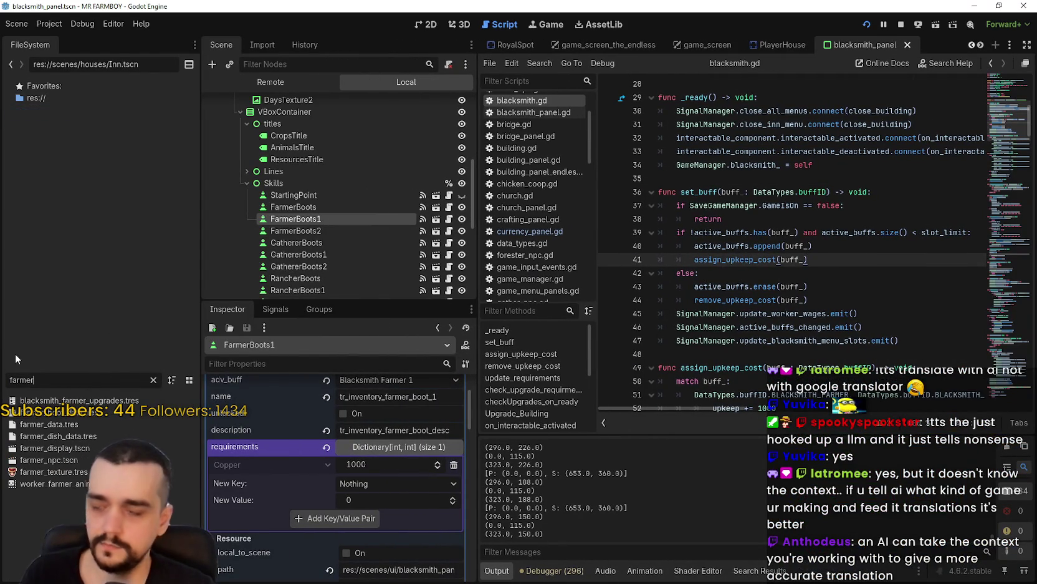
pyautogui.doubleClick(41, 459)
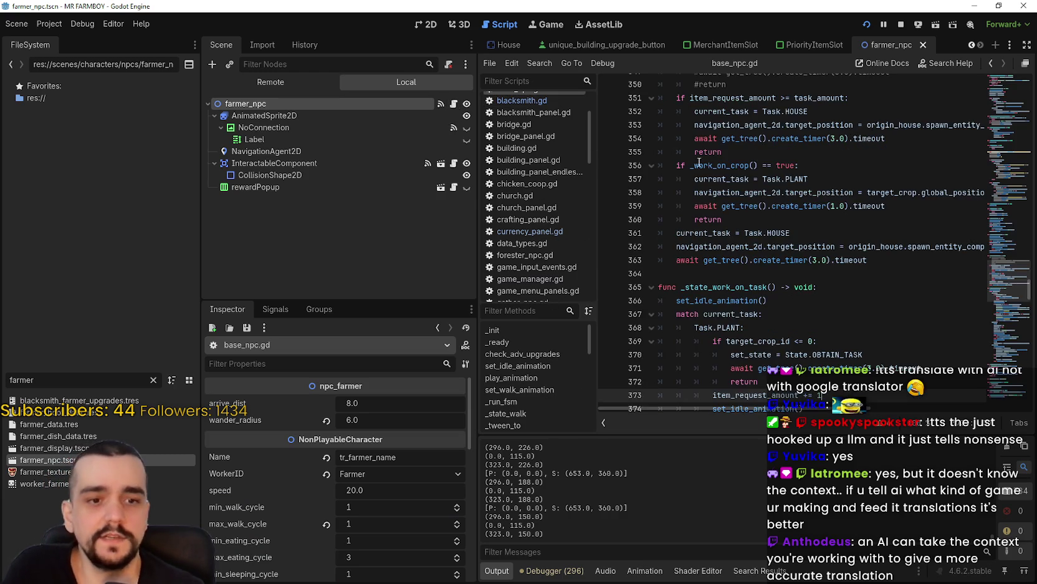
pyautogui.moveTo(1021, 200); pyautogui.dragTo(1016, 69)
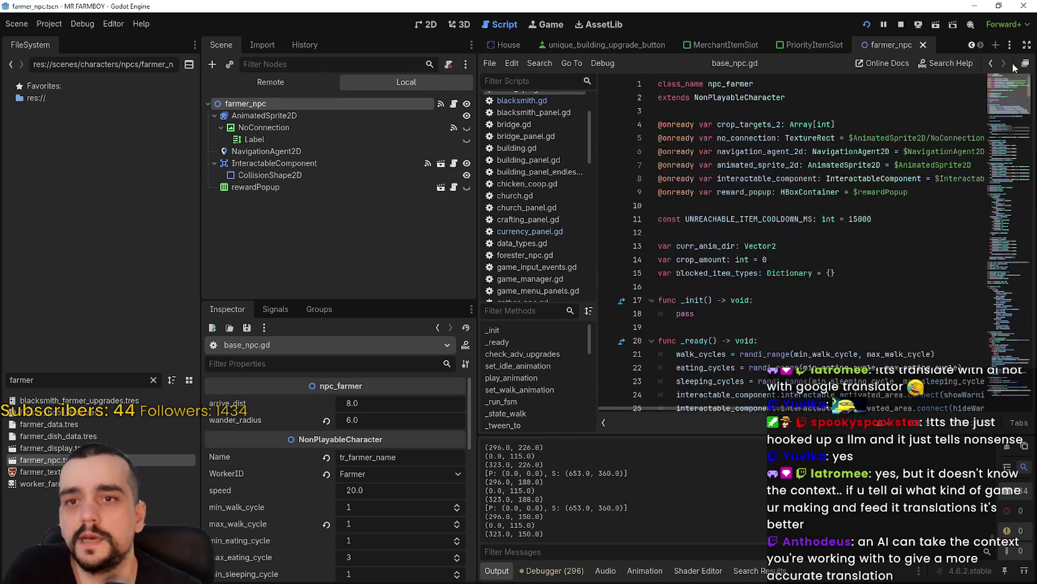
pyautogui.click(755, 206)
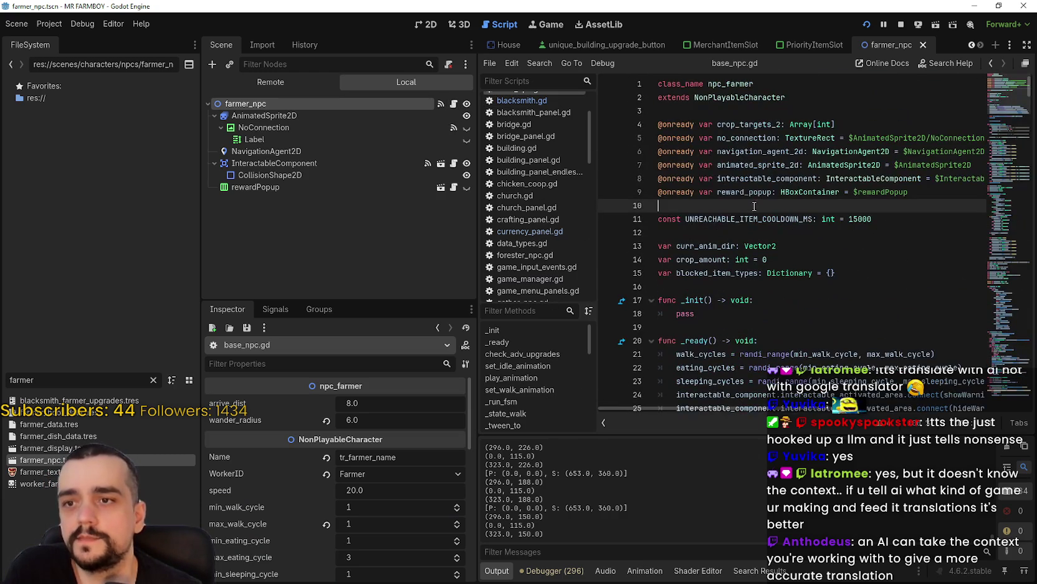
pyautogui.click(459, 109)
# Step: Use Lookup Symbol to jump to the NonPlayableCharacter class definition, widening the code editor
pyautogui.scroll(-3, 815, 237)
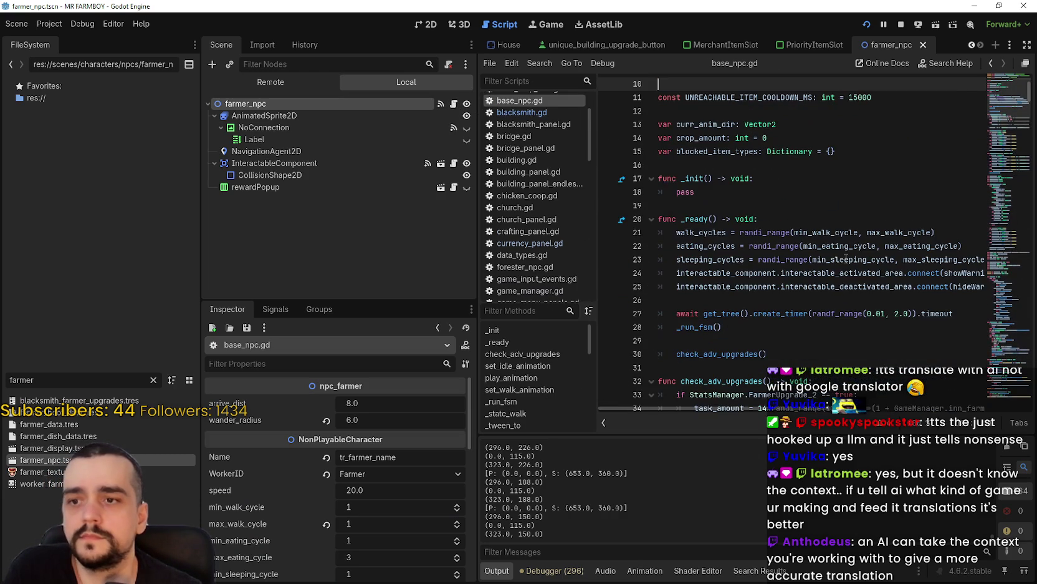
pyautogui.scroll(3, 796, 295)
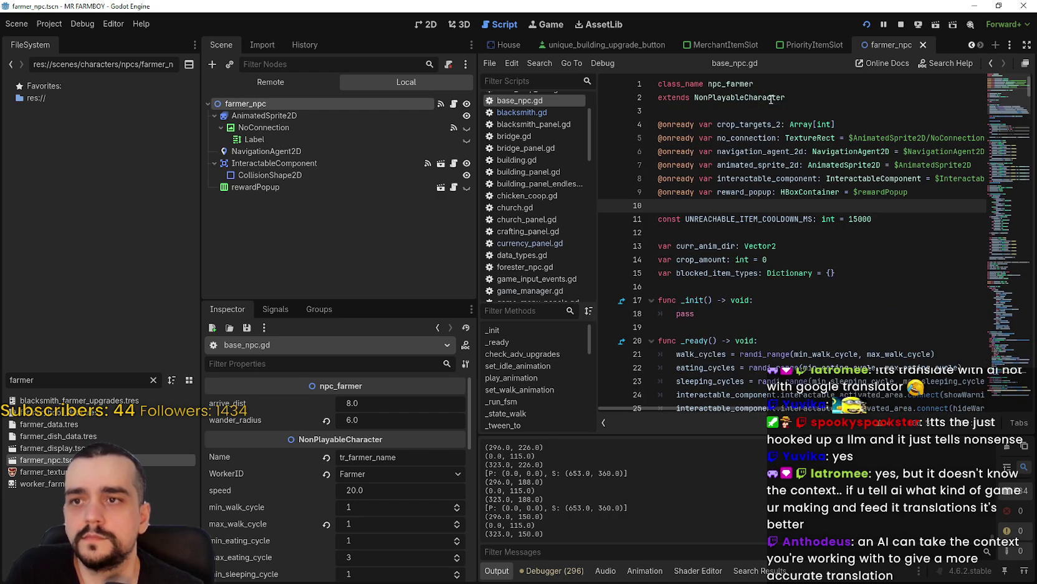
pyautogui.rightClick(742, 98)
pyautogui.click(773, 267)
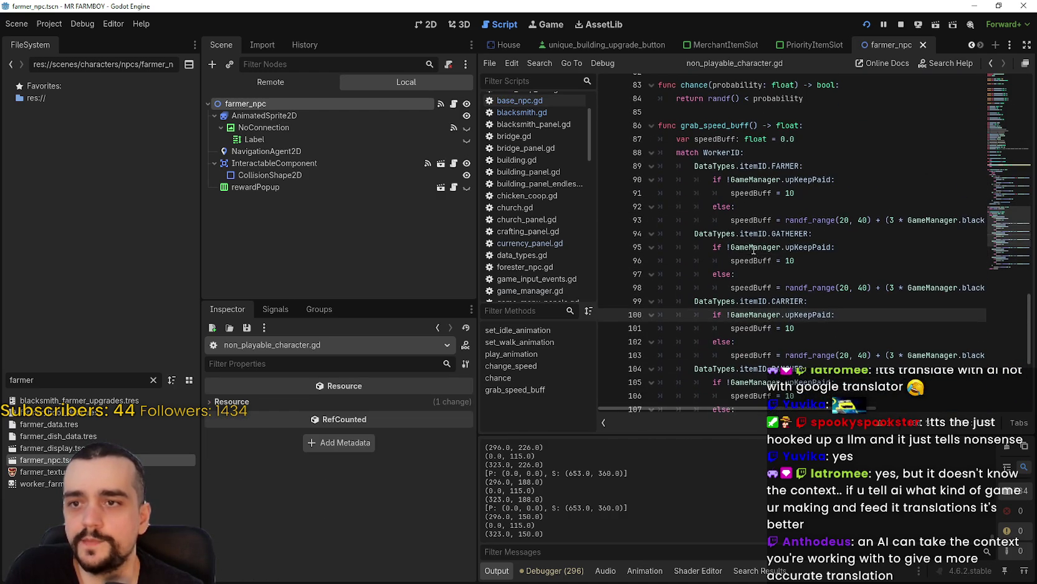
pyautogui.moveTo(476, 210); pyautogui.dragTo(343, 210)
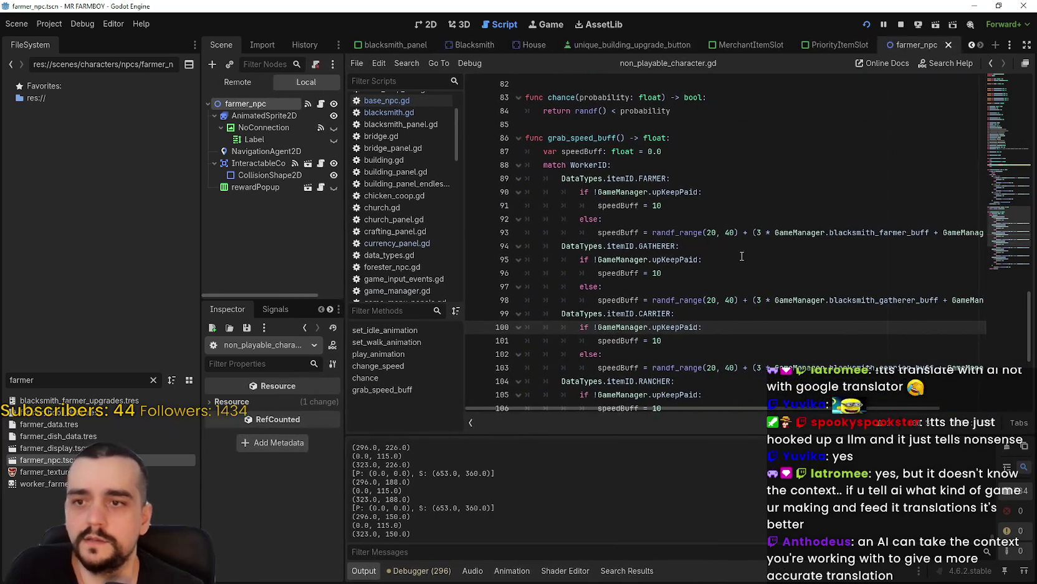
pyautogui.click(746, 255)
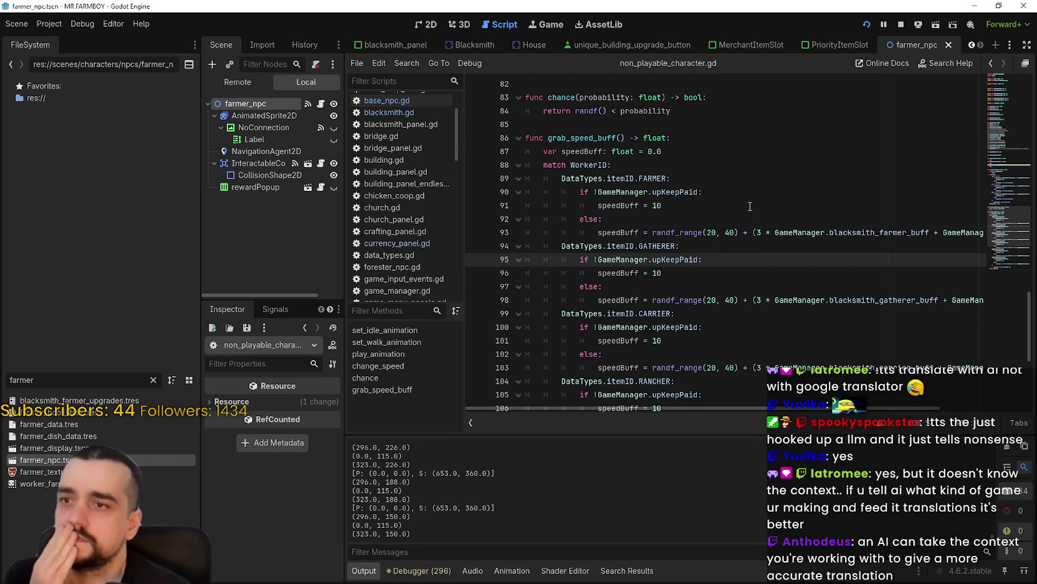
# Step: Select the FARMER case, then the speedBuff and blacksmith_farmer_buff terms on line 93
pyautogui.moveTo(667, 178); pyautogui.dragTo(561, 178)
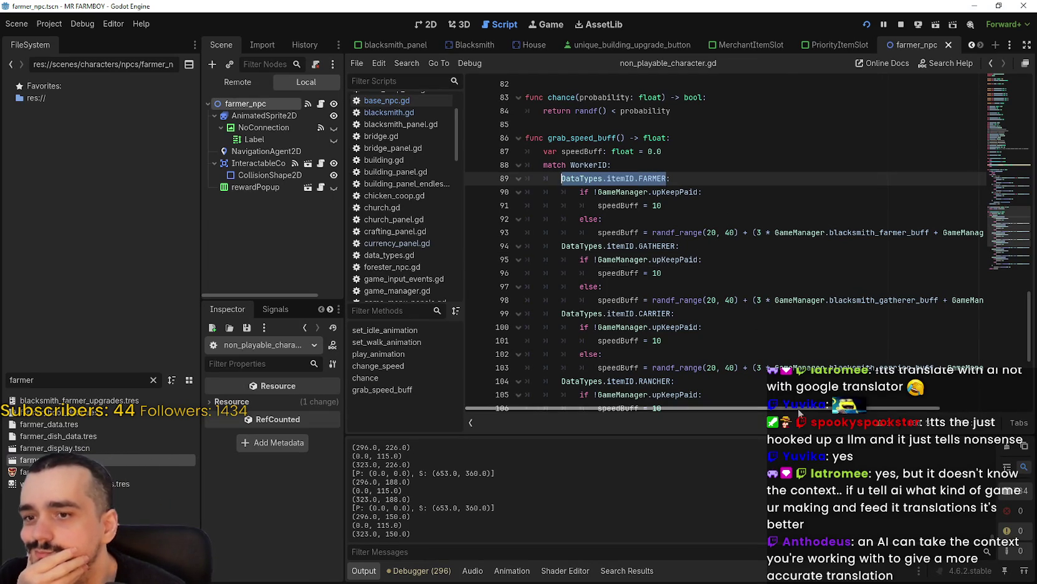
pyautogui.moveTo(779, 408); pyautogui.dragTo(896, 407)
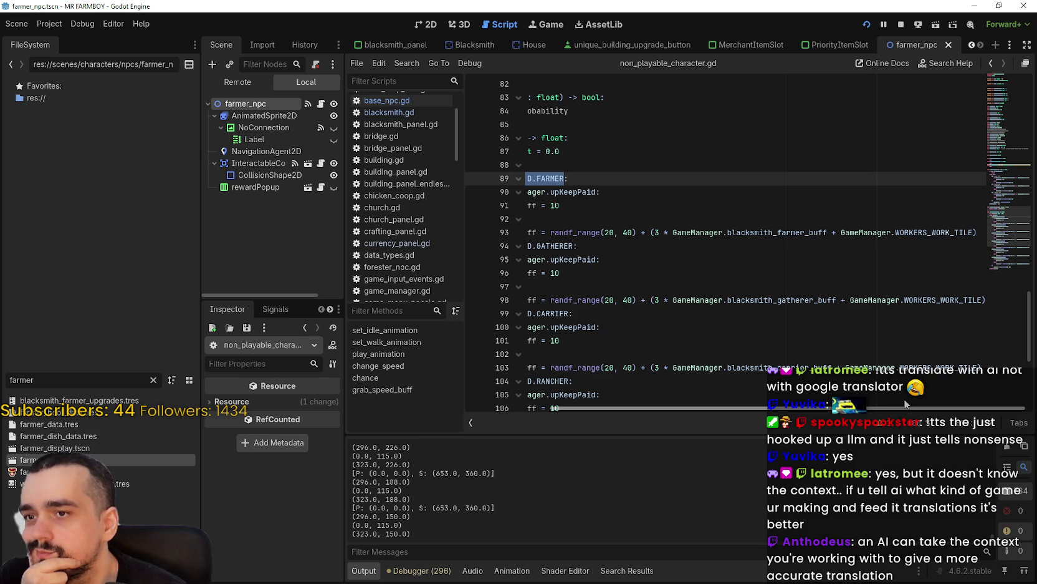
pyautogui.moveTo(906, 404)
pyautogui.mouseDown()
pyautogui.moveTo(811, 397)
pyautogui.moveTo(762, 381)
pyautogui.mouseUp()
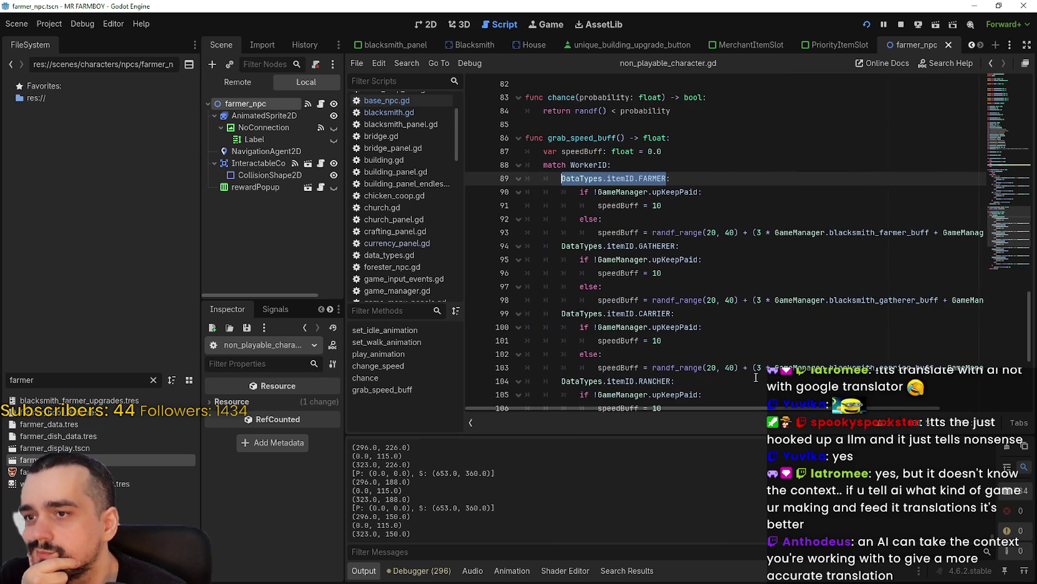
pyautogui.doubleClick(619, 233)
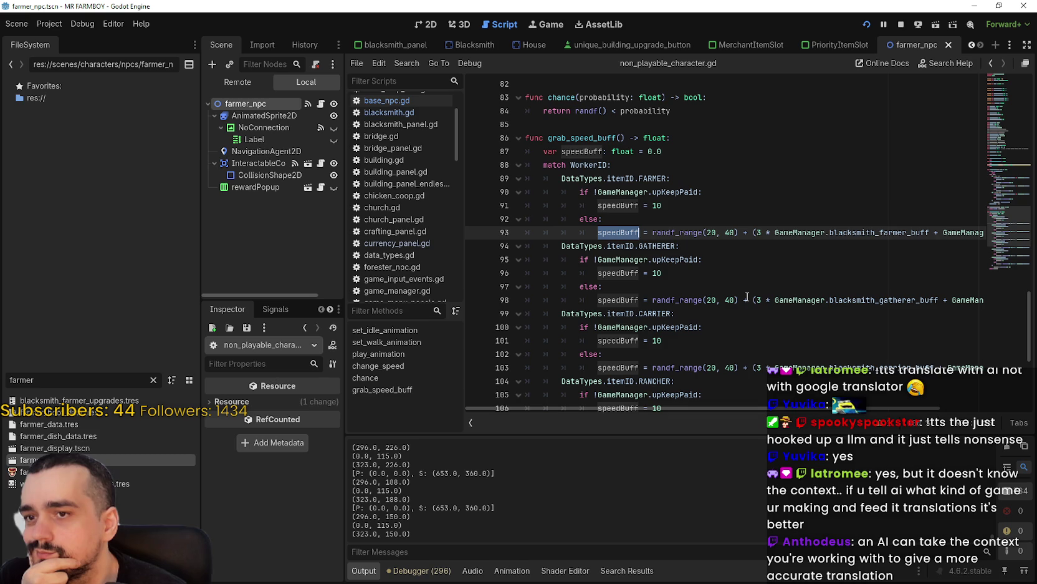
pyautogui.moveTo(852, 409); pyautogui.dragTo(929, 392)
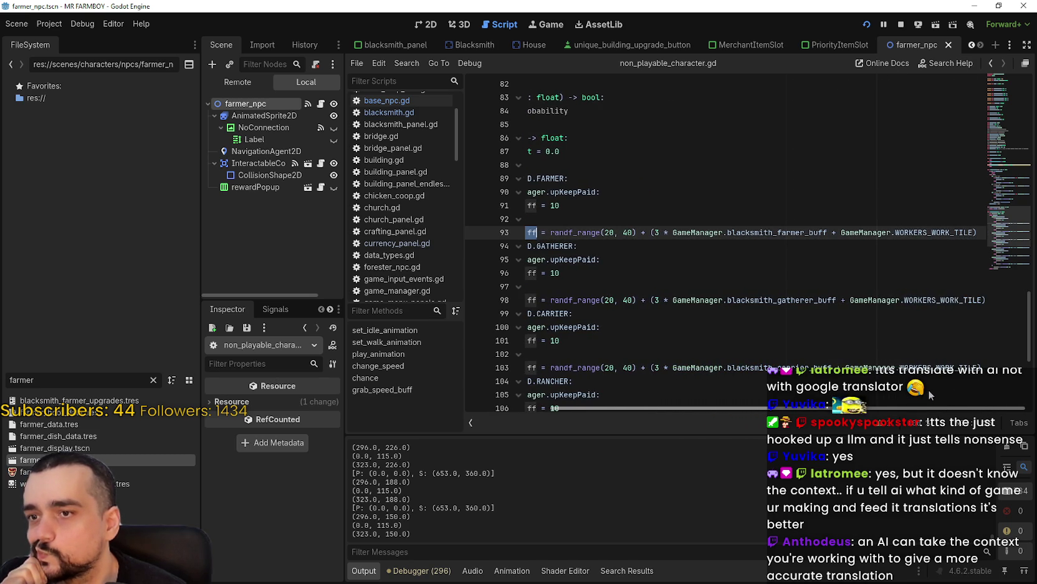
pyautogui.doubleClick(799, 232)
pyautogui.moveTo(799, 232); pyautogui.dragTo(686, 228)
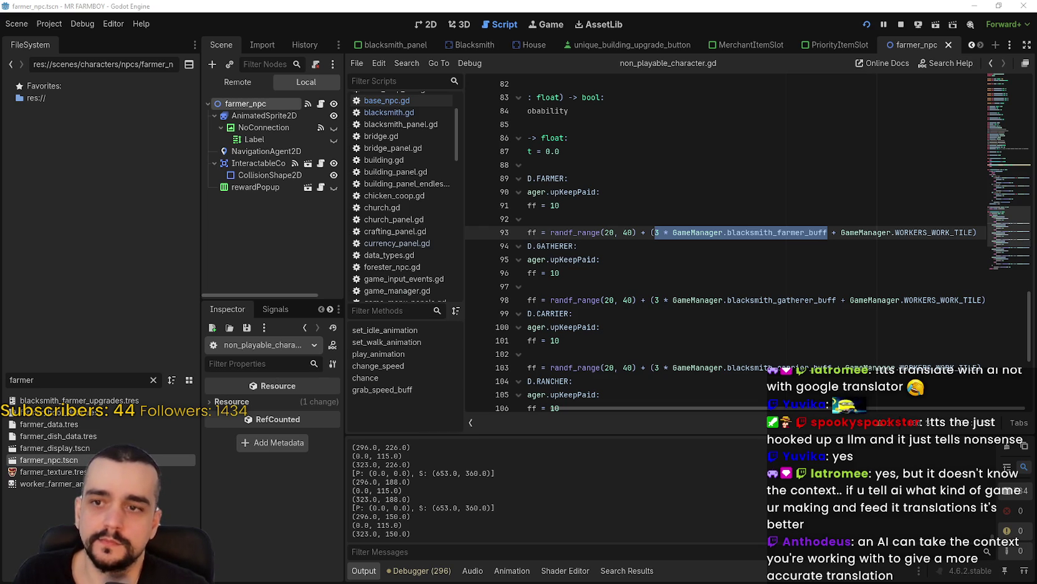
pyautogui.press('XF86Calculator')
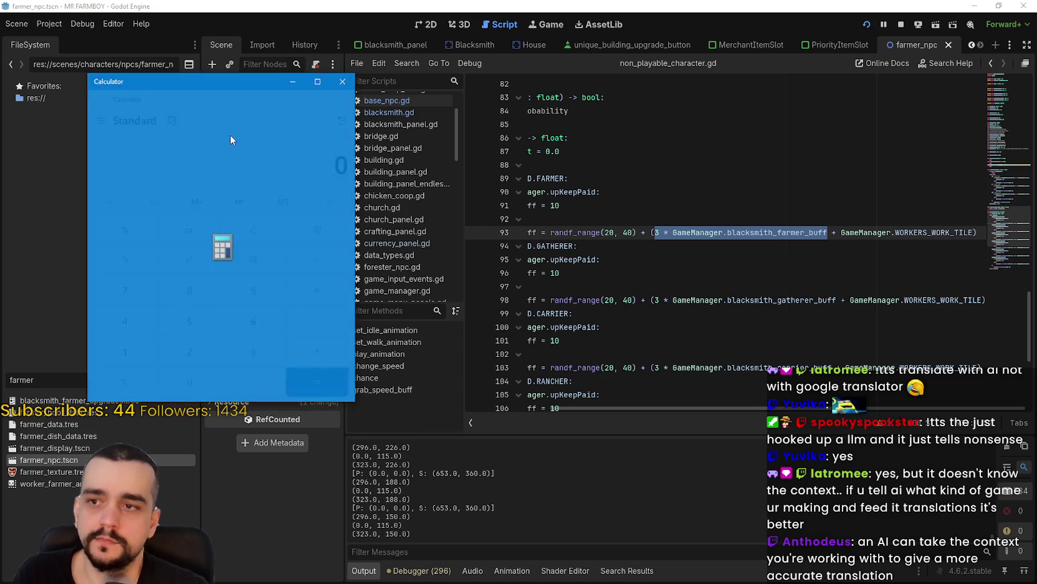
# Step: Place Calculator beside the code, check blacksmith_farmer_buff's value, and compute 3 × 3 = 9
pyautogui.moveTo(210, 86); pyautogui.dragTo(169, 76)
pyautogui.write('3')
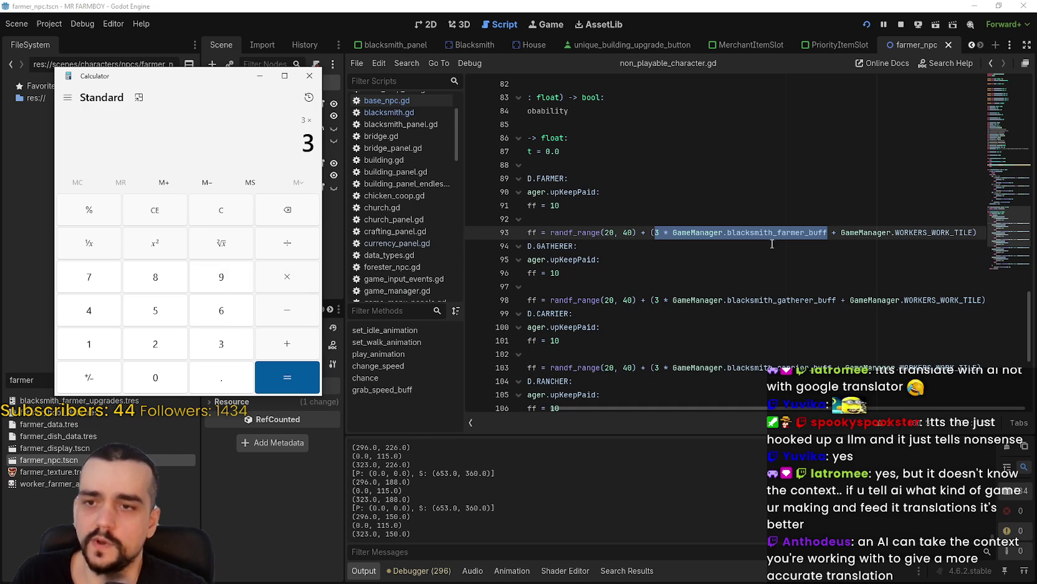
pyautogui.click(811, 233)
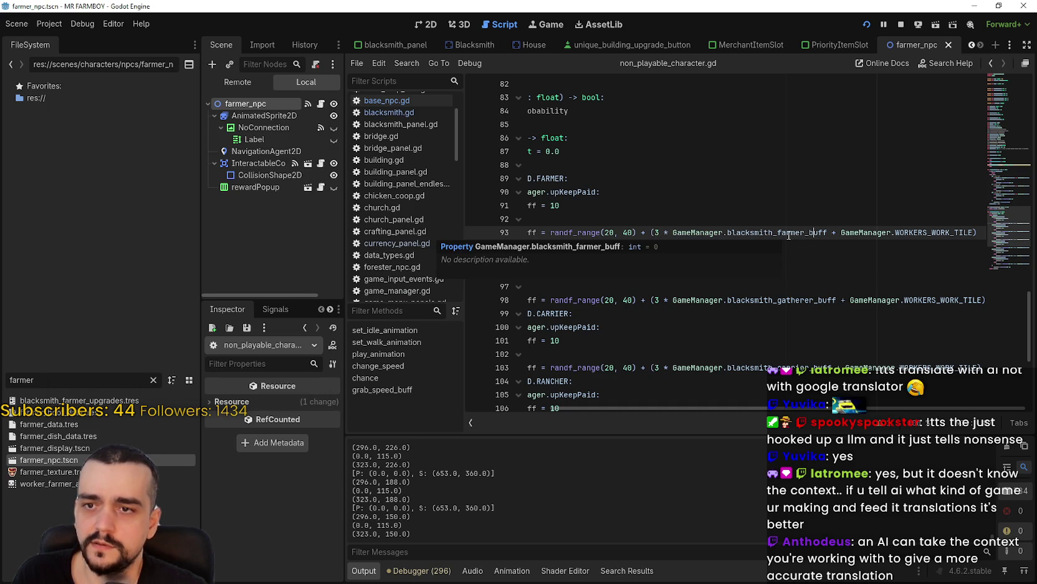
pyautogui.hotkey('alt', 'Tab')
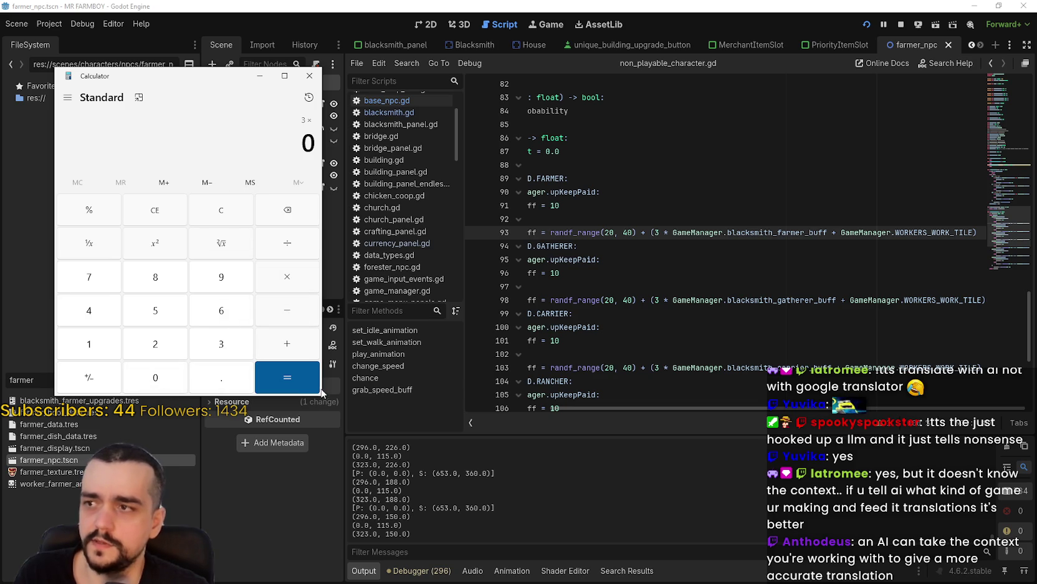
pyautogui.click(309, 380)
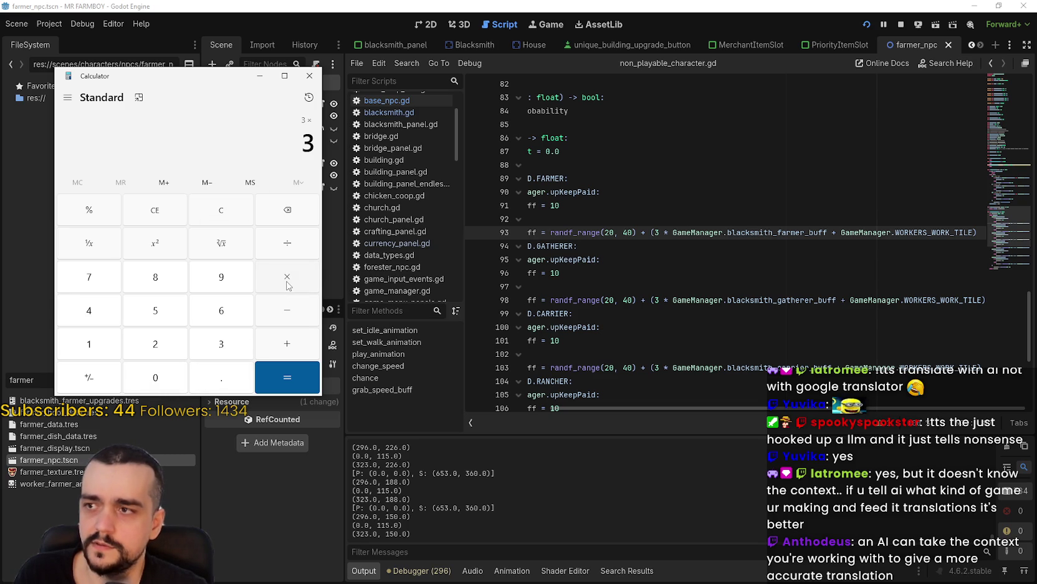
pyautogui.write('3')
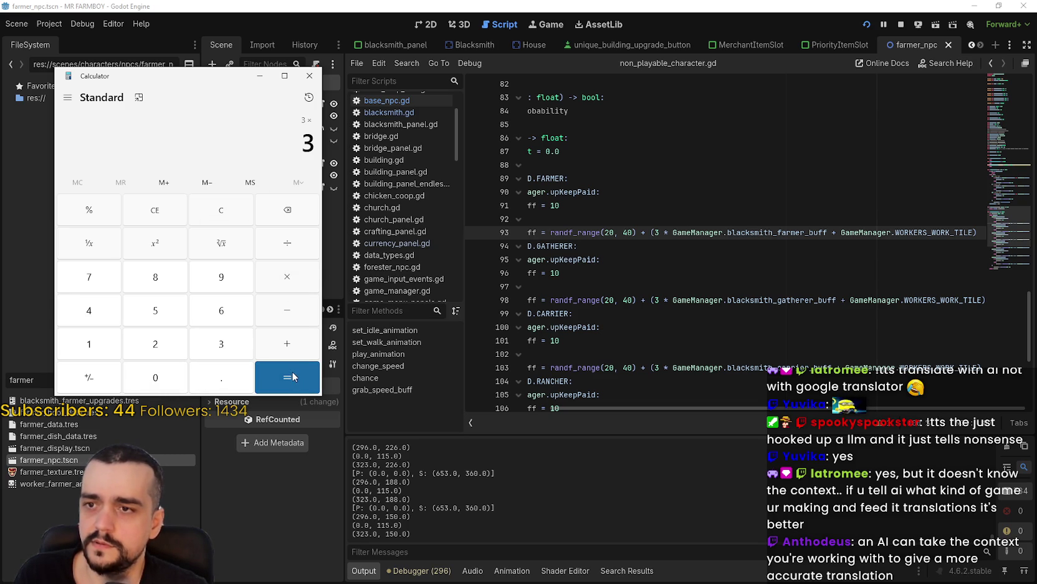
pyautogui.click(295, 369)
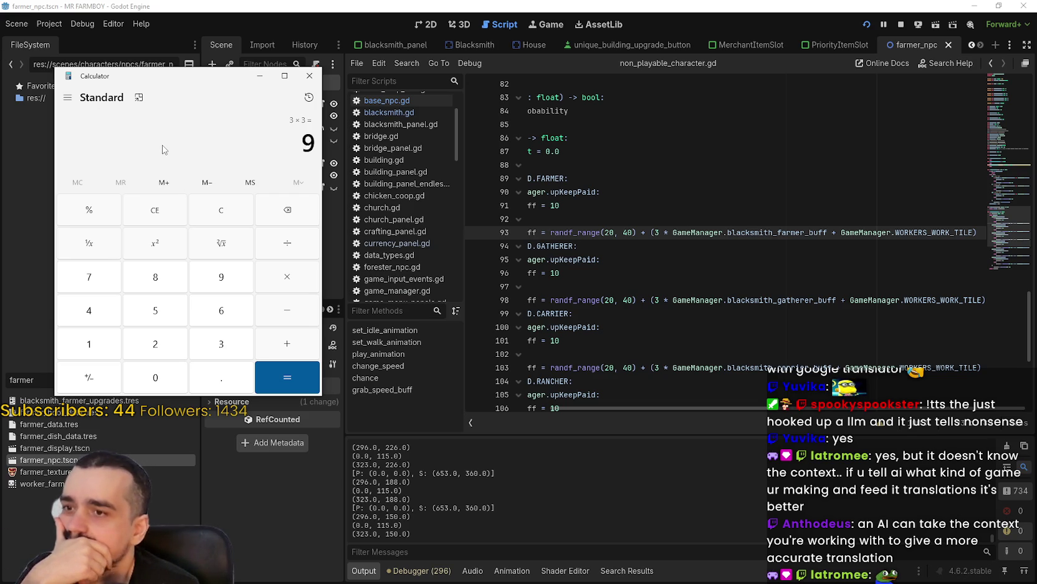
pyautogui.moveTo(703, 409); pyautogui.dragTo(600, 395)
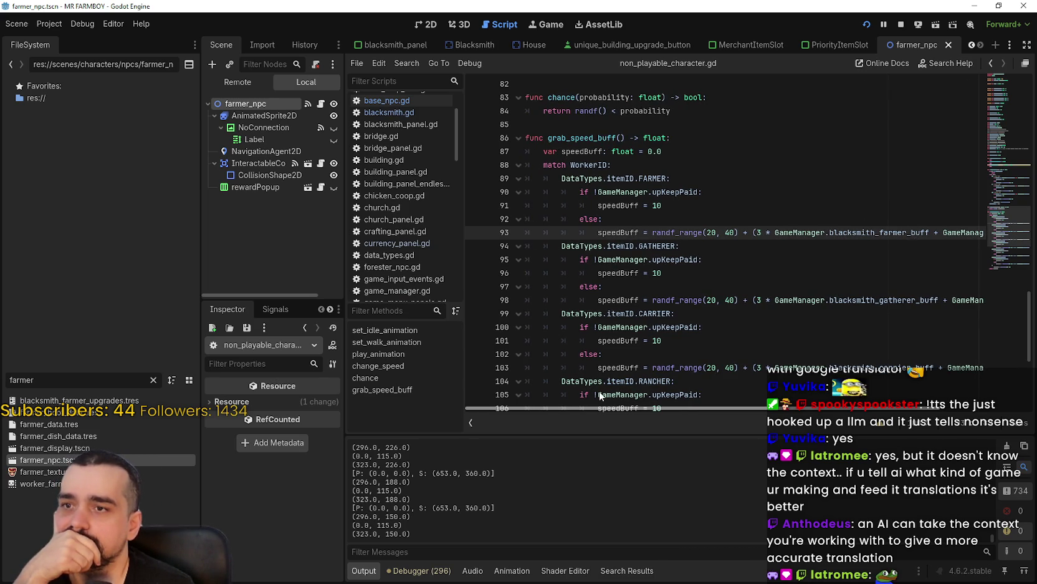
# Step: Highlight WORKERS_WORK_TILE, blacksmith_farmer_buff, the 20, 40 range, 3 * blacksmith_farmer_buff and randf_range on line 93
pyautogui.moveTo(600, 395); pyautogui.dragTo(782, 386)
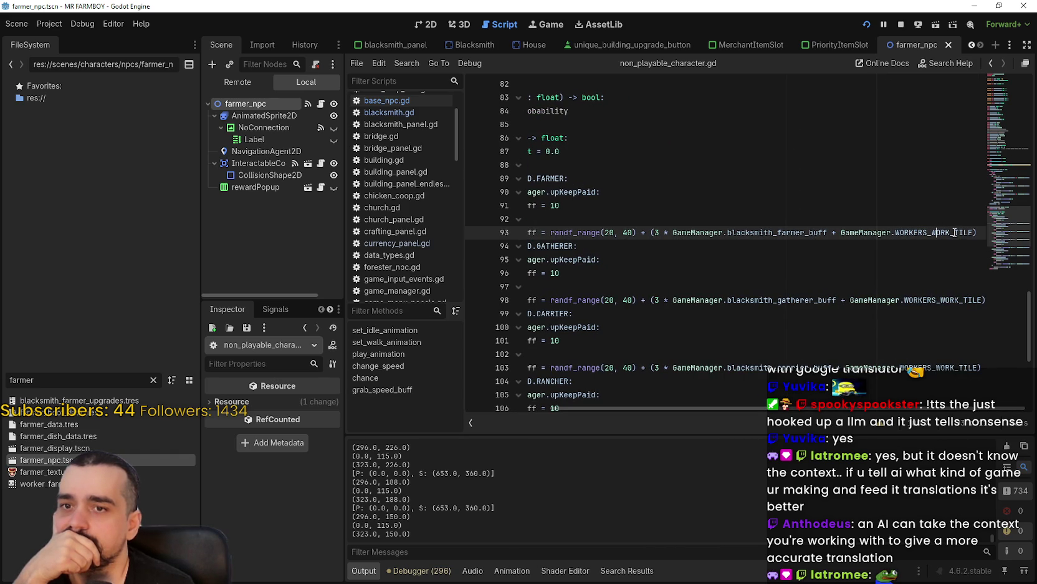
pyautogui.doubleClick(954, 232)
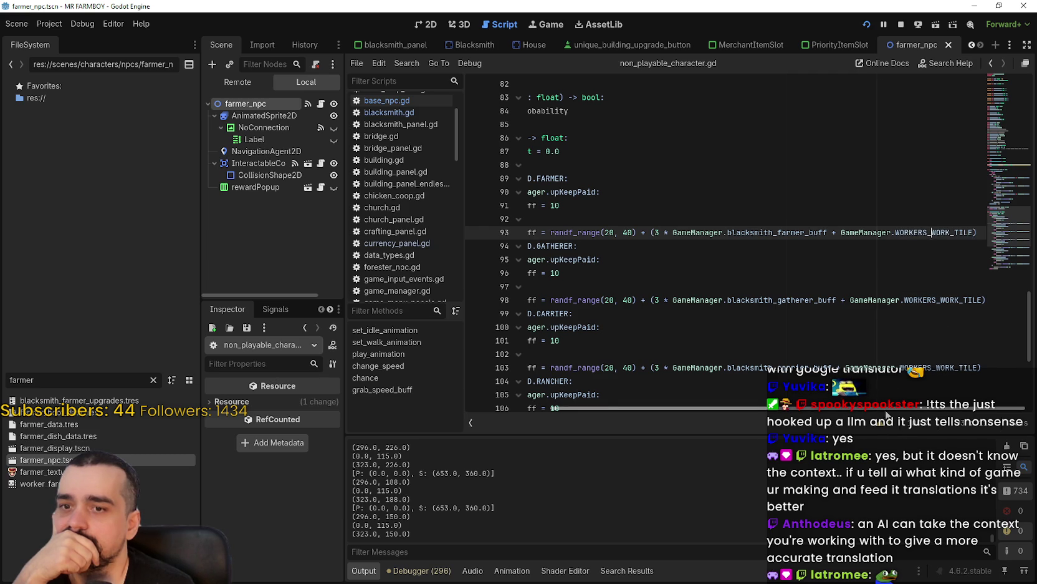
pyautogui.hscroll(-3, 763, 405)
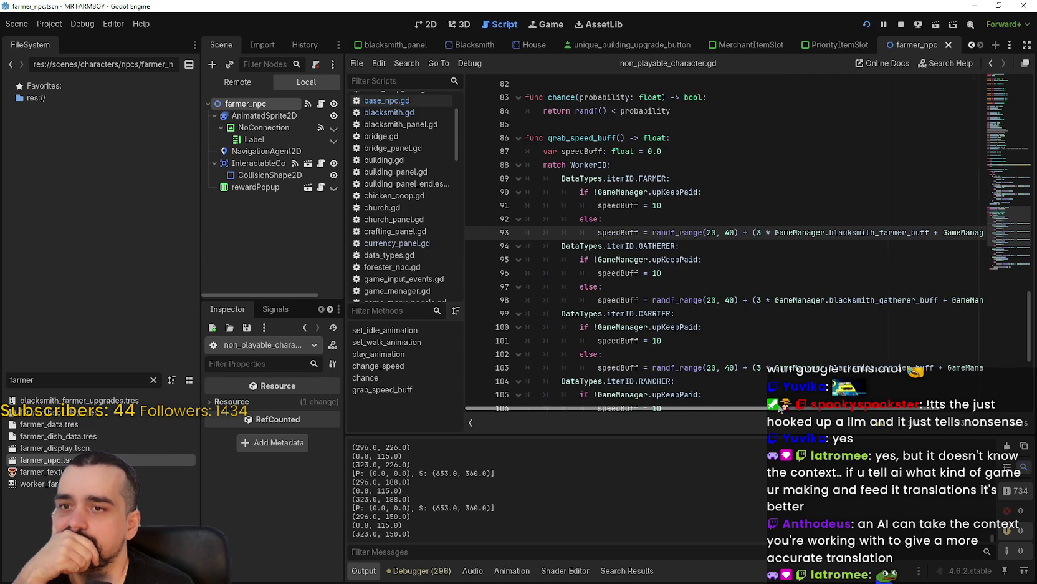
pyautogui.doubleClick(880, 230)
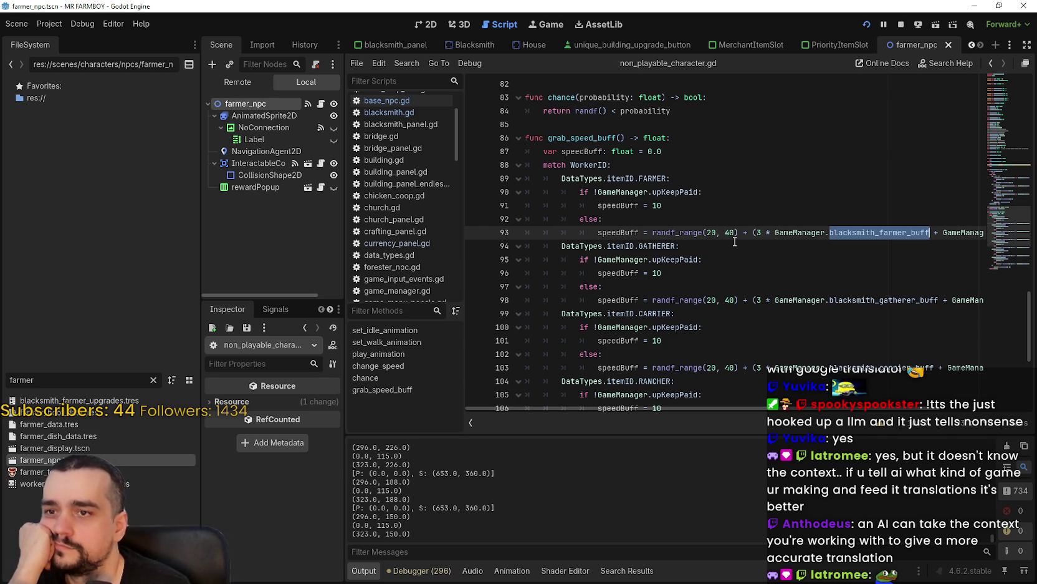
pyautogui.moveTo(735, 233); pyautogui.dragTo(705, 231)
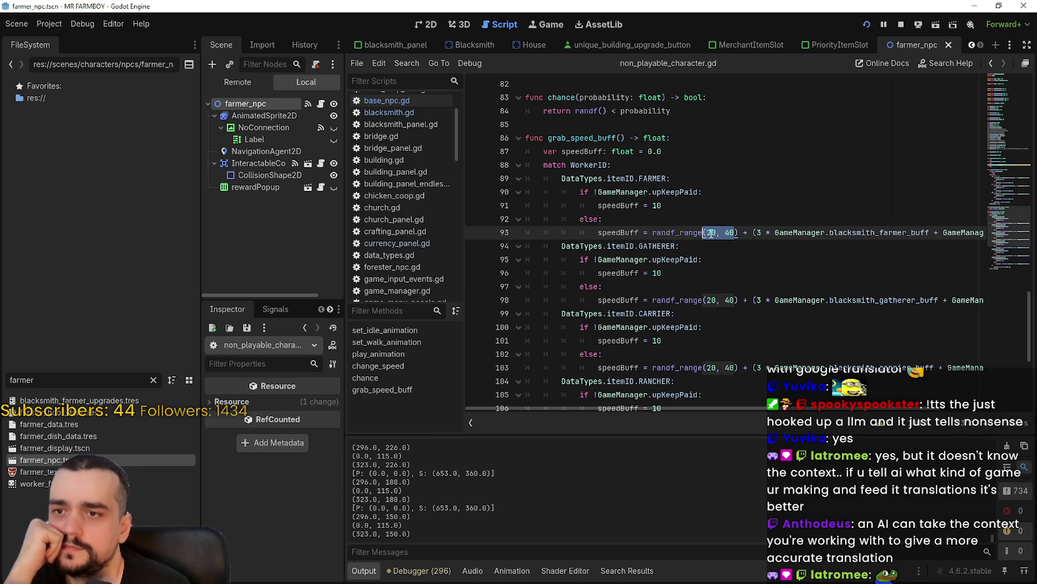
pyautogui.moveTo(775, 232)
pyautogui.mouseDown()
pyautogui.moveTo(924, 232)
pyautogui.moveTo(762, 229)
pyautogui.mouseUp()
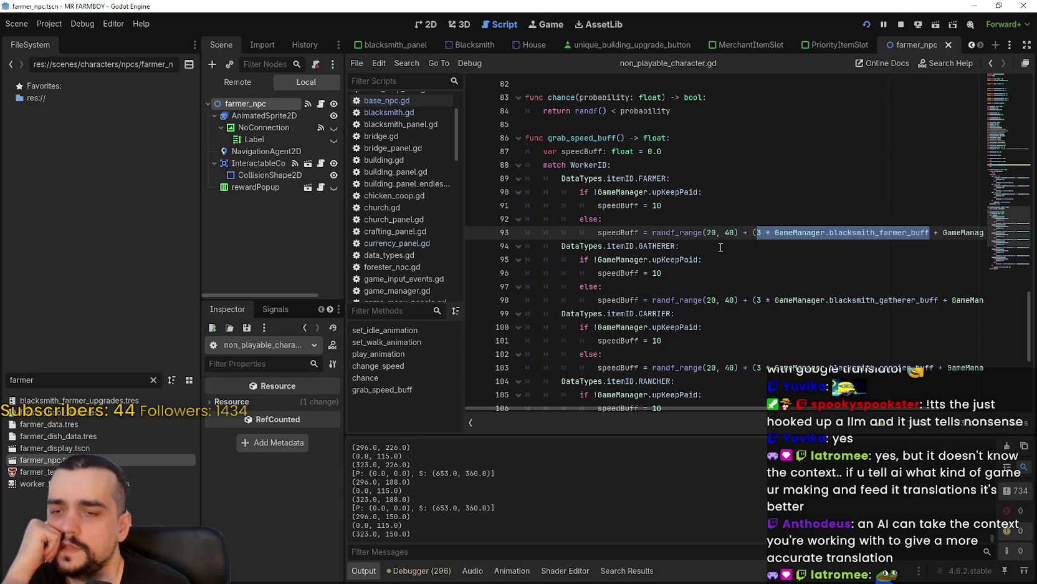
pyautogui.doubleClick(695, 233)
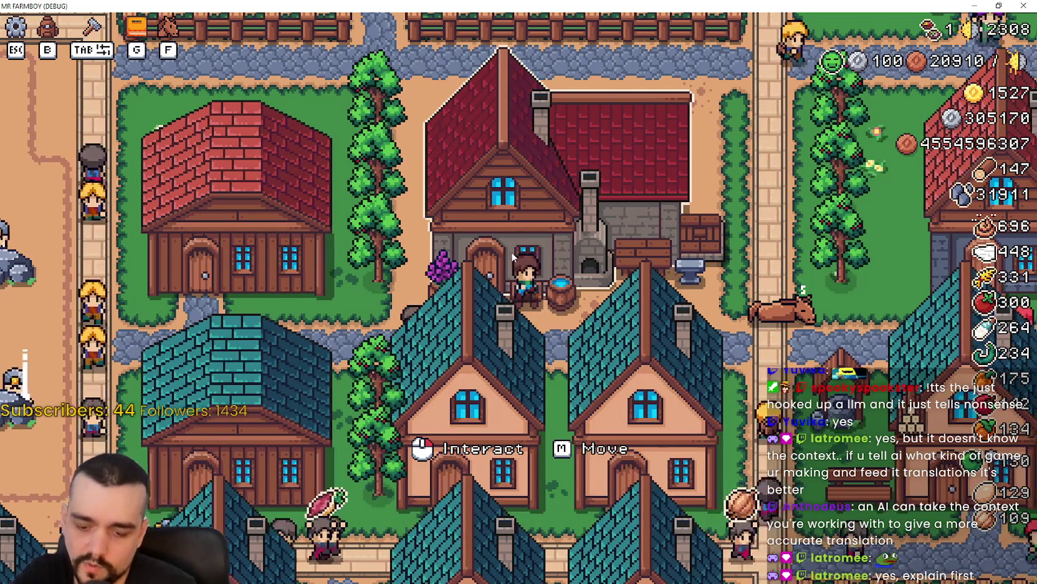
# Step: Pan the game view over the crop fields and move the player left along the fence
pyautogui.scroll(-2, 516, 254)
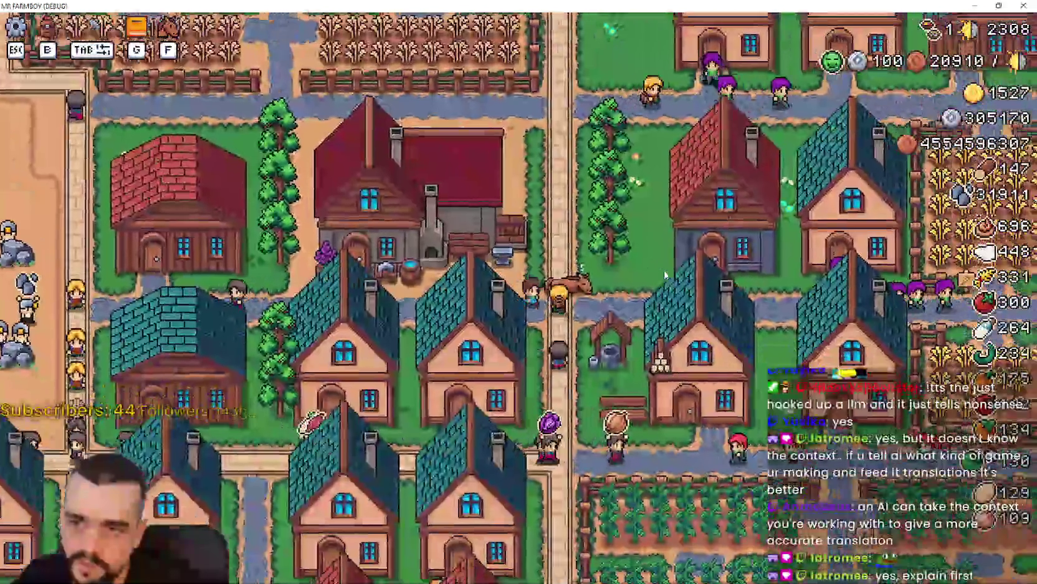
pyautogui.press('w')
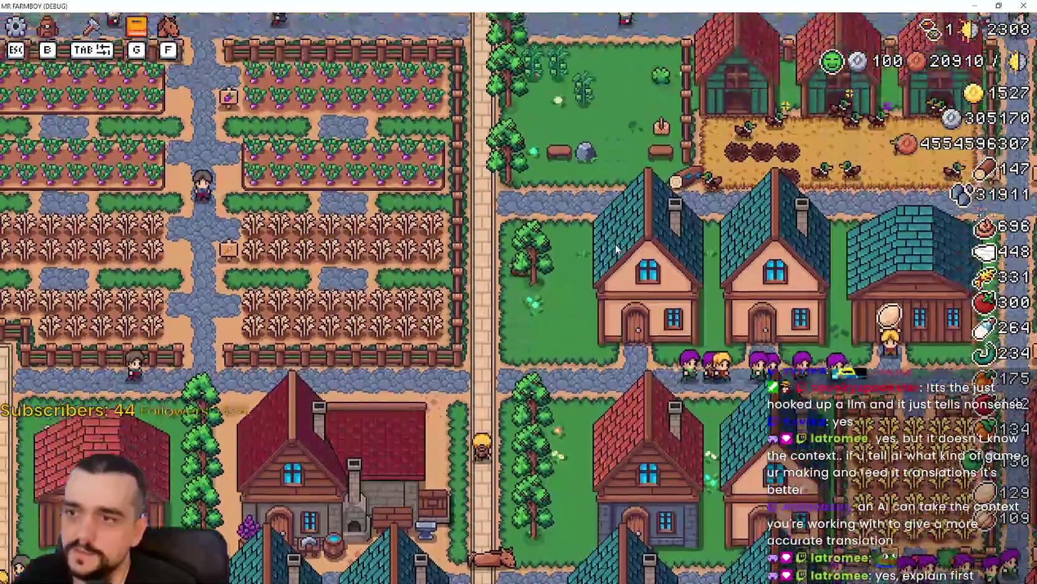
pyautogui.press('w')
pyautogui.press('w')
pyautogui.press('w')
pyautogui.scroll(4, 249, 305)
pyautogui.press('a')
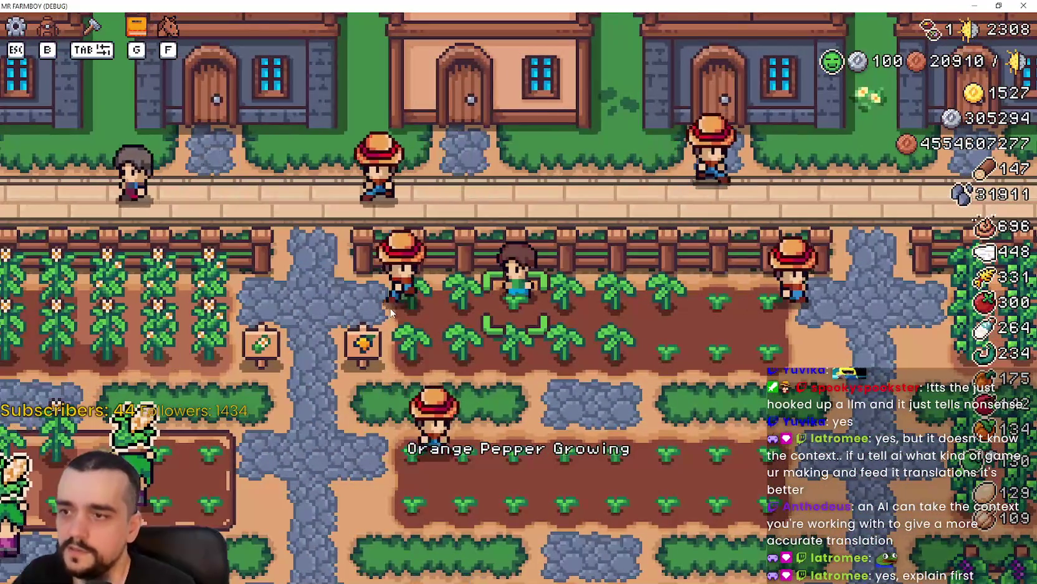
# Step: Alternate between editor and game while selecting the 40 and 20 range bounds on line 93
pyautogui.hotkey('alt', 'Tab')
pyautogui.click(708, 232)
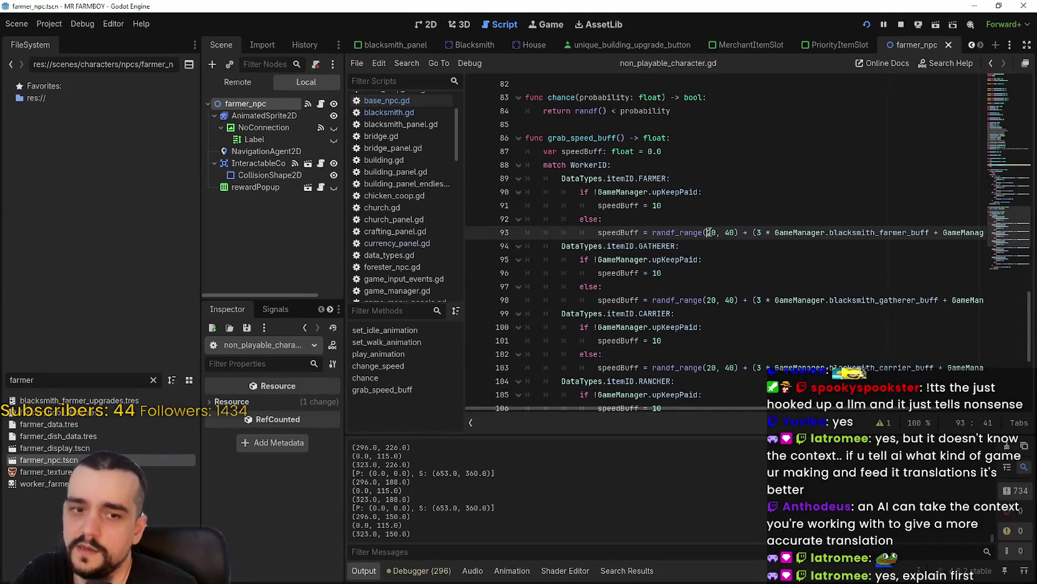
pyautogui.doubleClick(730, 232)
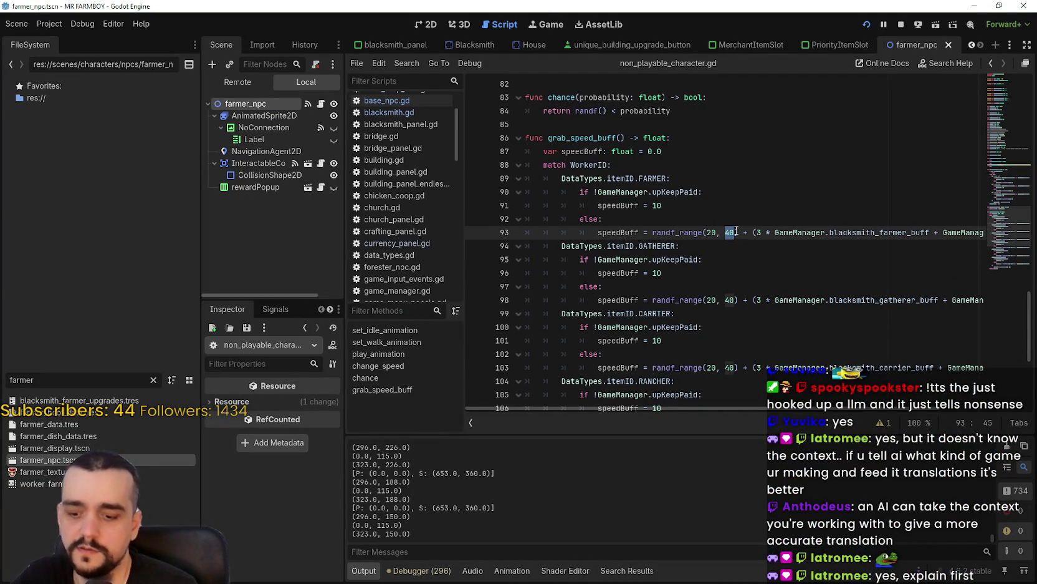
pyautogui.hotkey('alt', 'Tab')
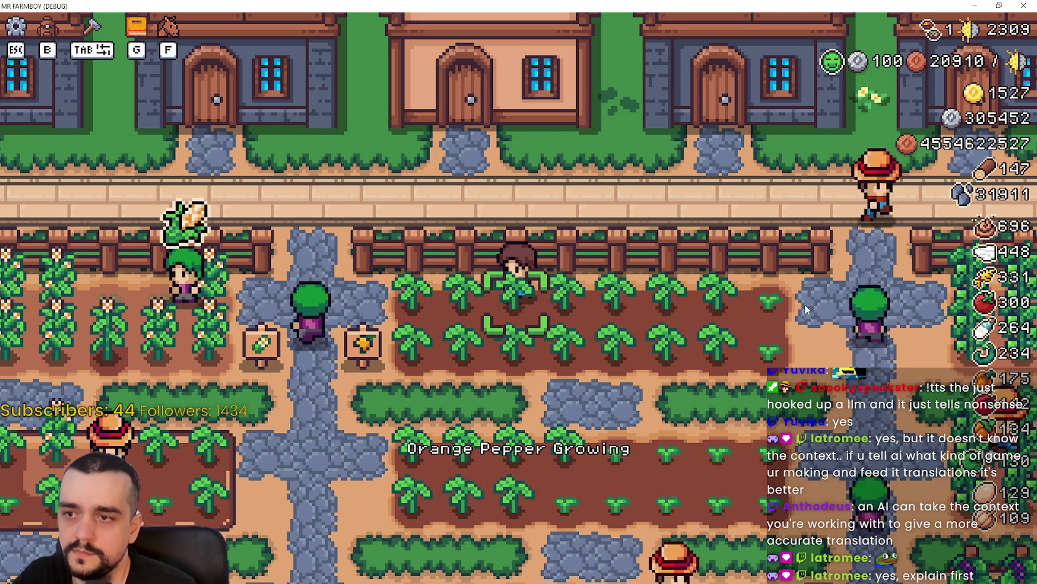
pyautogui.hotkey('alt', 'Tab')
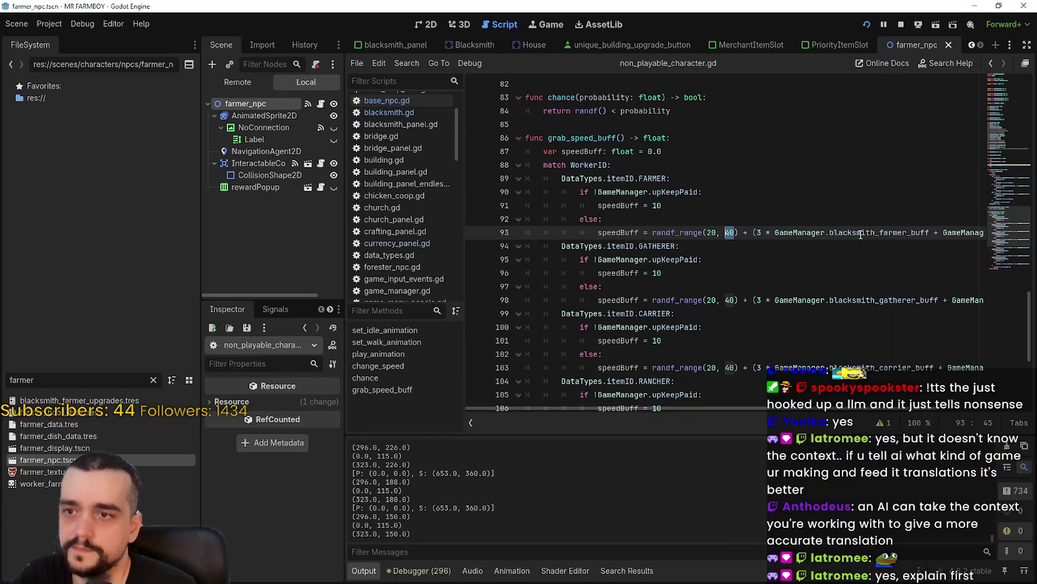
pyautogui.moveTo(707, 232); pyautogui.dragTo(724, 232)
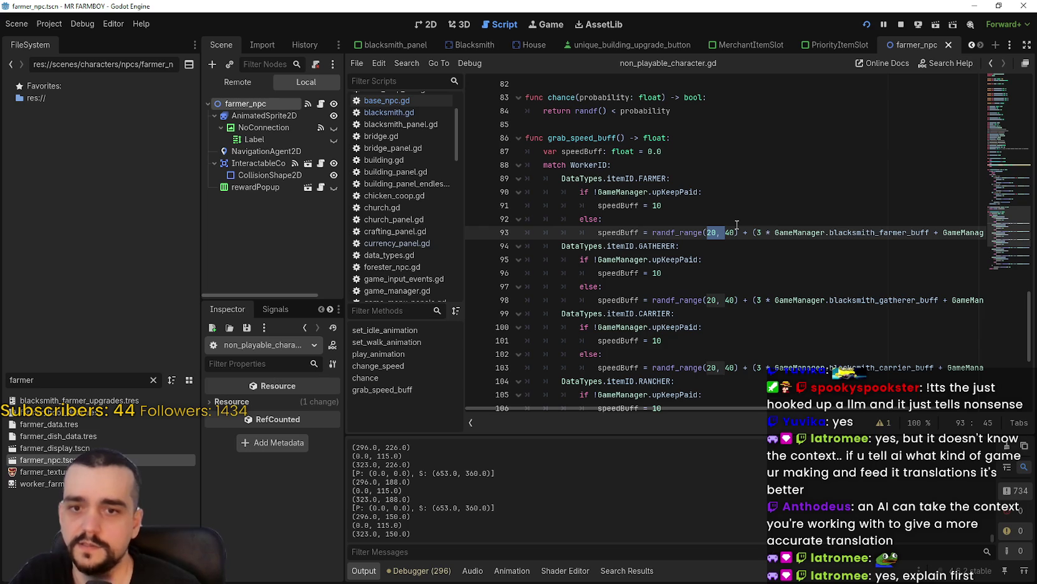
pyautogui.hotkey('alt', 'Tab')
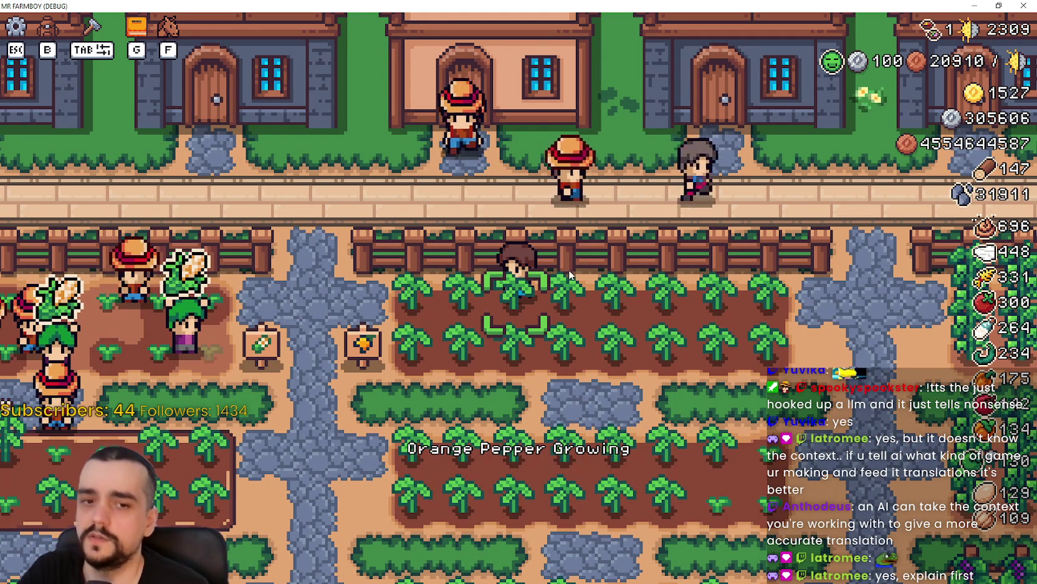
pyautogui.hotkey('alt', 'Tab')
pyautogui.click(684, 231)
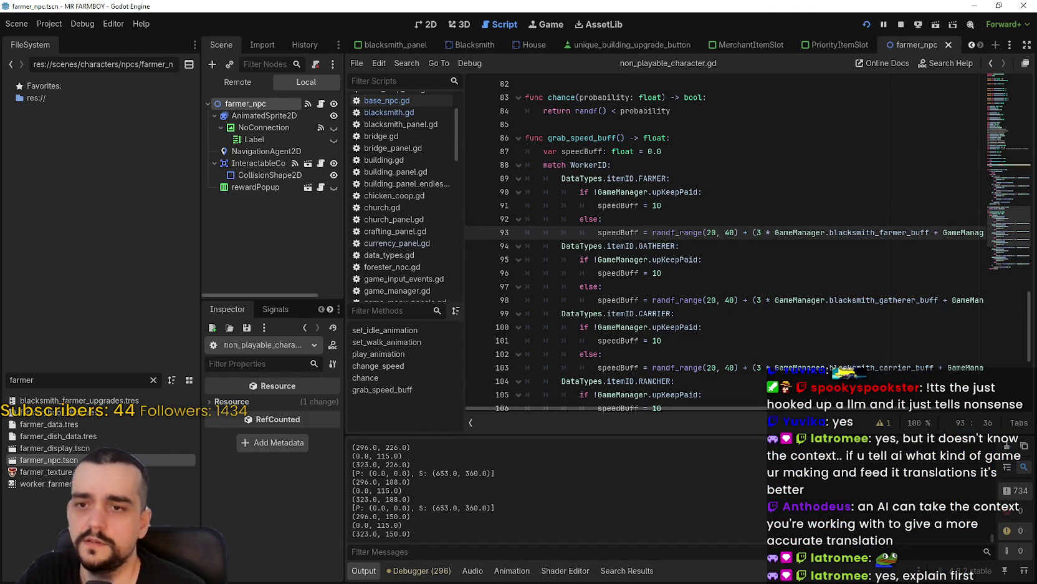
pyautogui.hotkey('alt', 'Tab')
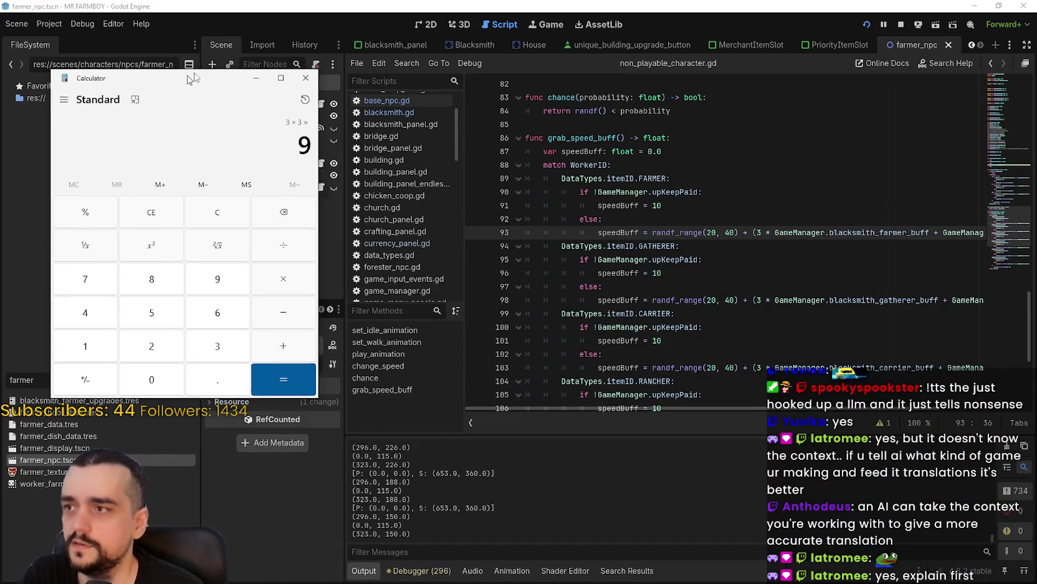
# Step: Reposition Calculator and enter 40 as the speed-buff value after clearing a mistaken 129
pyautogui.moveTo(187, 76); pyautogui.dragTo(244, 54)
pyautogui.doubleClick(374, 116)
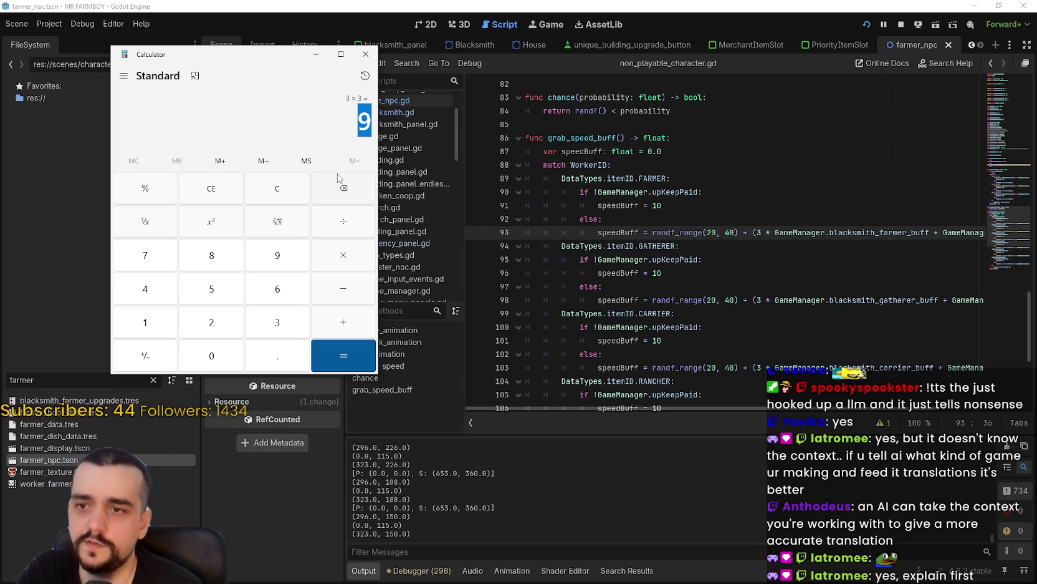
pyautogui.write('1')
pyautogui.write('29')
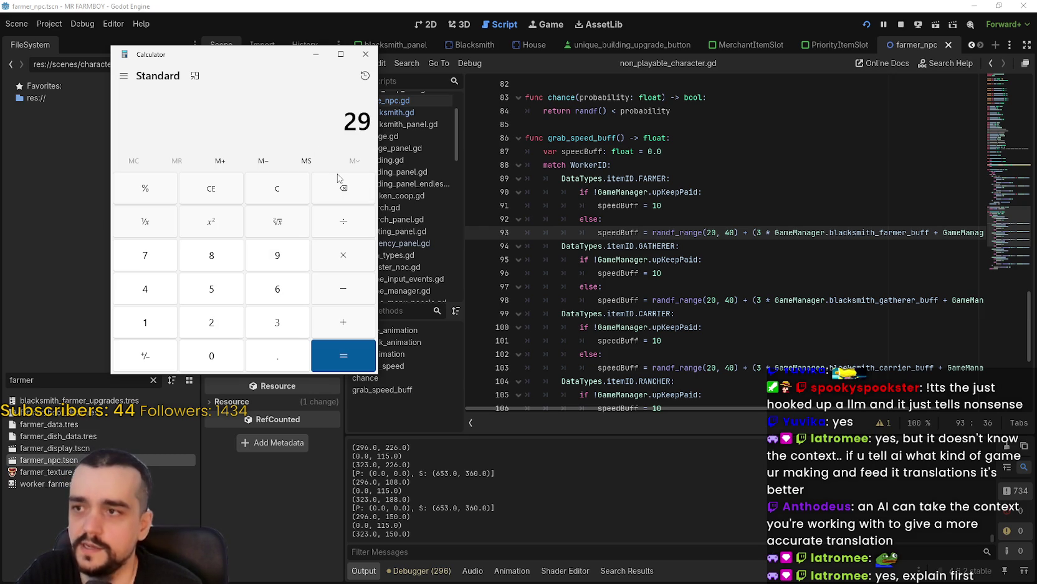
pyautogui.press('BackSpace')
pyautogui.write('40')
pyautogui.press('Escape')
pyautogui.write('40')
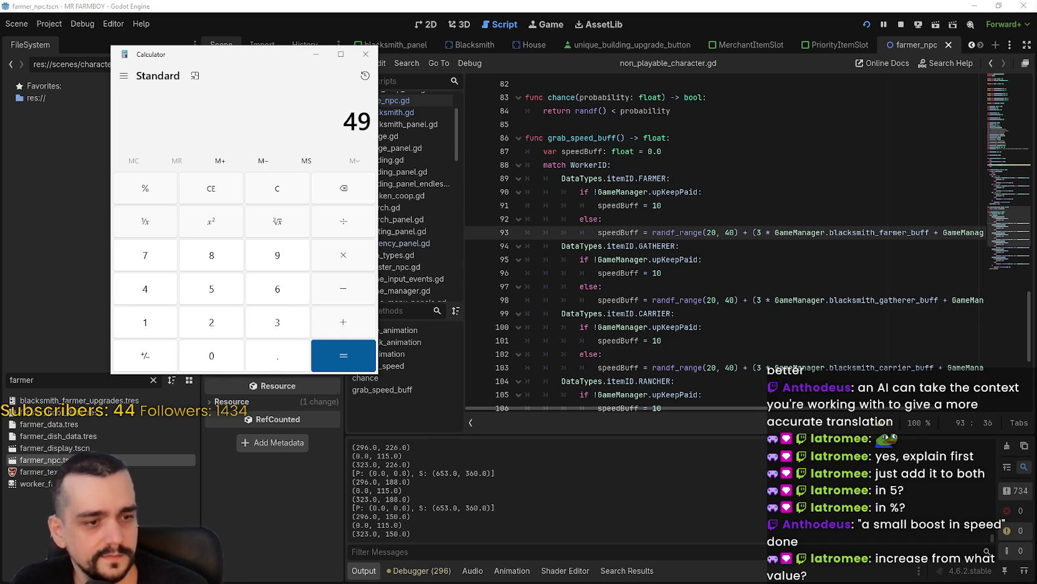
pyautogui.hotkey('alt', 'Tab')
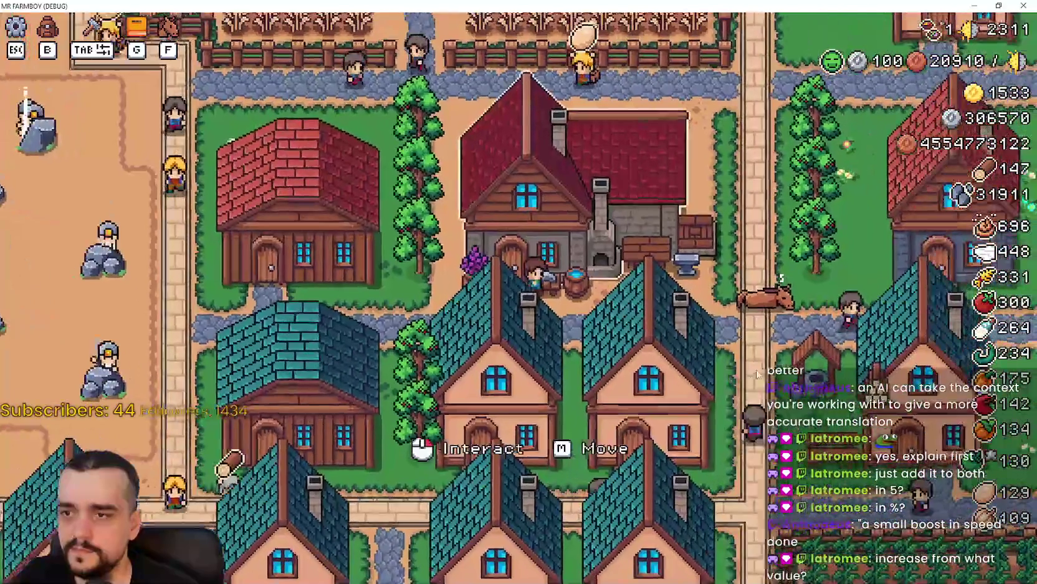
# Step: Open the Blacksmith's Active Buffs panel, read a crop buff tooltip, and place a cleared Calculator beside it
pyautogui.click(567, 361)
pyautogui.moveTo(494, 282)
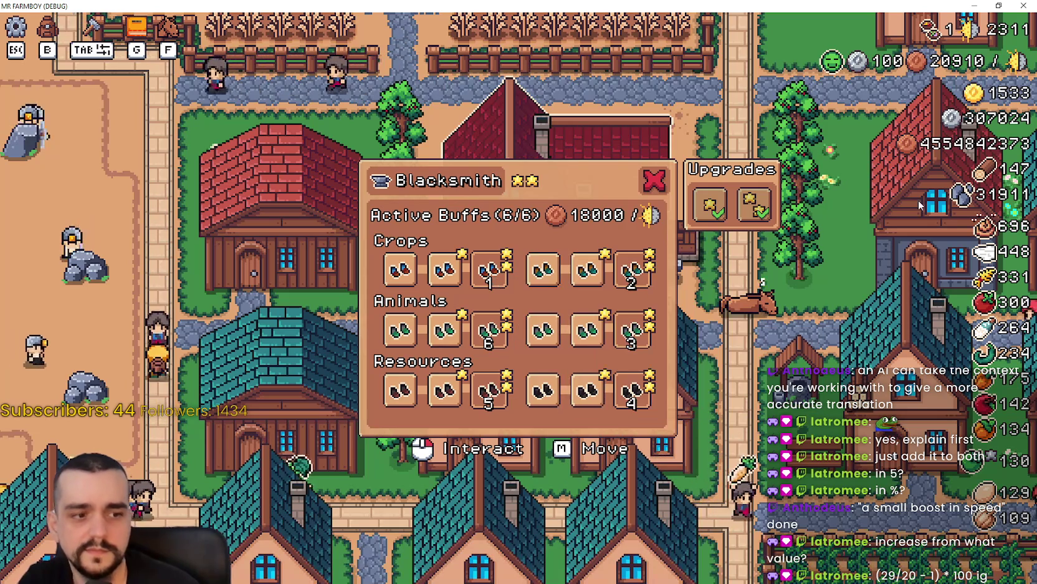
pyautogui.hotkey('alt', 'Tab')
pyautogui.moveTo(219, 54); pyautogui.dragTo(414, 52)
pyautogui.click(490, 187)
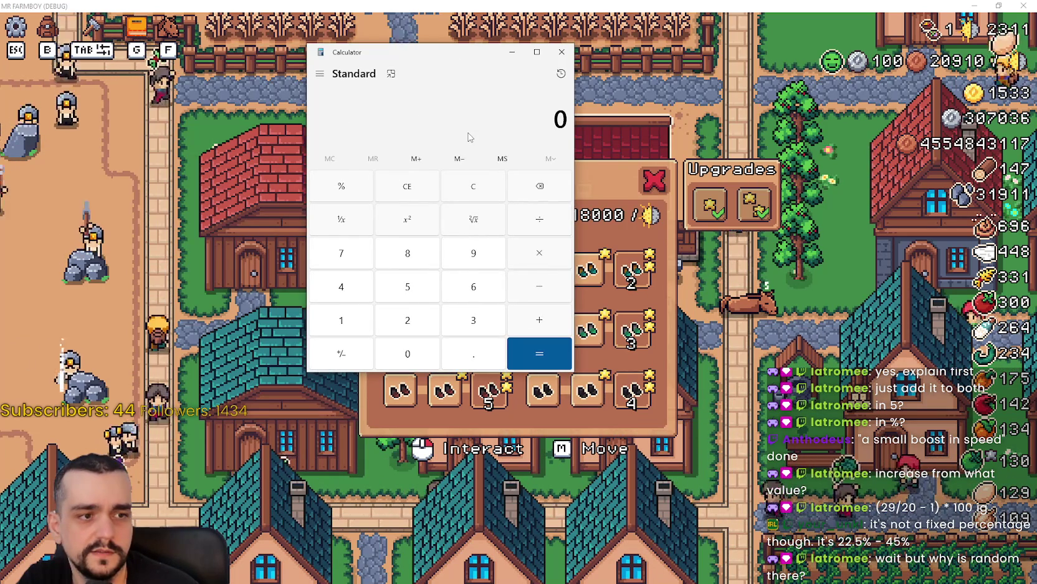
# Step: Try 29/2 in Calculator, clear it, and switch to calculator.net's Percentage Calculator page
pyautogui.write('29/2')
pyautogui.press('Escape')
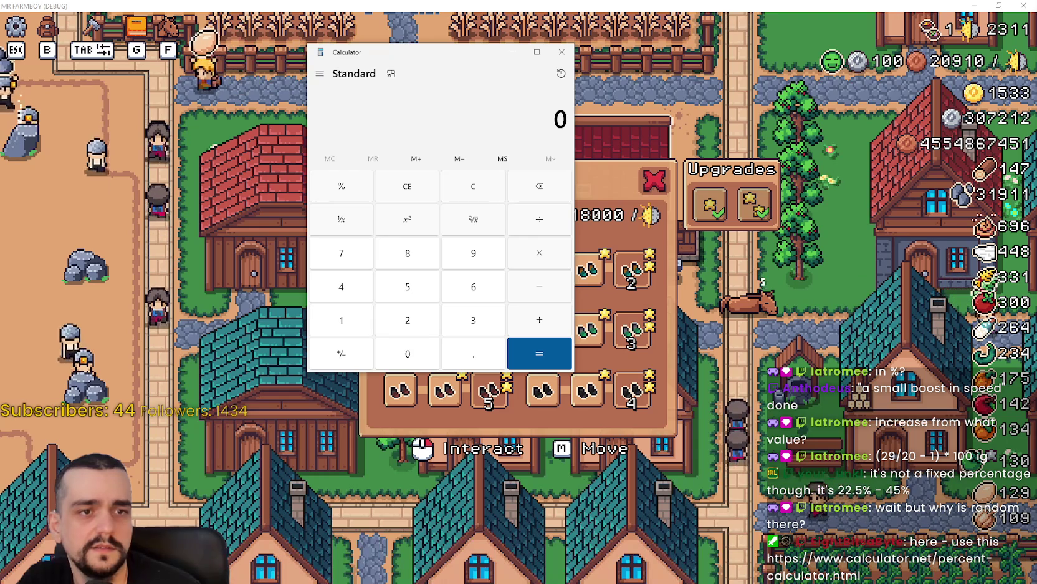
pyautogui.hotkey('alt', 'Tab')
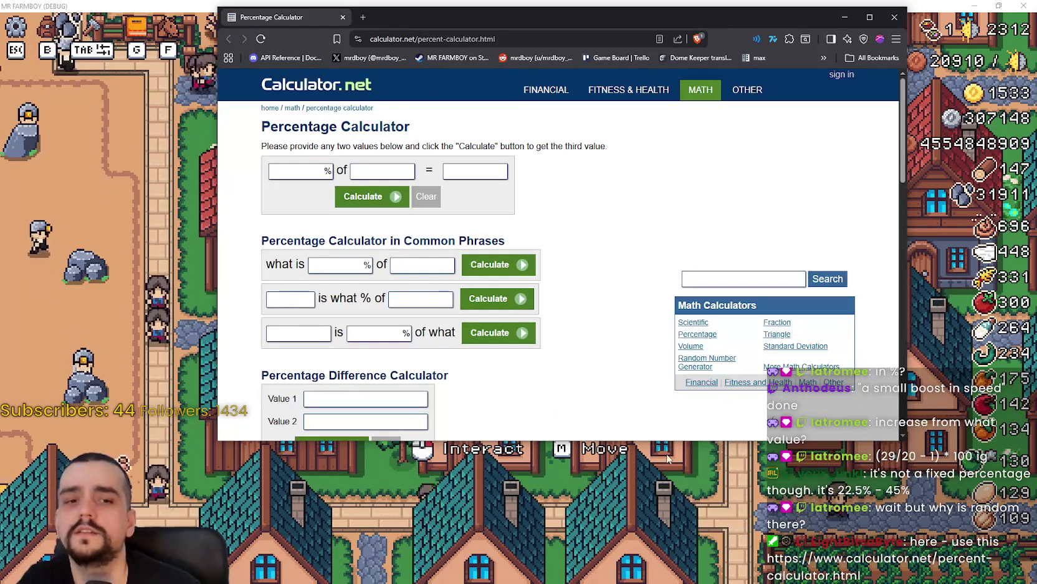
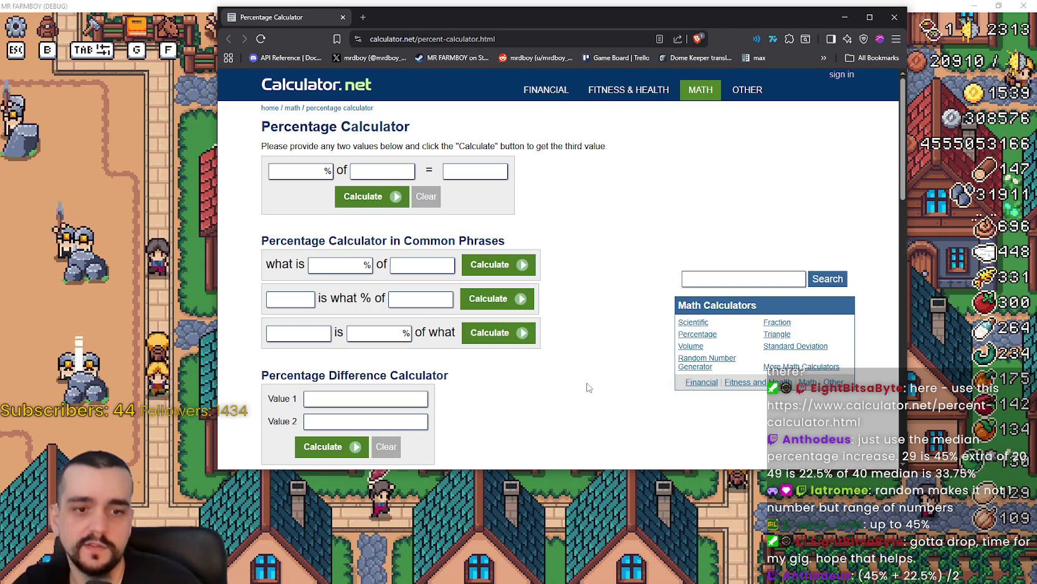
# Step: Try out the fields of the 'What is % of' calculator row at the top of the page
pyautogui.scroll(-1, 530, 328)
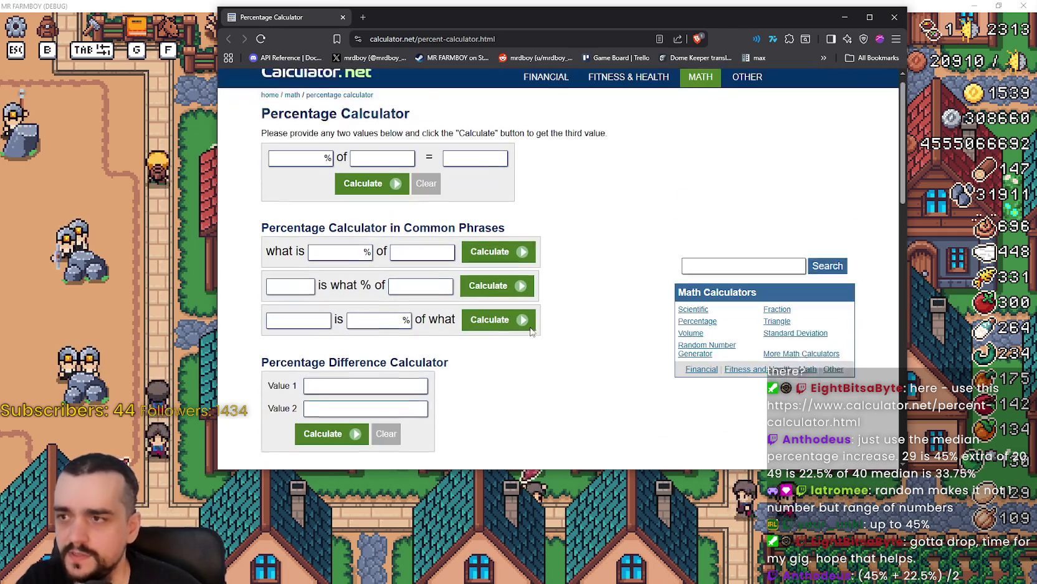
pyautogui.scroll(1, 536, 312)
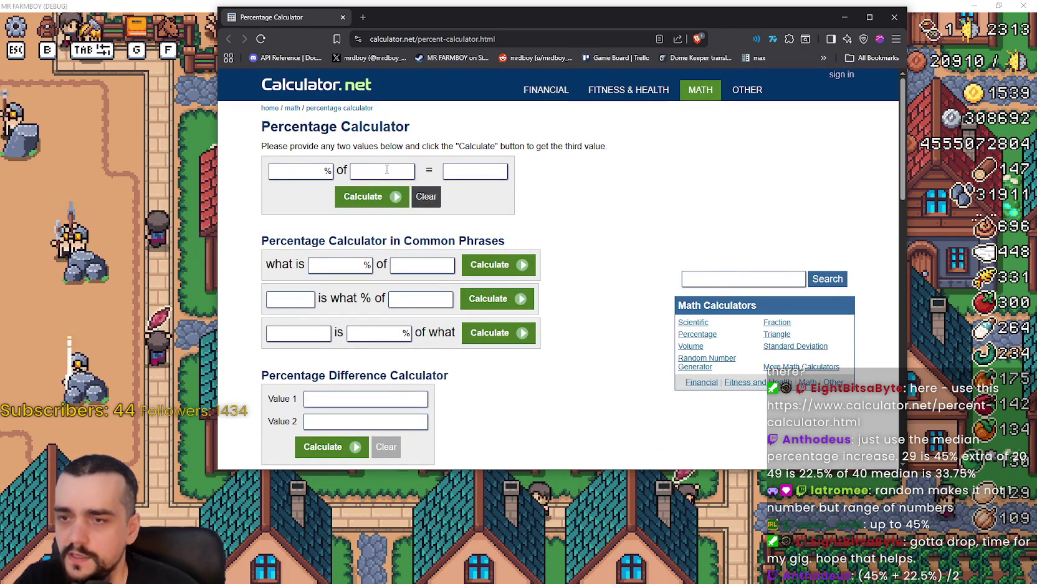
pyautogui.click(342, 268)
pyautogui.click(423, 265)
pyautogui.click(441, 302)
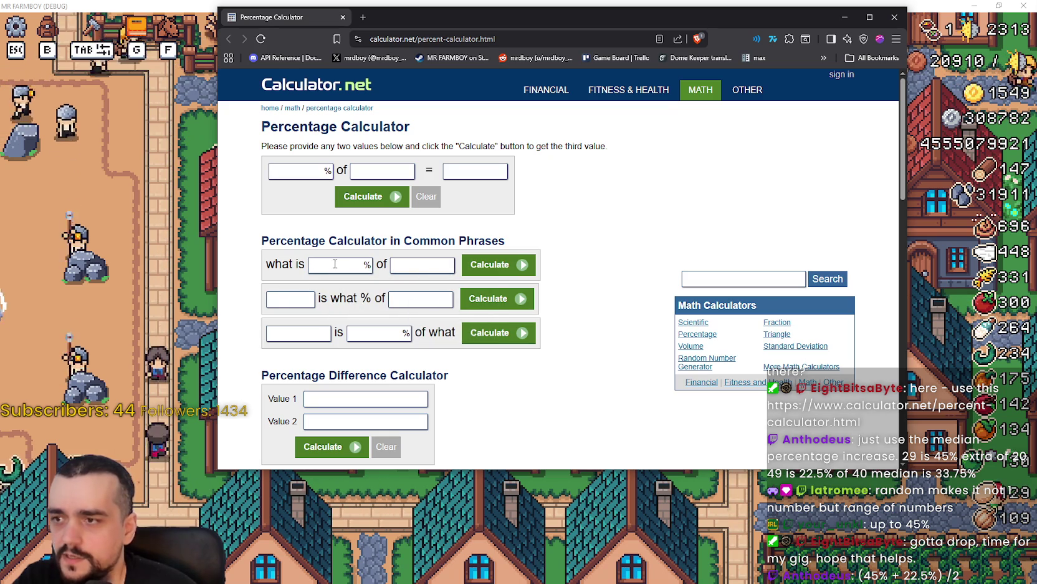
# Step: Enter 45 and 22.5 in the Percentage Difference Calculator and calculate
pyautogui.scroll(-2, 274, 336)
pyautogui.scroll(2, 280, 336)
pyautogui.scroll(-1, 293, 336)
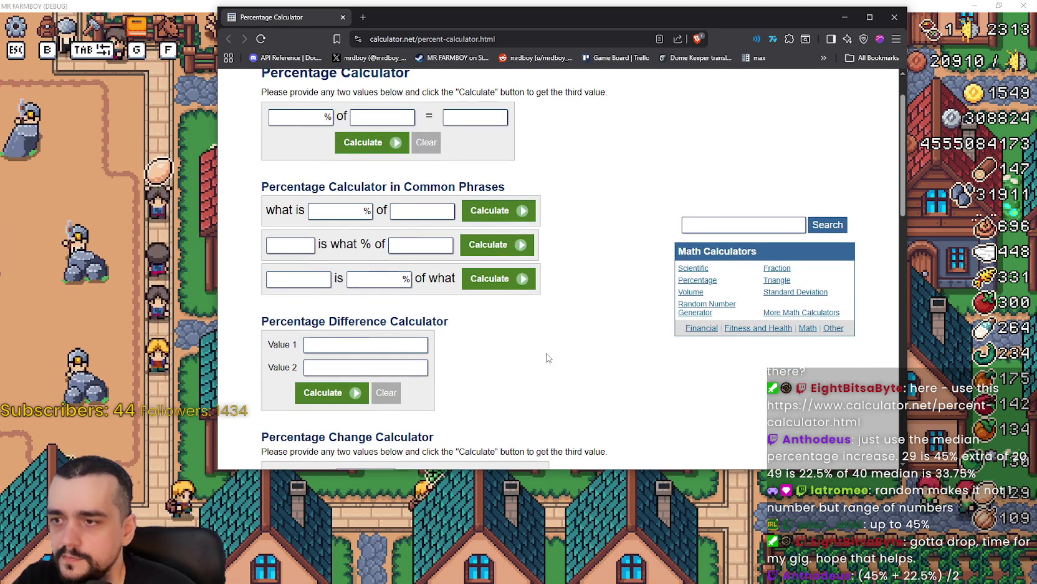
pyautogui.moveTo(298, 321); pyautogui.dragTo(447, 327)
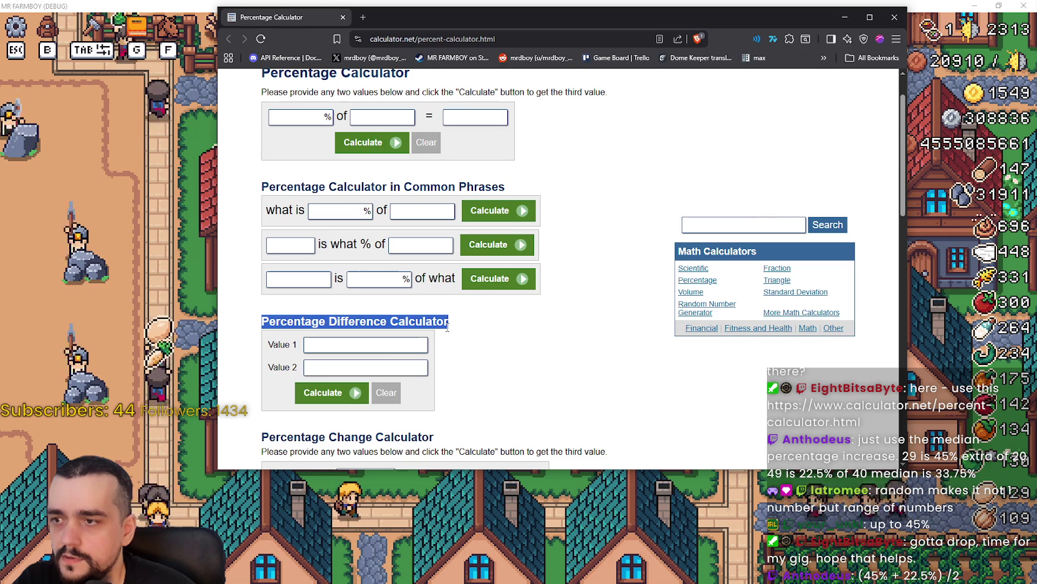
pyautogui.click(384, 347)
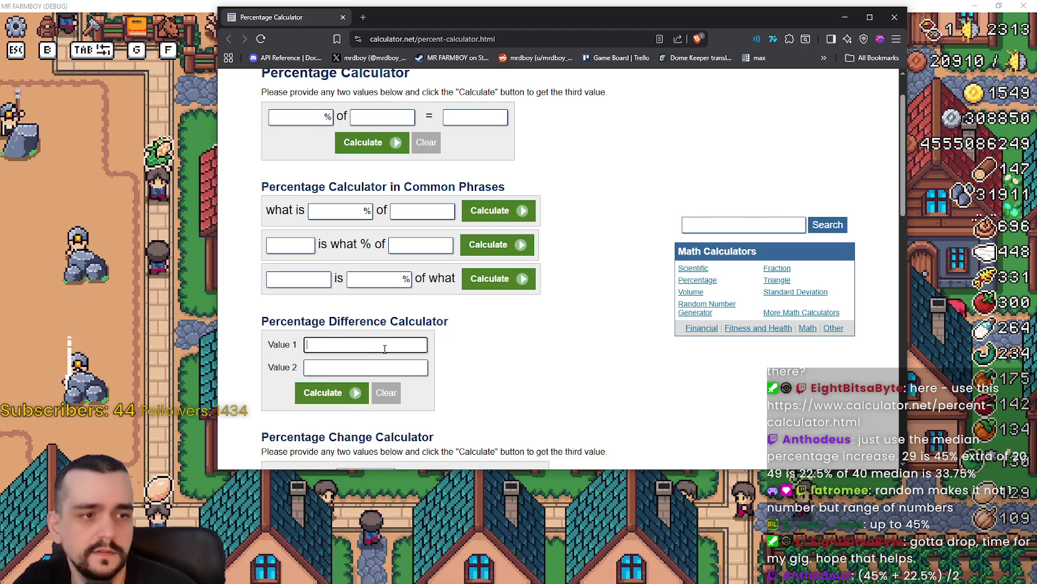
pyautogui.write('45')
pyautogui.click(354, 370)
pyautogui.write('22.5')
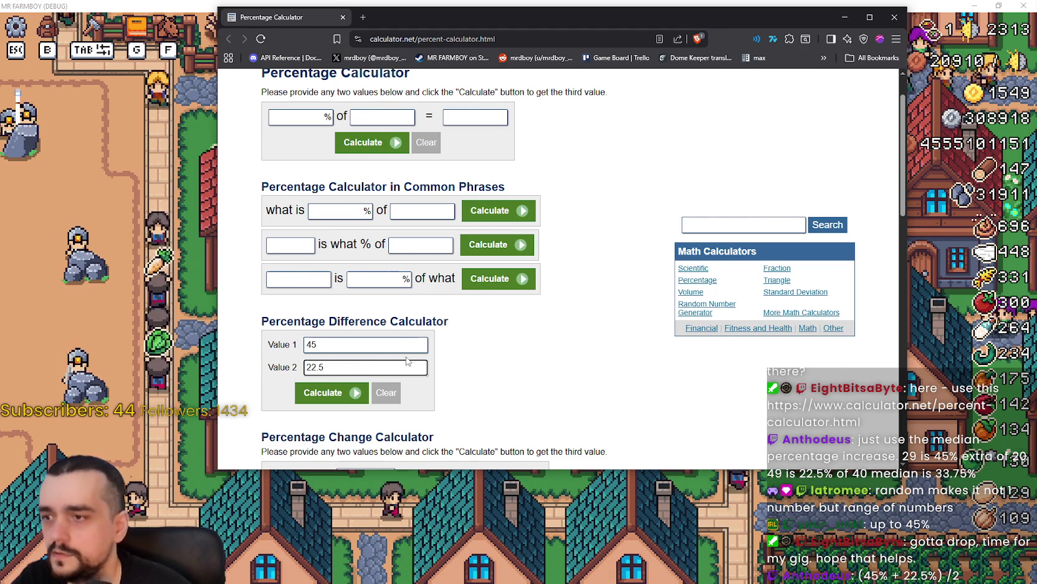
pyautogui.click(325, 401)
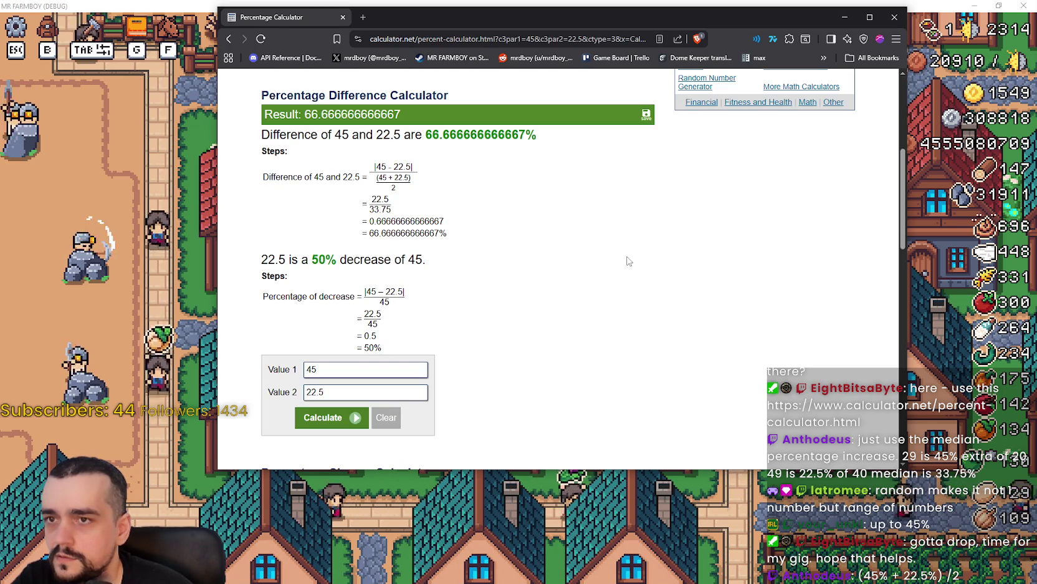
# Step: Read the 66.67% result, then go back to the calculator page and scroll through it
pyautogui.doubleClick(308, 113)
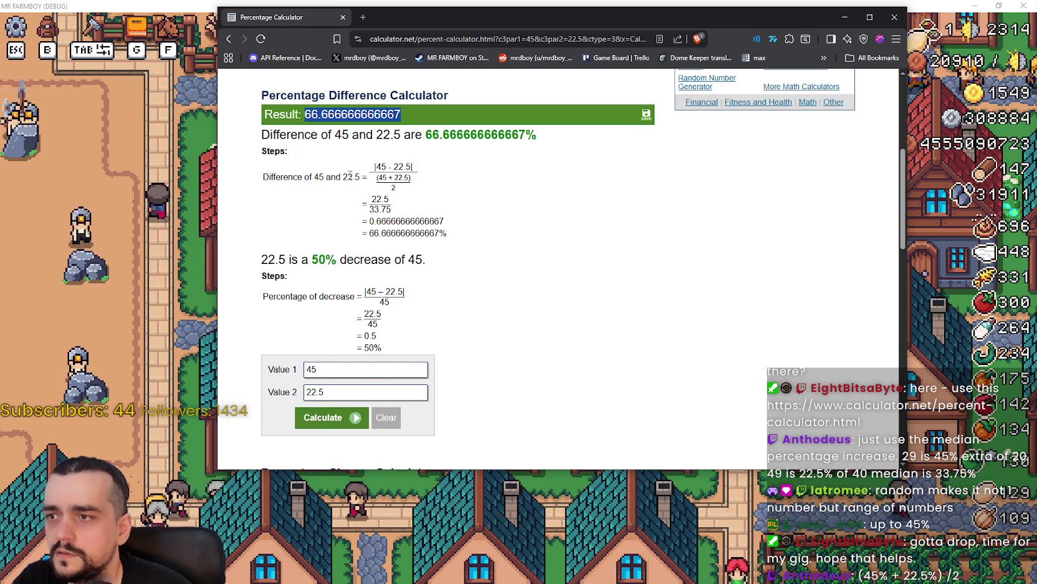
pyautogui.click(237, 94)
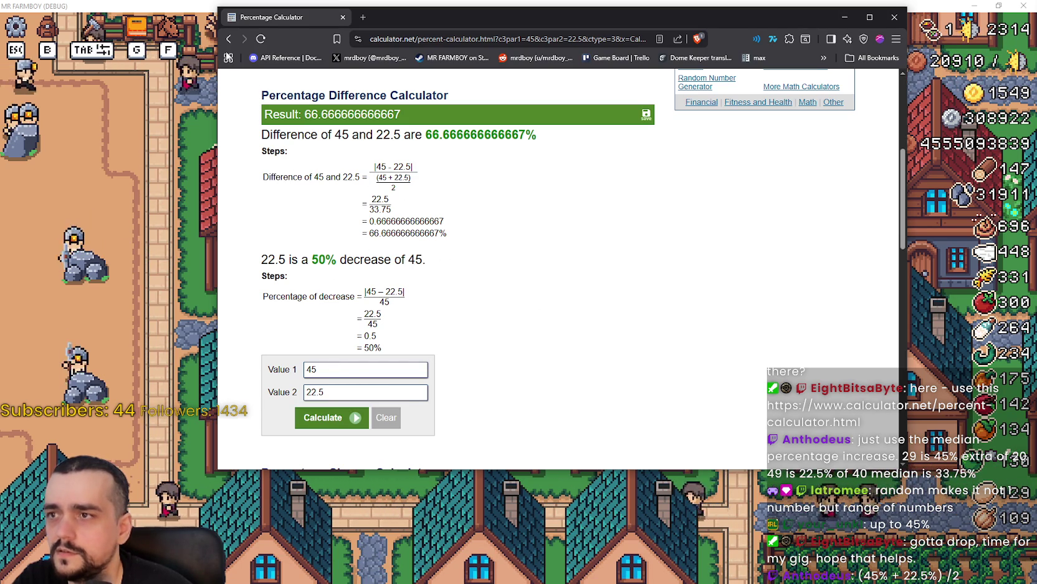
pyautogui.click(229, 39)
pyautogui.scroll(-2, 569, 269)
pyautogui.scroll(-2, 568, 269)
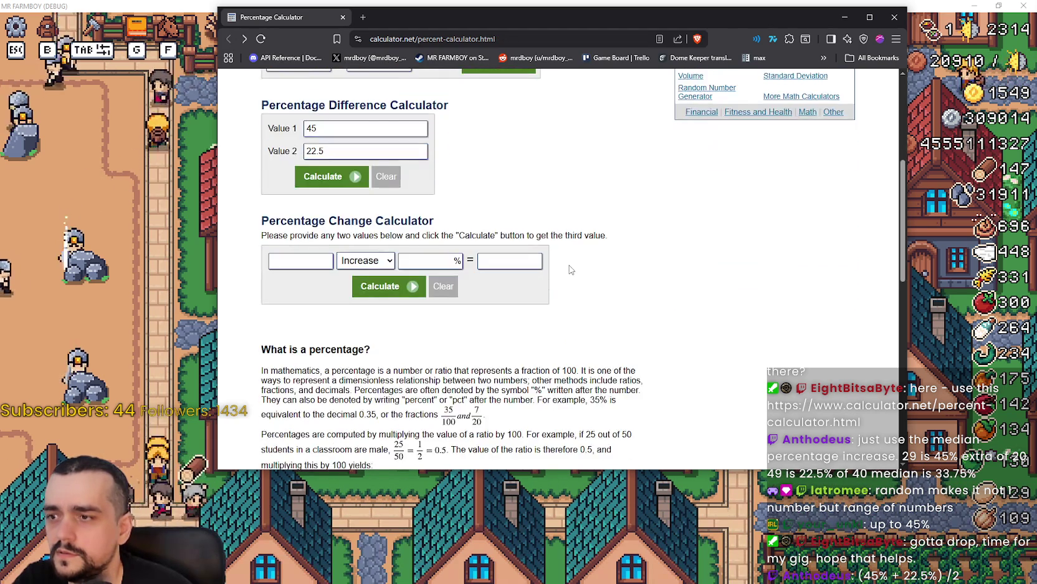
pyautogui.scroll(5, 567, 268)
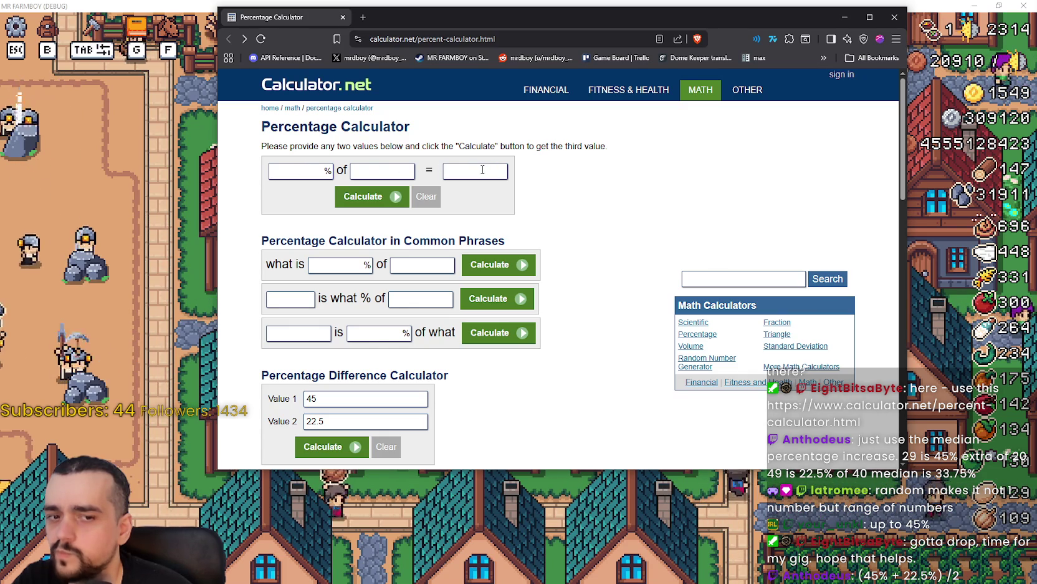
pyautogui.scroll(-4, 599, 321)
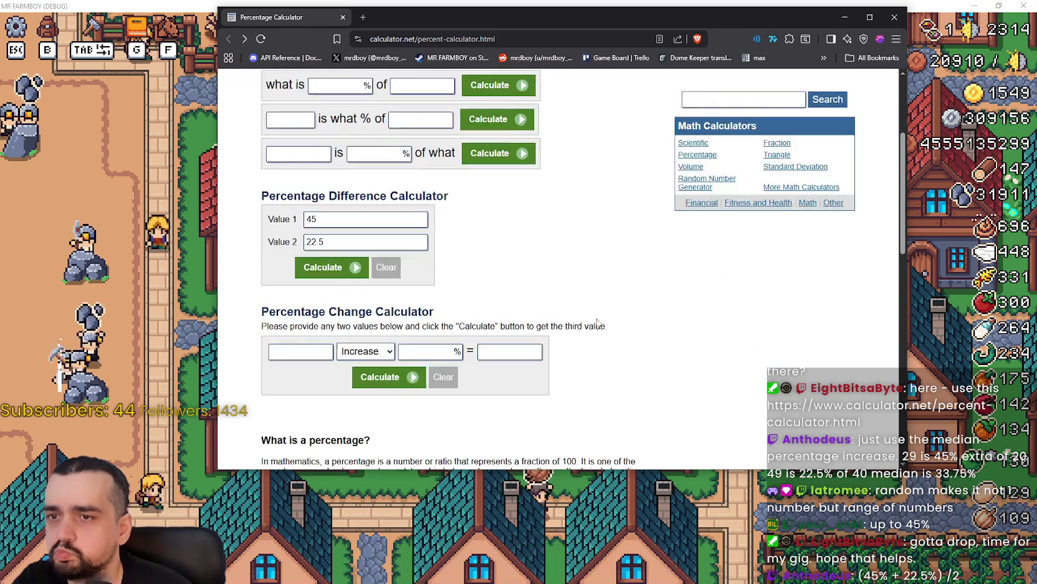
pyautogui.scroll(4, 597, 319)
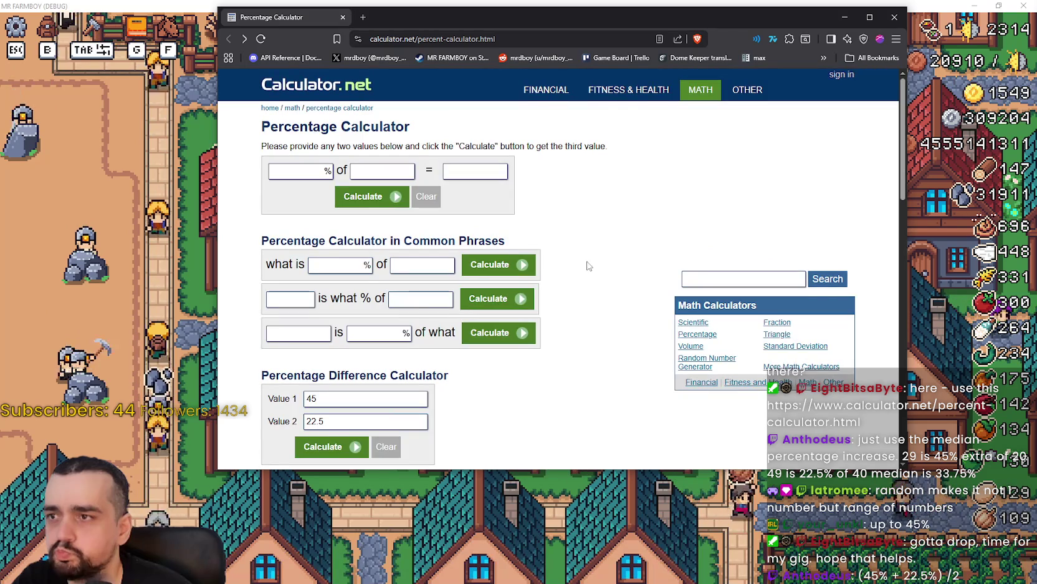
pyautogui.scroll(-1, 588, 268)
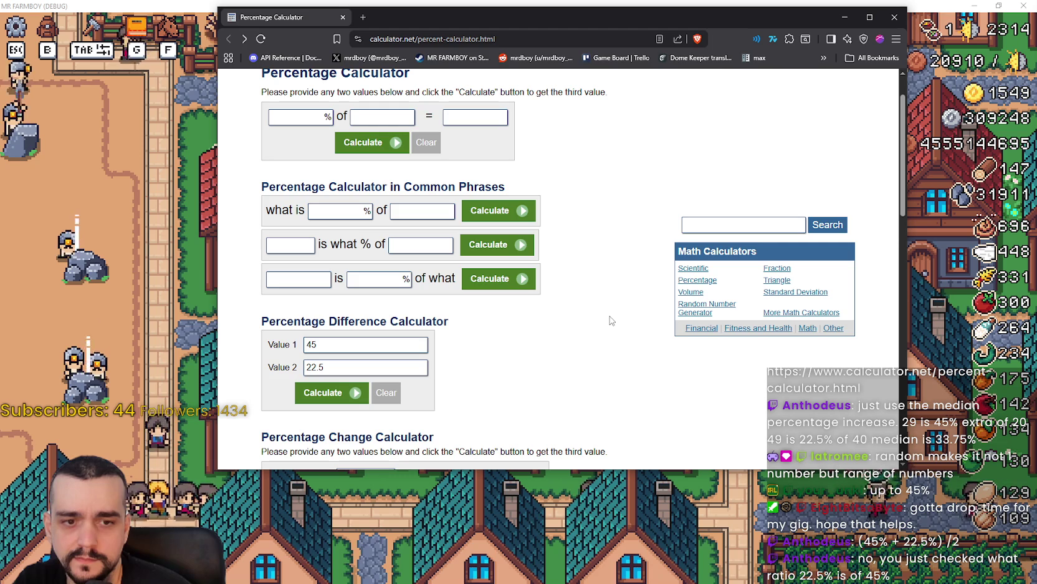
pyautogui.scroll(2, 611, 320)
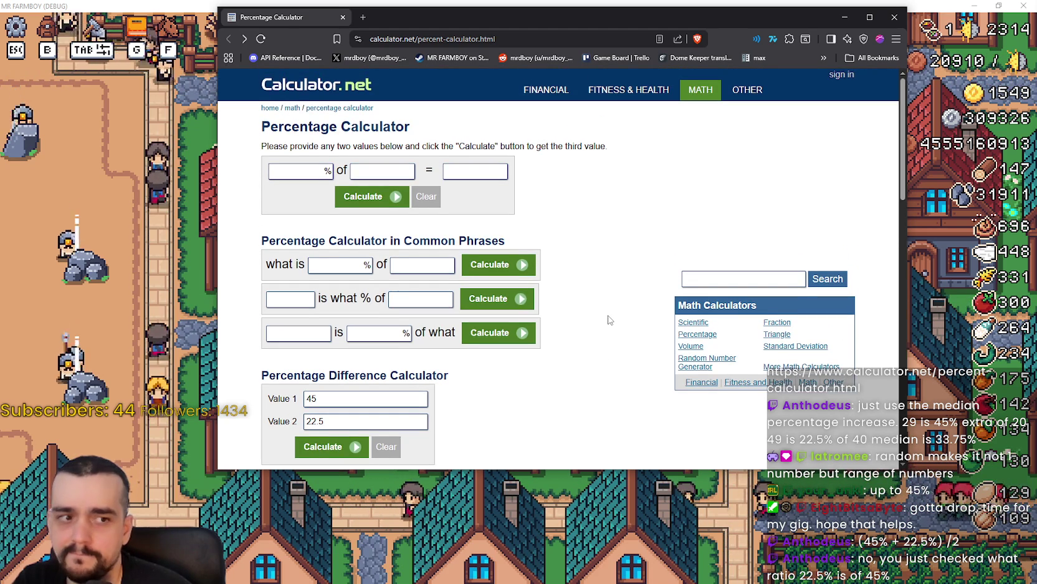
pyautogui.scroll(-1, 609, 319)
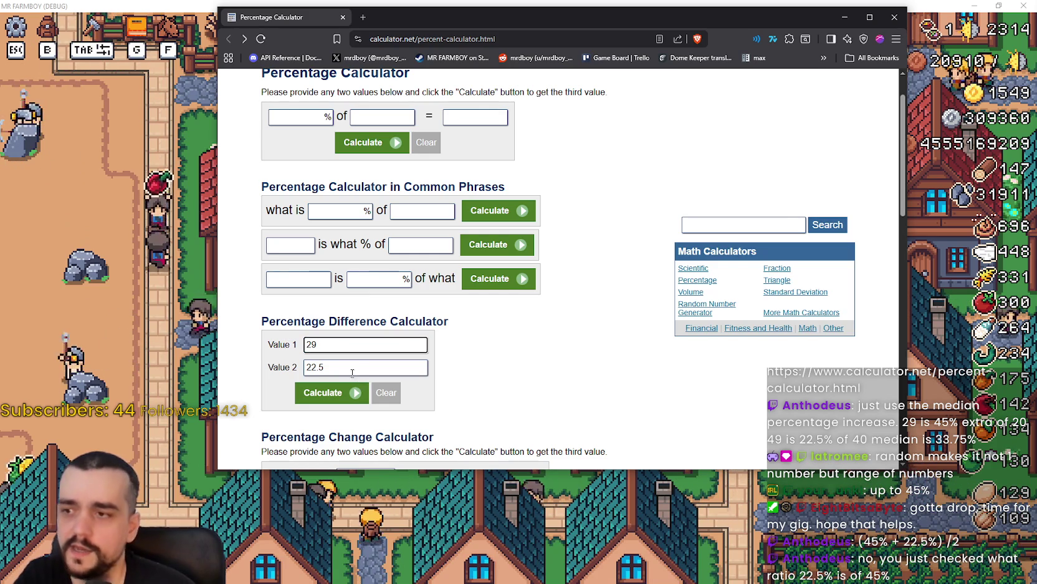
# Step: Set Value 2 to 49, calculate the 51.28% difference from 29, then go back to the form
pyautogui.press('Tab')
pyautogui.write('9')
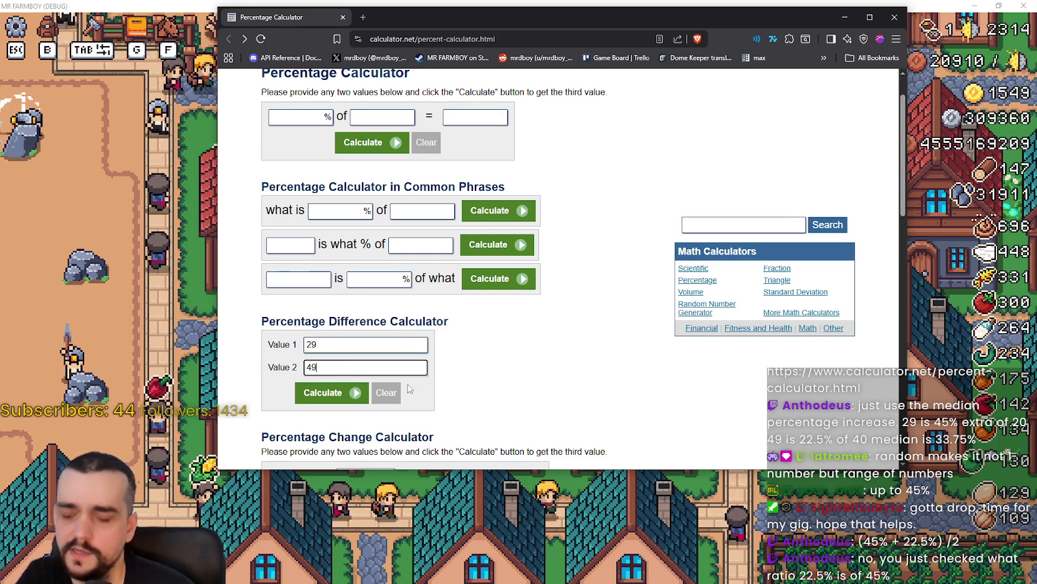
pyautogui.click(347, 392)
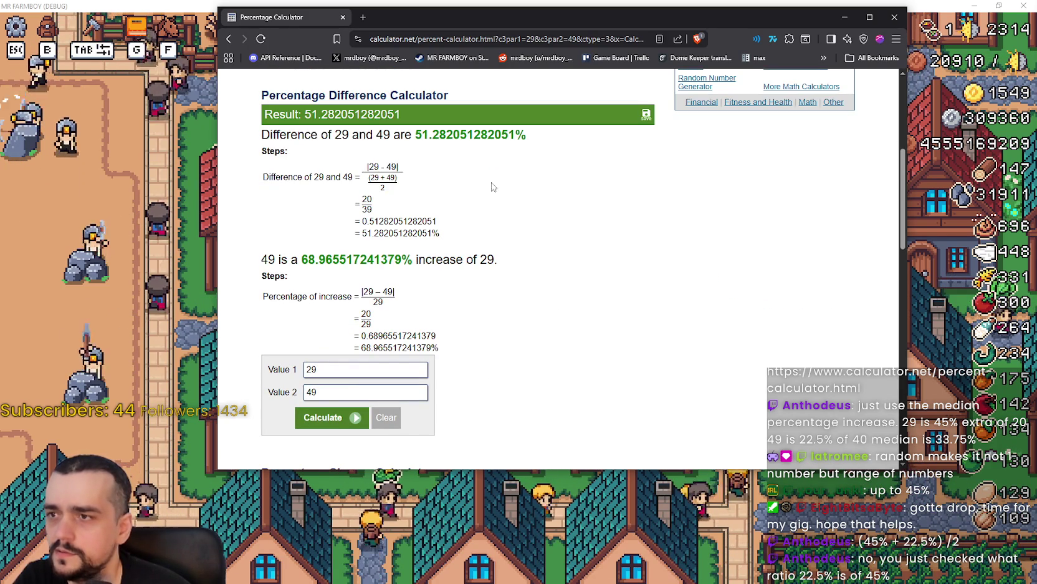
pyautogui.click(229, 39)
pyautogui.scroll(1, 631, 346)
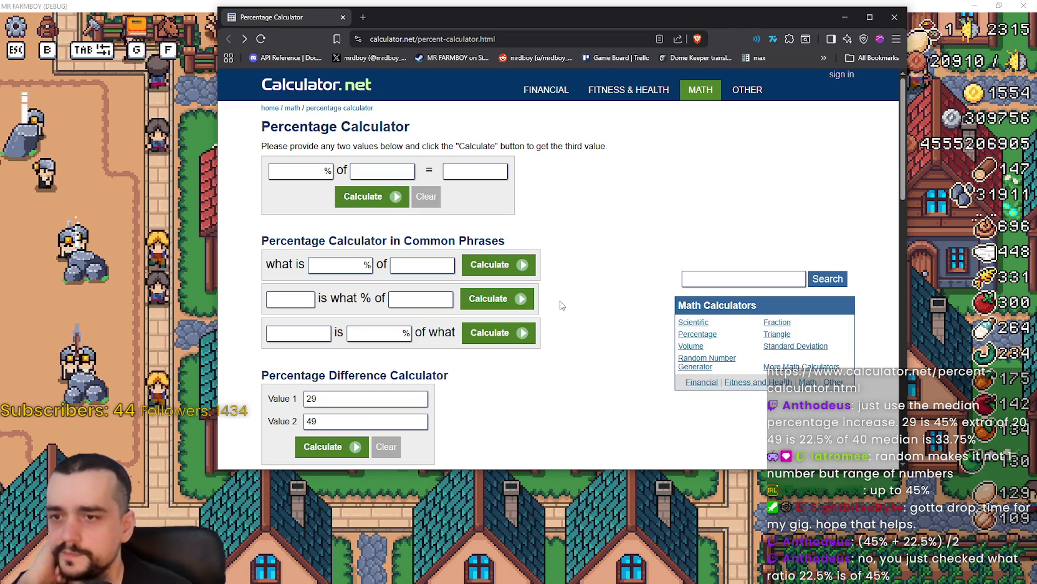
# Step: Scroll up and down the page to locate the Percentage Difference Calculator
pyautogui.scroll(-1, 536, 324)
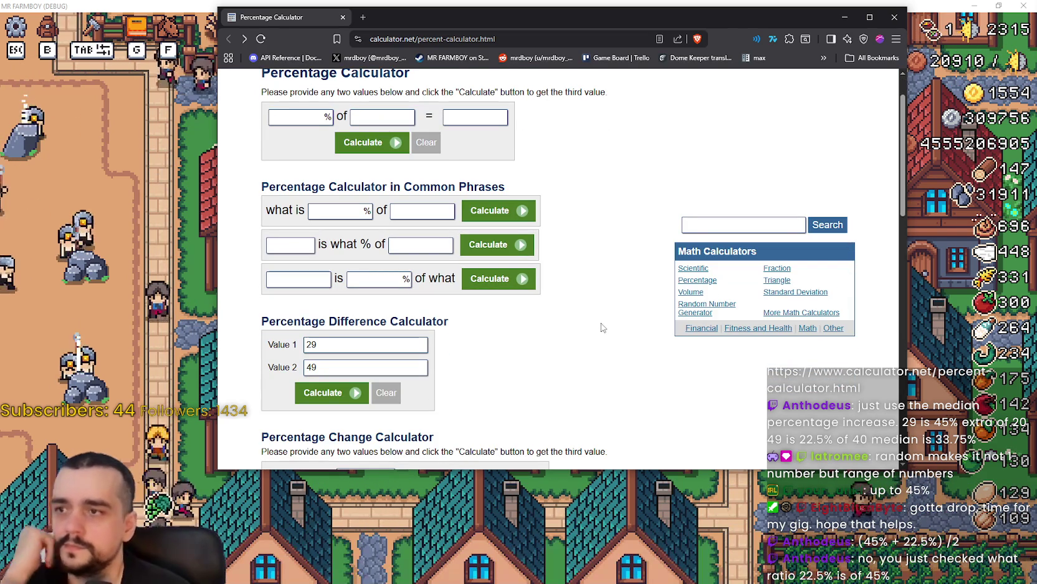
pyautogui.scroll(1, 596, 327)
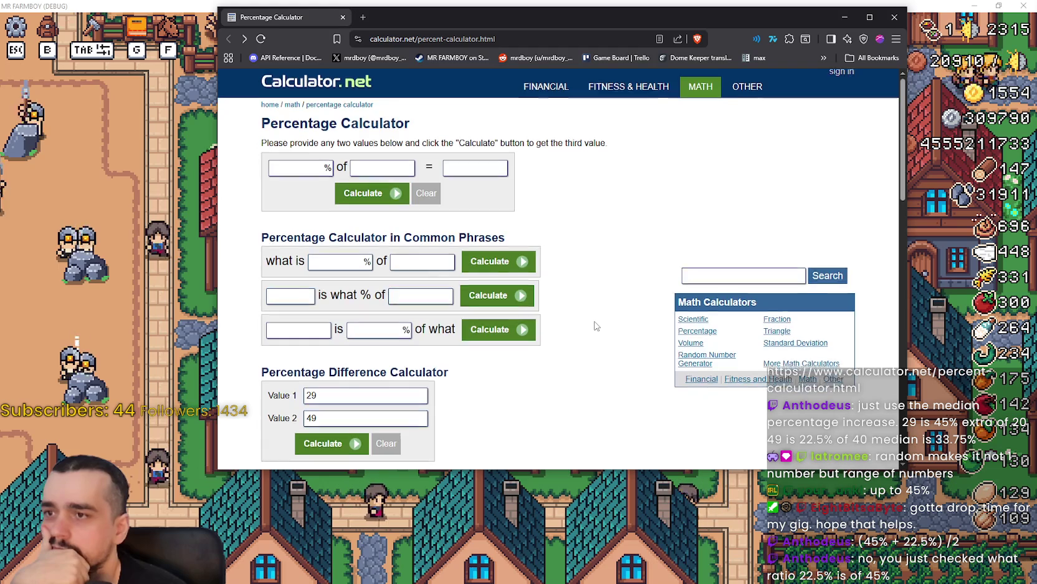
pyautogui.scroll(-3, 596, 326)
pyautogui.scroll(-6, 596, 325)
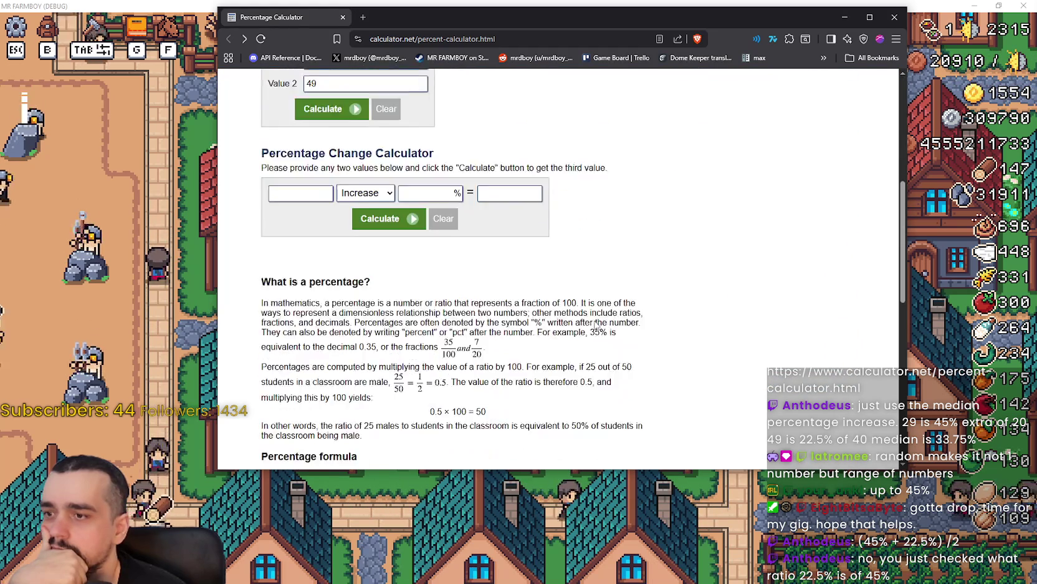
pyautogui.scroll(-4, 596, 324)
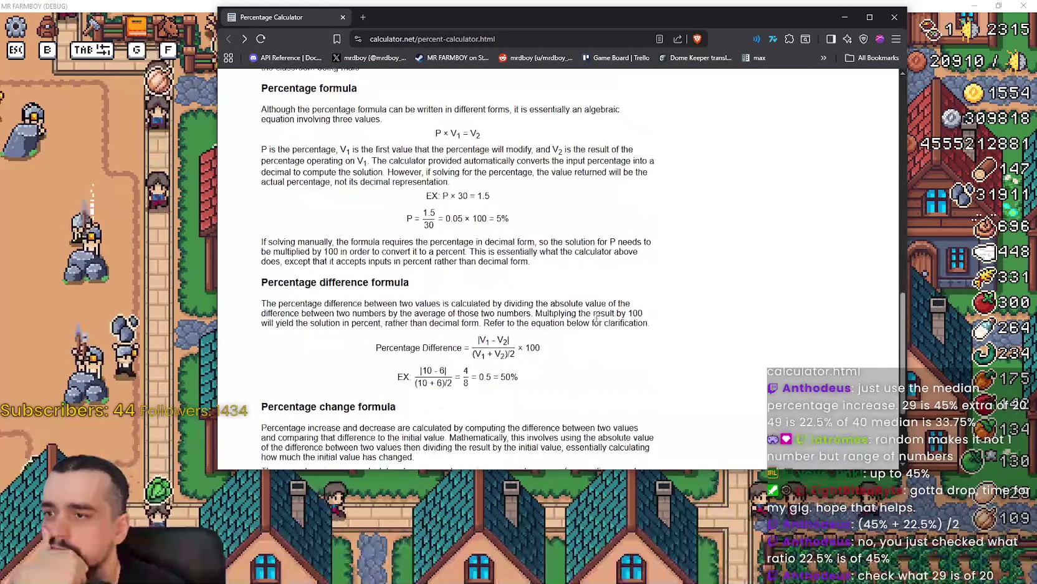
pyautogui.scroll(6, 598, 322)
pyautogui.scroll(2, 603, 321)
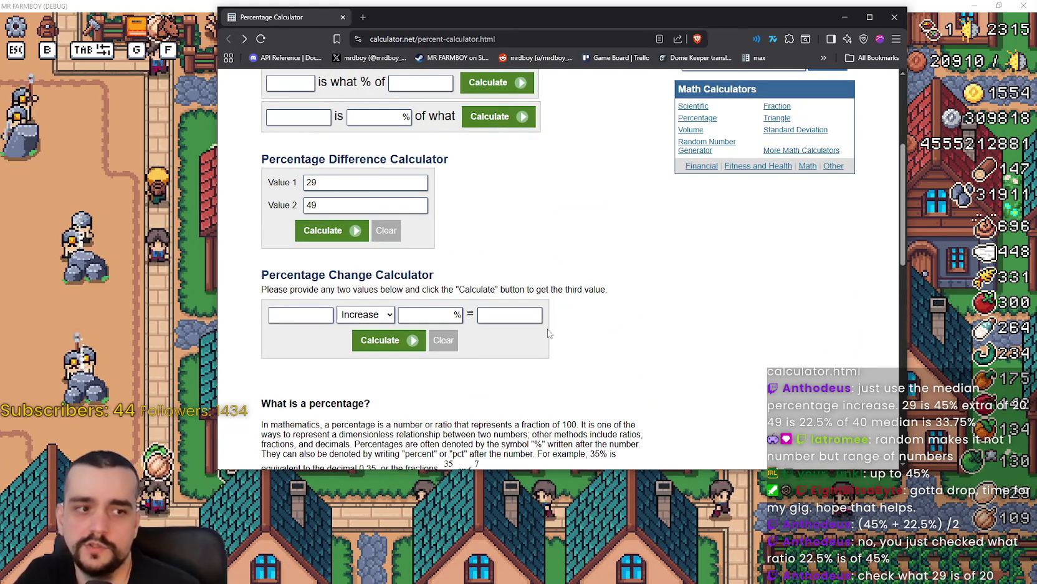
pyautogui.scroll(-2, 547, 332)
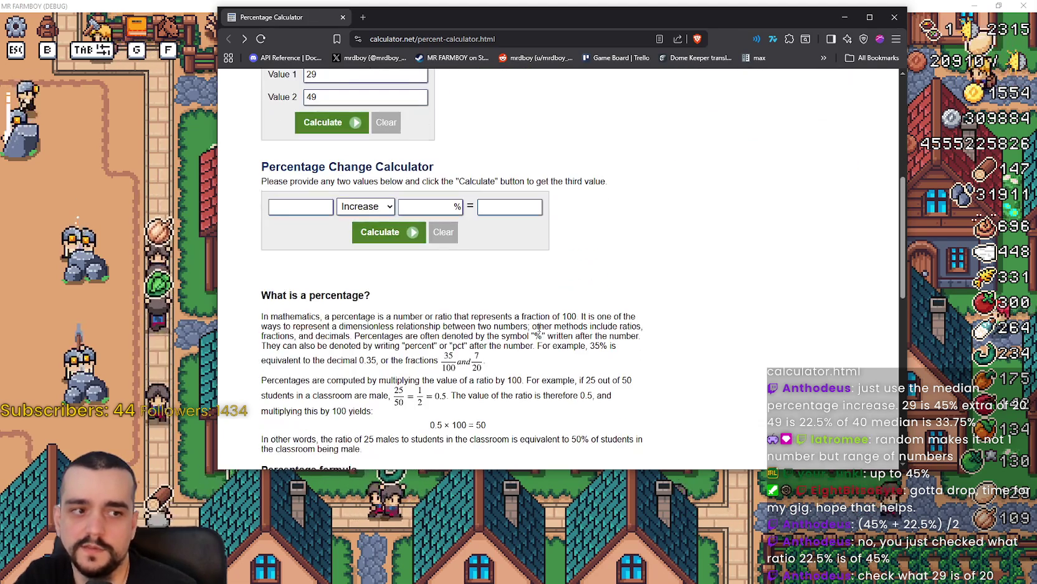
pyautogui.scroll(2, 438, 302)
pyautogui.scroll(3, 439, 301)
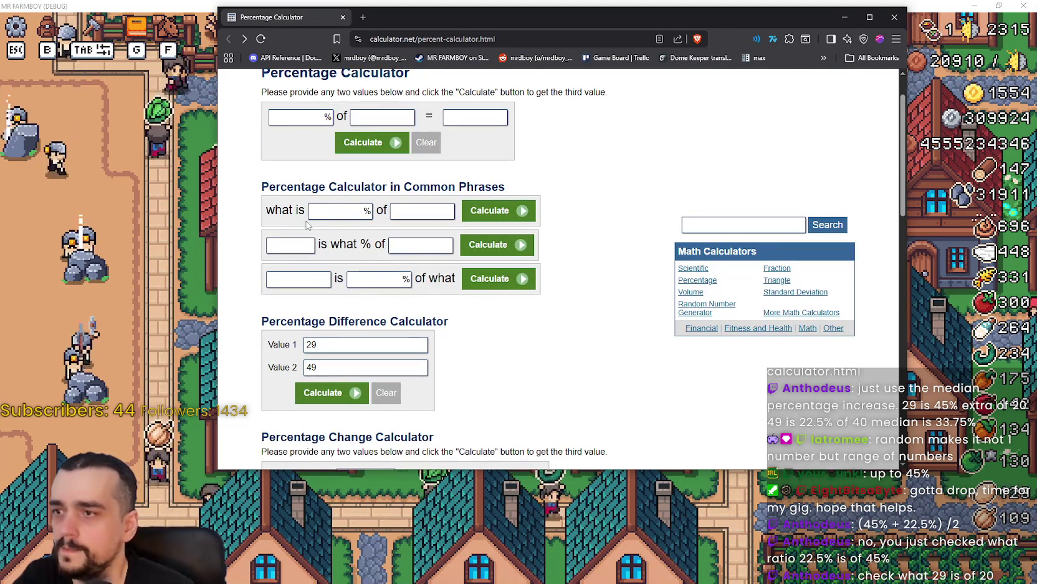
# Step: Dismiss the 'What is' field suggestions and select the 29 in Value 1
pyautogui.click(339, 214)
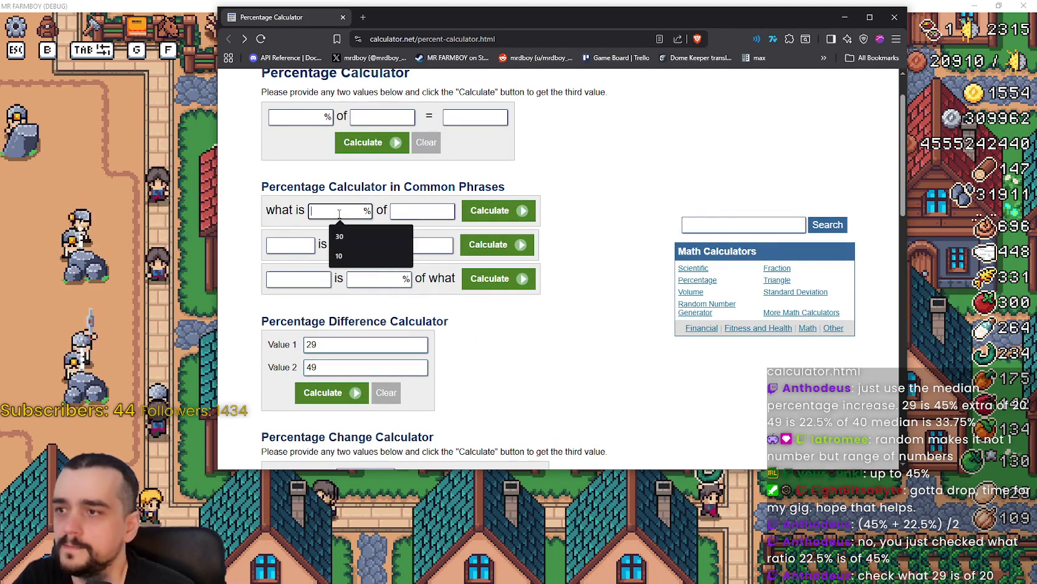
pyautogui.click(544, 362)
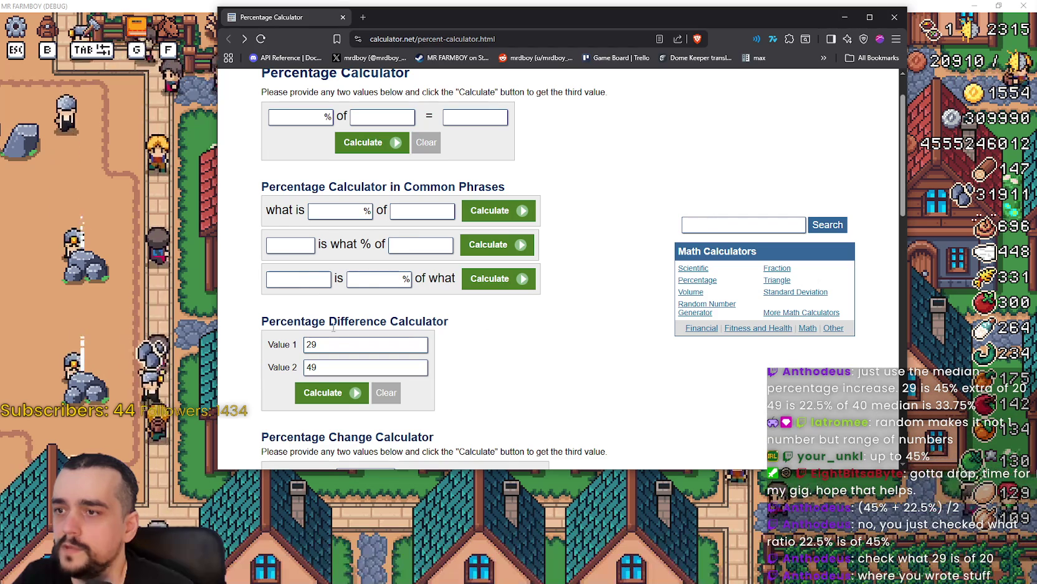
pyautogui.scroll(2, 542, 384)
pyautogui.scroll(-3, 516, 389)
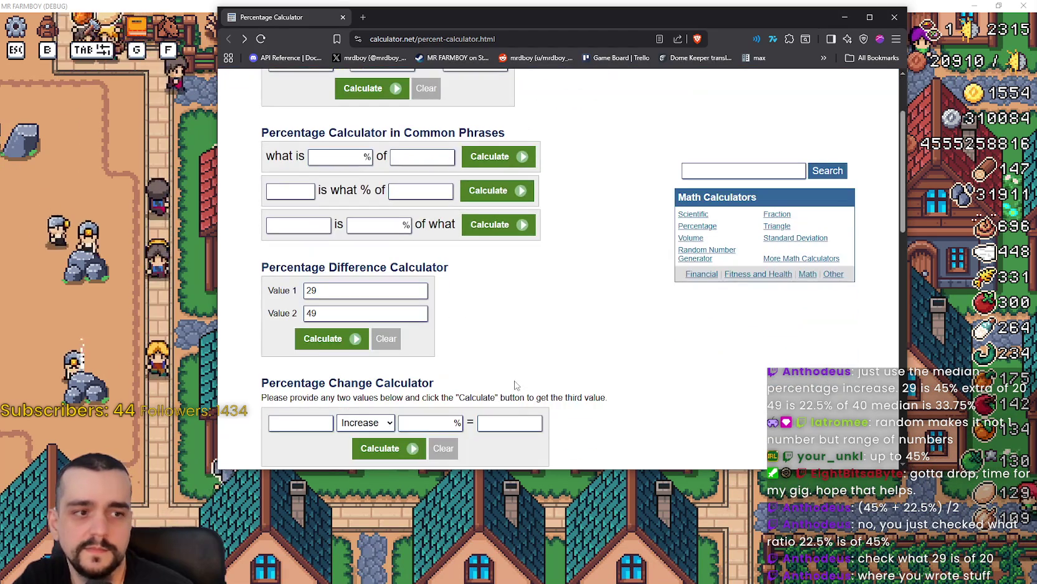
pyautogui.doubleClick(319, 240)
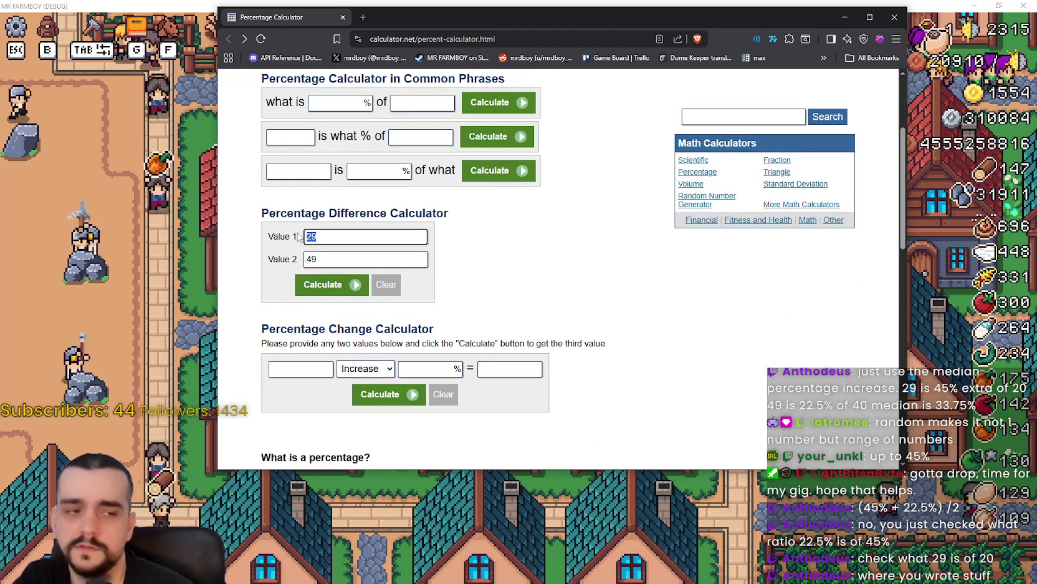
# Step: Change Value 2 to 20, giving a 36.73% difference and 31.03% decrease, then go back
pyautogui.doubleClick(342, 262)
pyautogui.write('20')
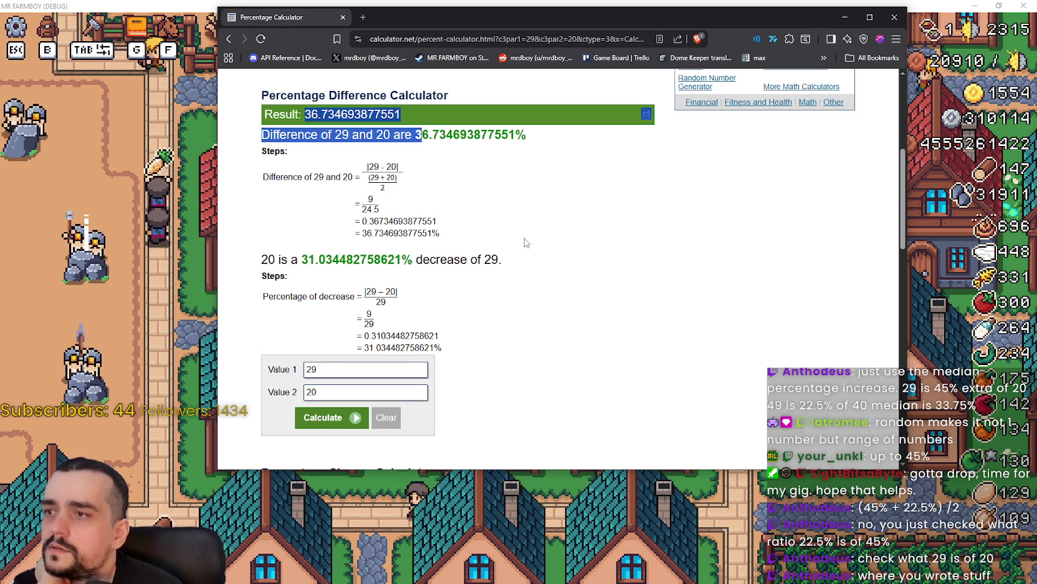
pyautogui.click(377, 150)
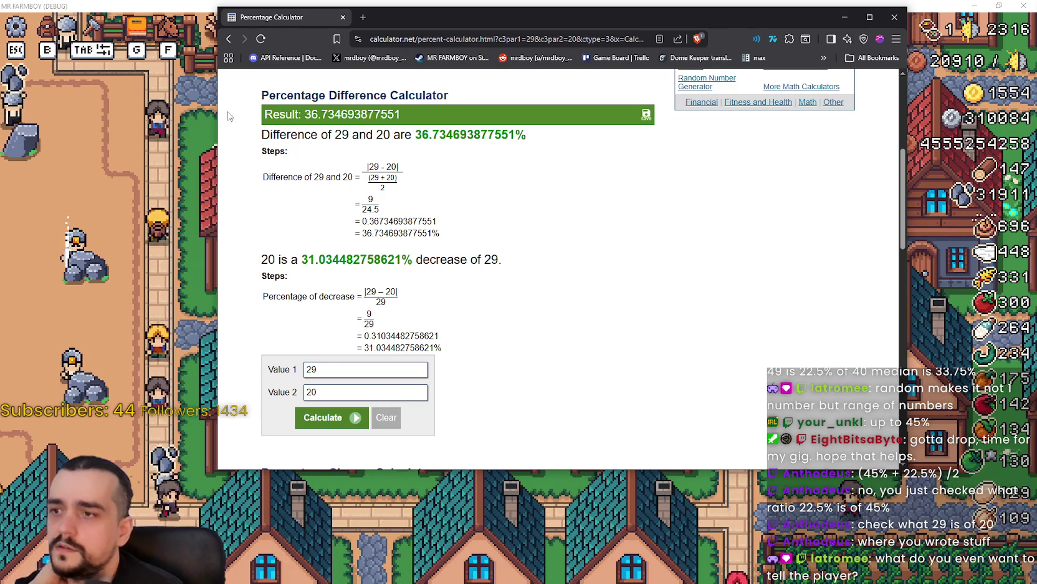
pyautogui.click(229, 39)
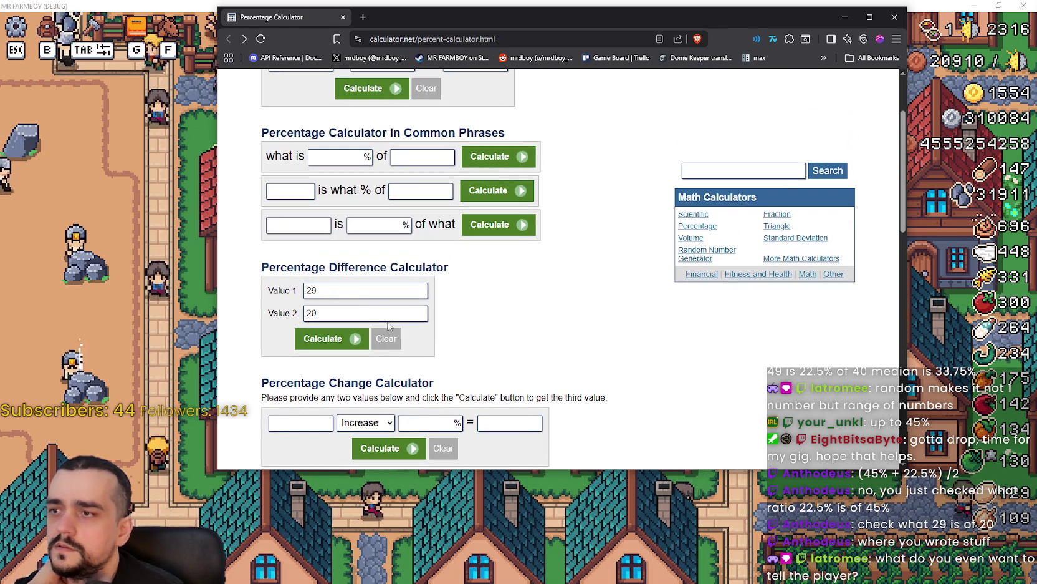
# Step: Dismiss the top calculator's suggestion list and select the 29 in Value 1
pyautogui.tripleClick(401, 270)
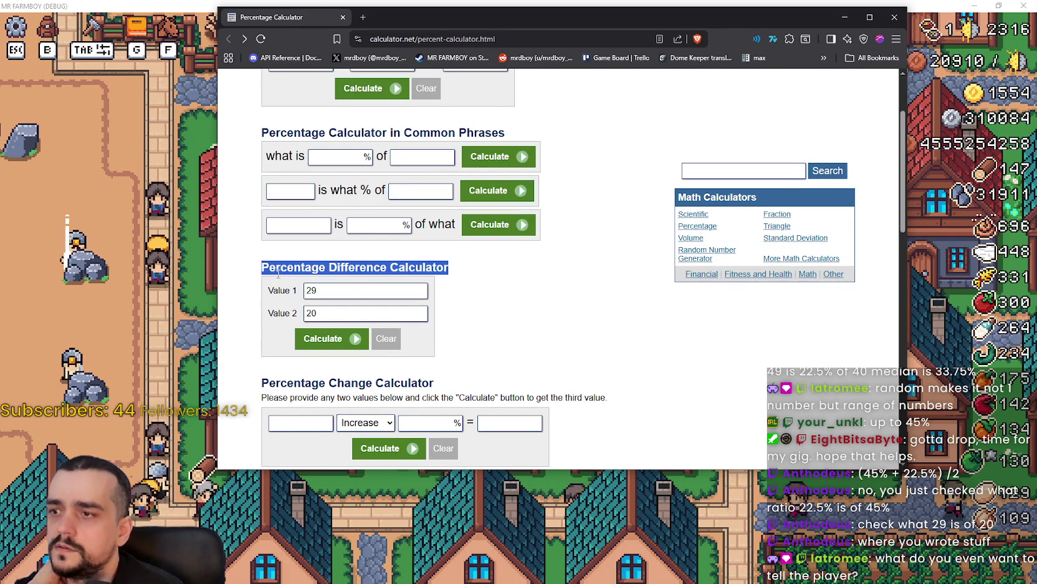
pyautogui.scroll(1, 561, 333)
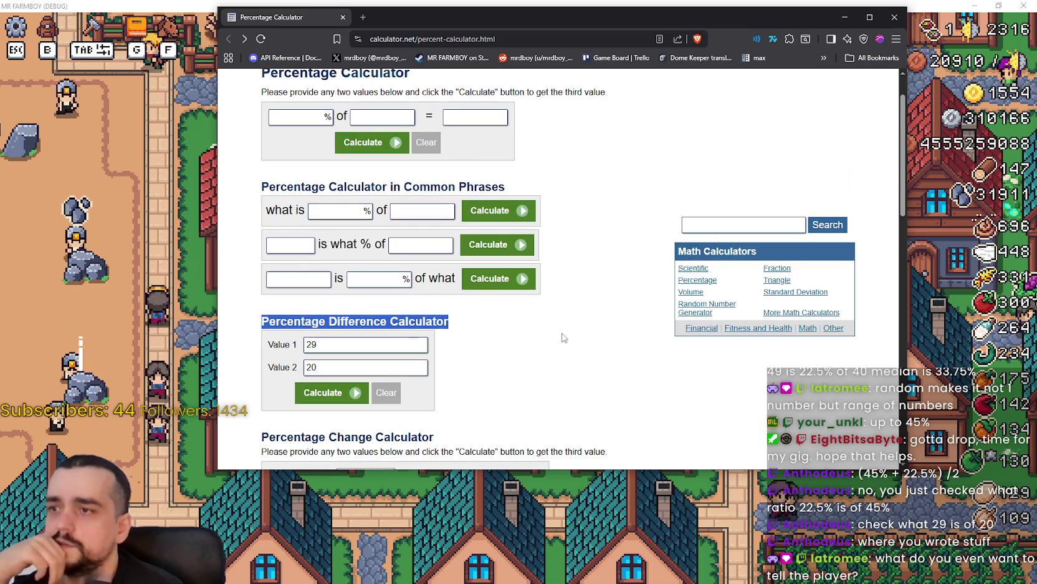
pyautogui.click(348, 210)
pyautogui.click(290, 244)
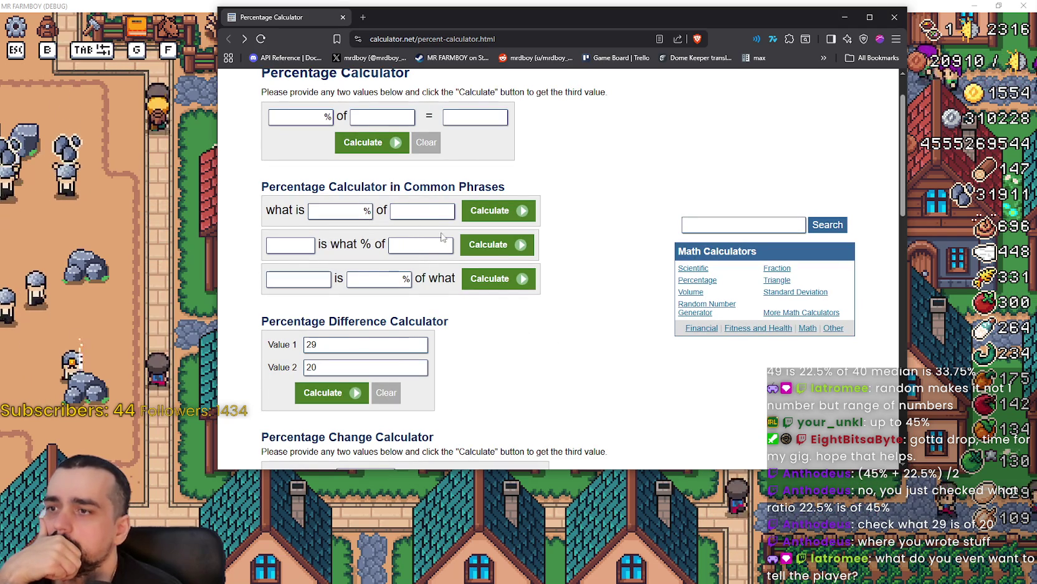
pyautogui.click(290, 244)
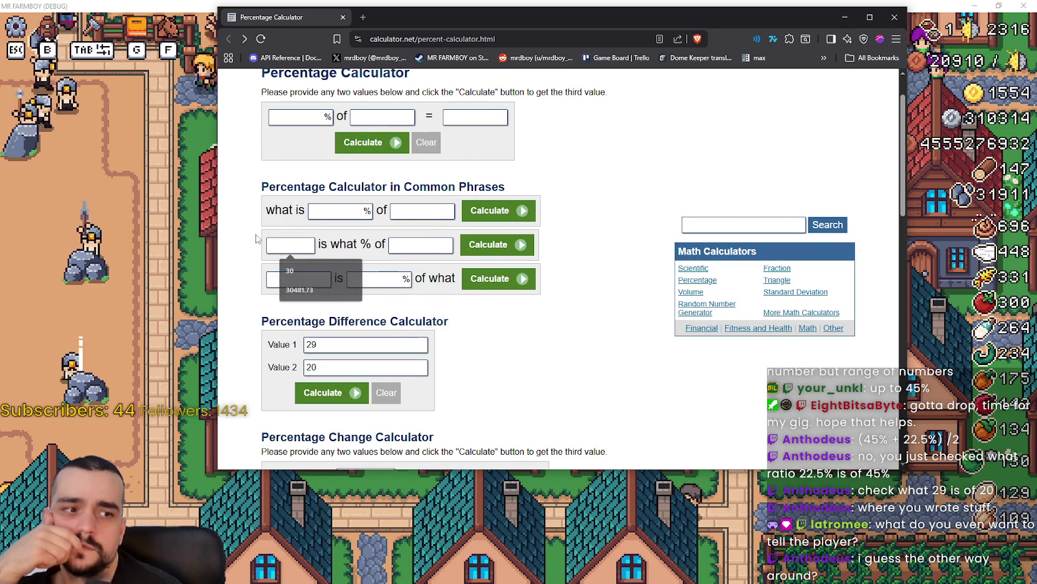
pyautogui.scroll(-1, 333, 290)
pyautogui.moveTo(333, 290); pyautogui.dragTo(258, 283)
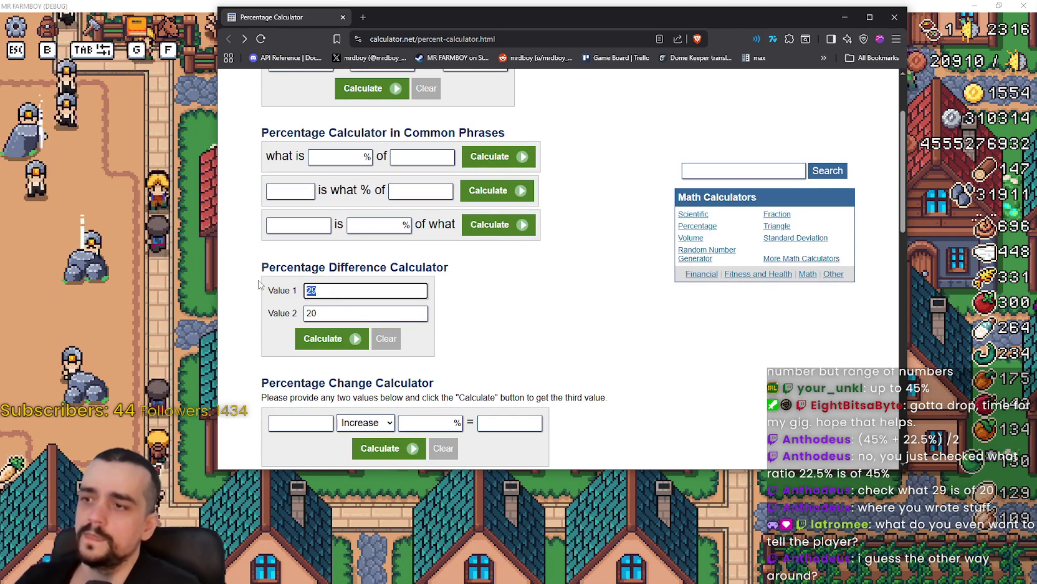
# Step: Compare 20 with 29, showing a 36.73% difference and a 45% increase
pyautogui.write('20')
pyautogui.press('Tab')
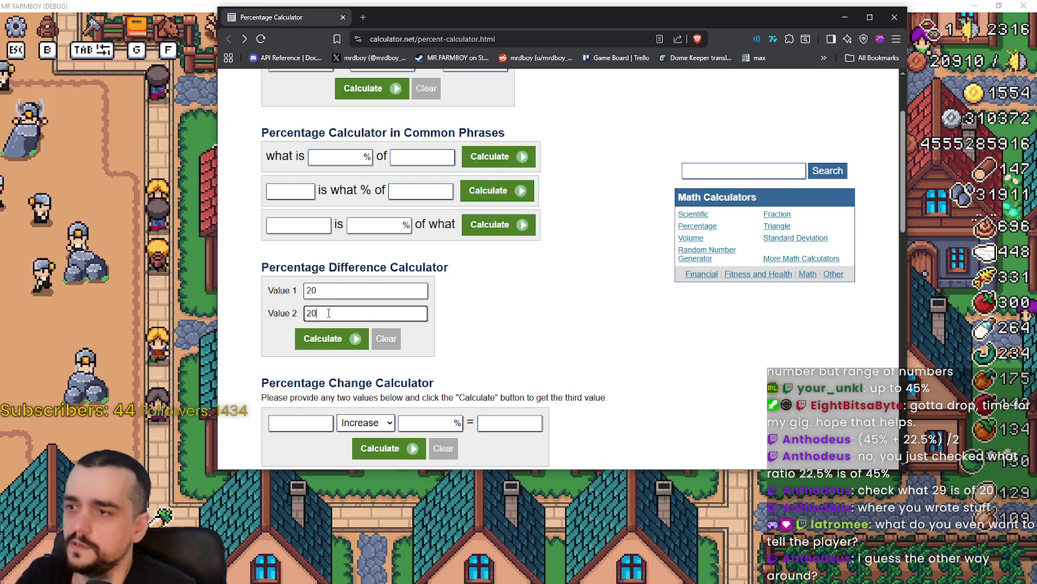
pyautogui.write('29')
pyautogui.press('Return')
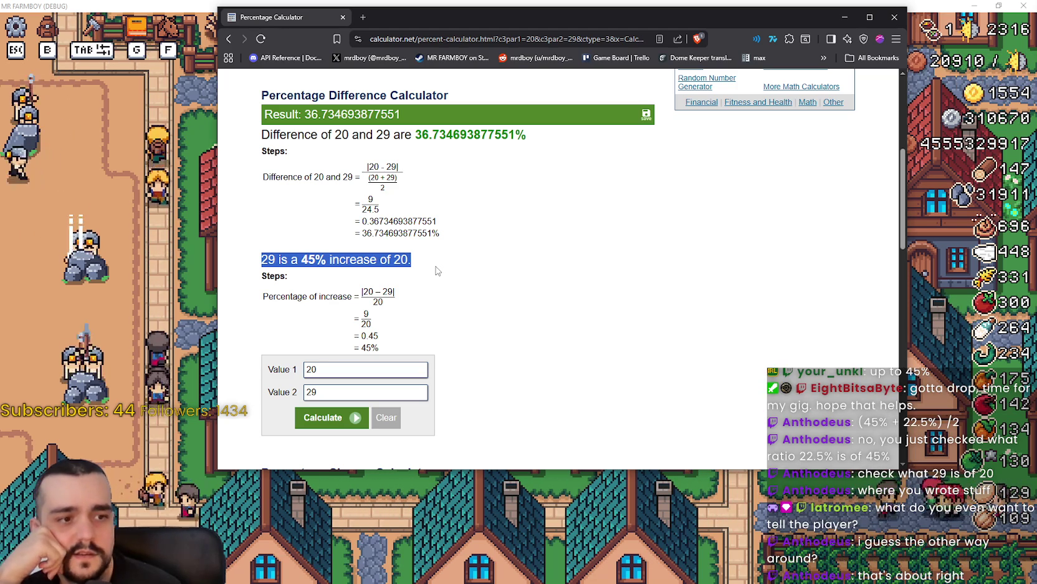
pyautogui.doubleClick(331, 372)
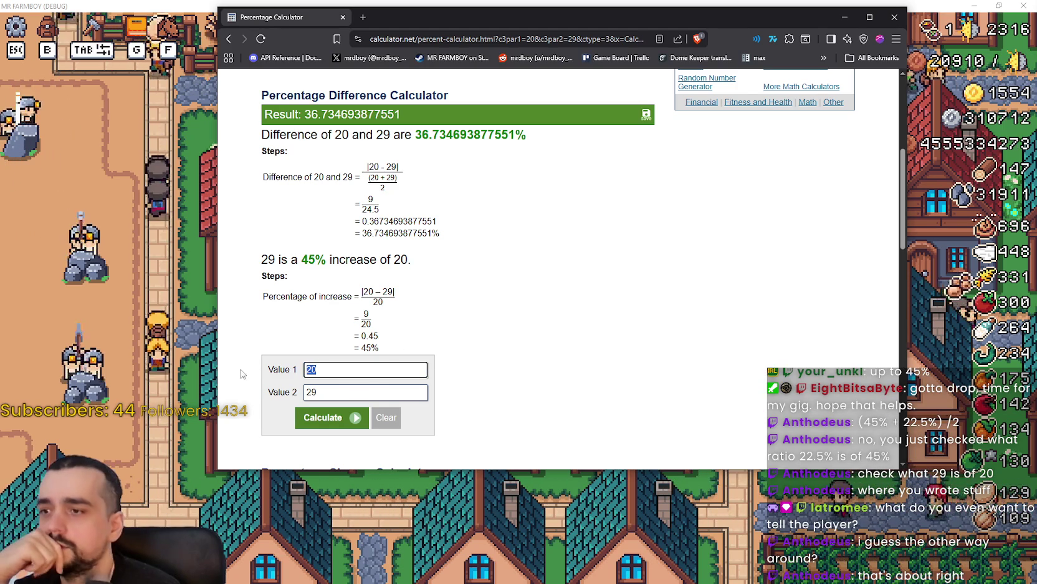
# Step: Compare 40 with 49, giving a 22.5% increase
pyautogui.write('40')
pyautogui.press('Tab')
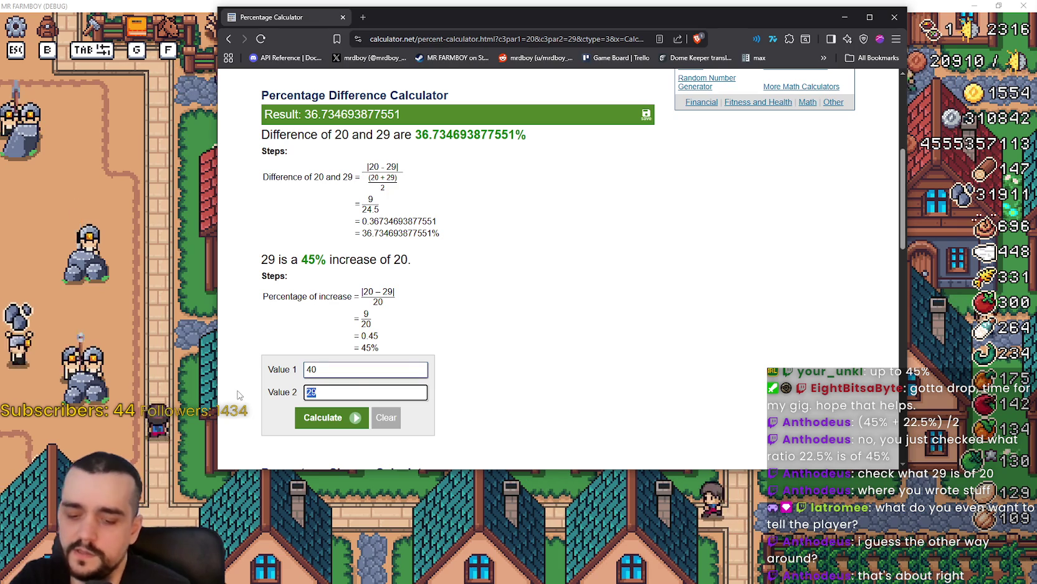
pyautogui.write('49')
pyautogui.press('Return')
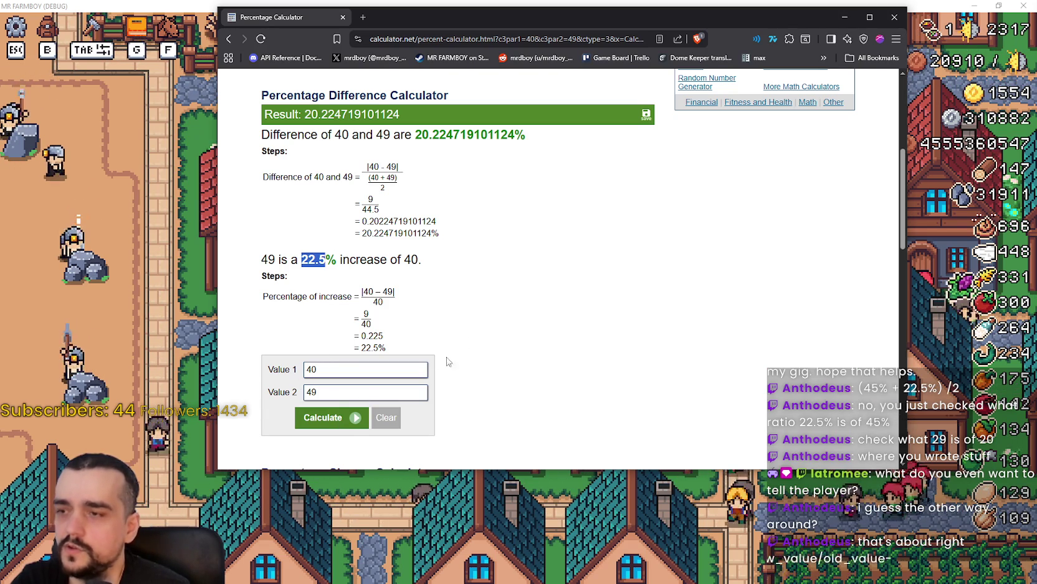
# Step: Inspect the 40 in Value 1, then return to the 20-versus-29 result page
pyautogui.click(330, 370)
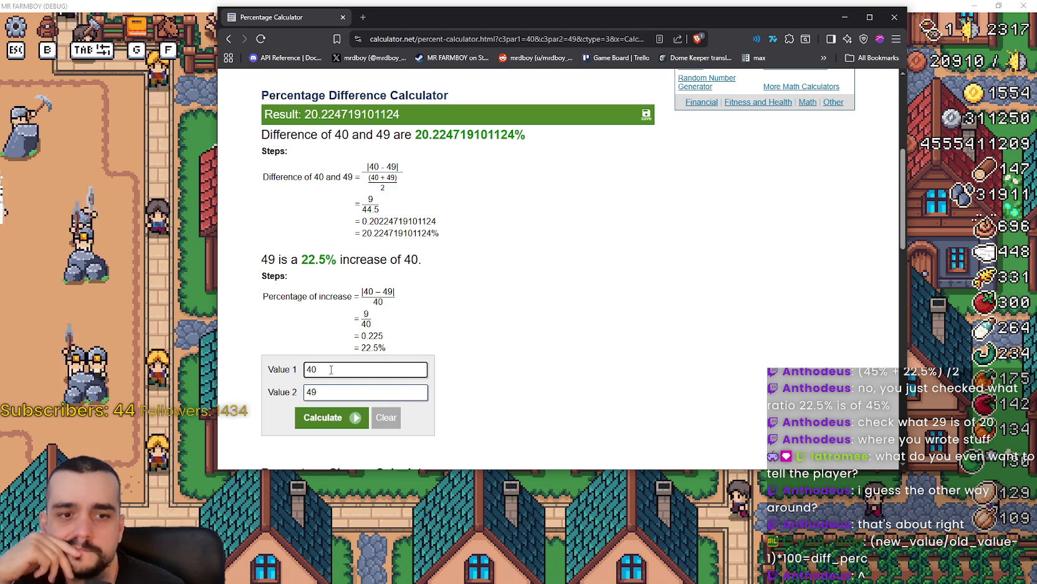
pyautogui.moveTo(331, 369); pyautogui.dragTo(266, 374)
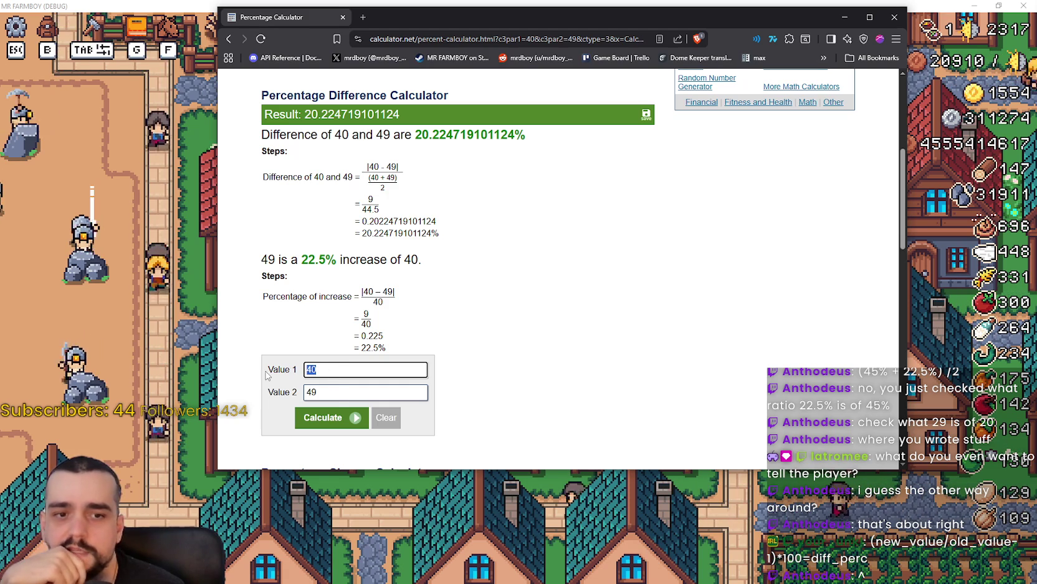
pyautogui.press('Right')
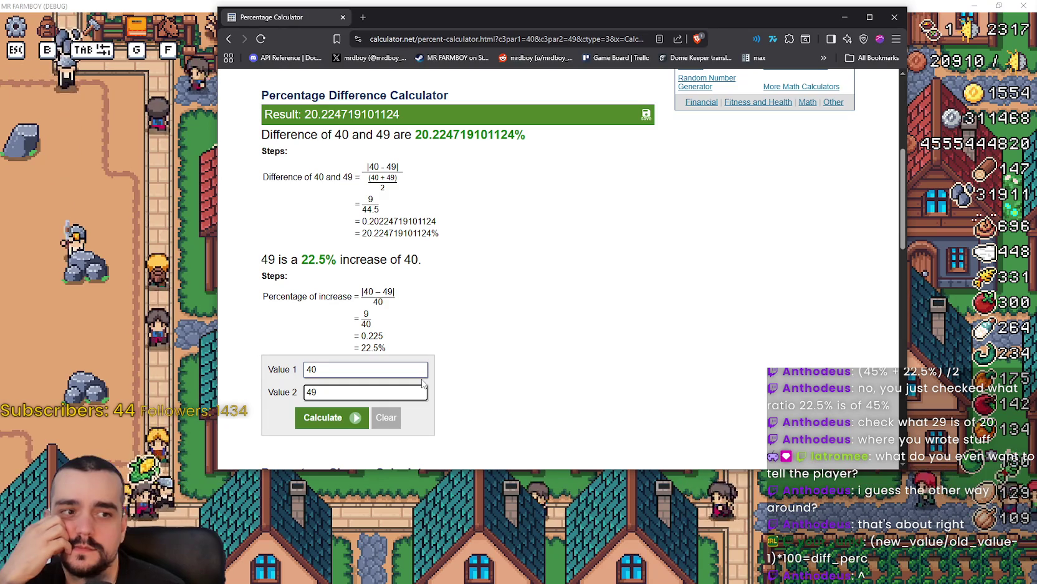
pyautogui.click(419, 372)
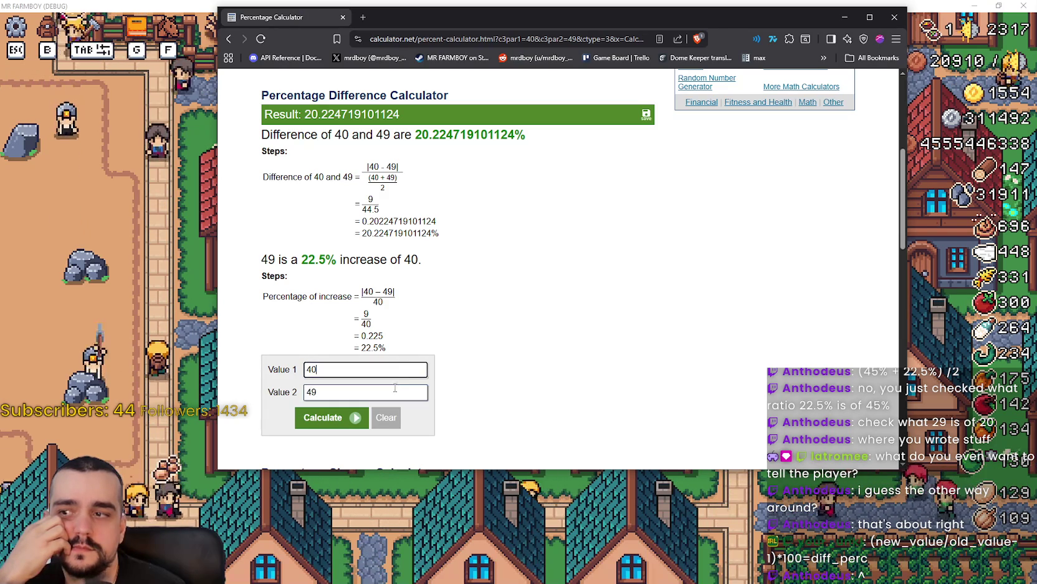
pyautogui.hotkey('shift', 'Tab')
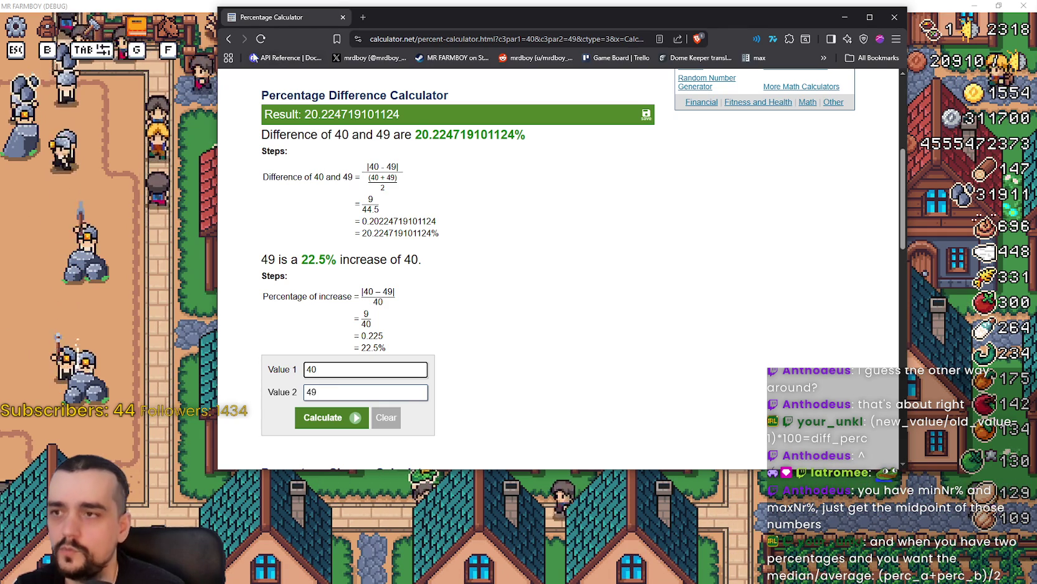
pyautogui.click(232, 39)
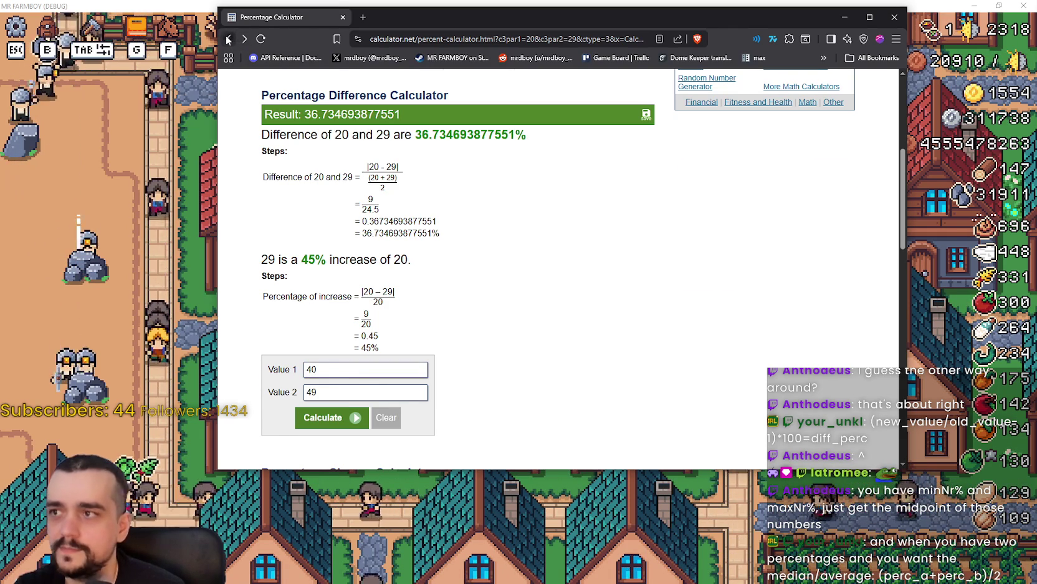
# Step: Return to the blank calculator page at the top and launch Windows Calculator for 45 + 22.5
pyautogui.click(228, 40)
pyautogui.scroll(1, 549, 356)
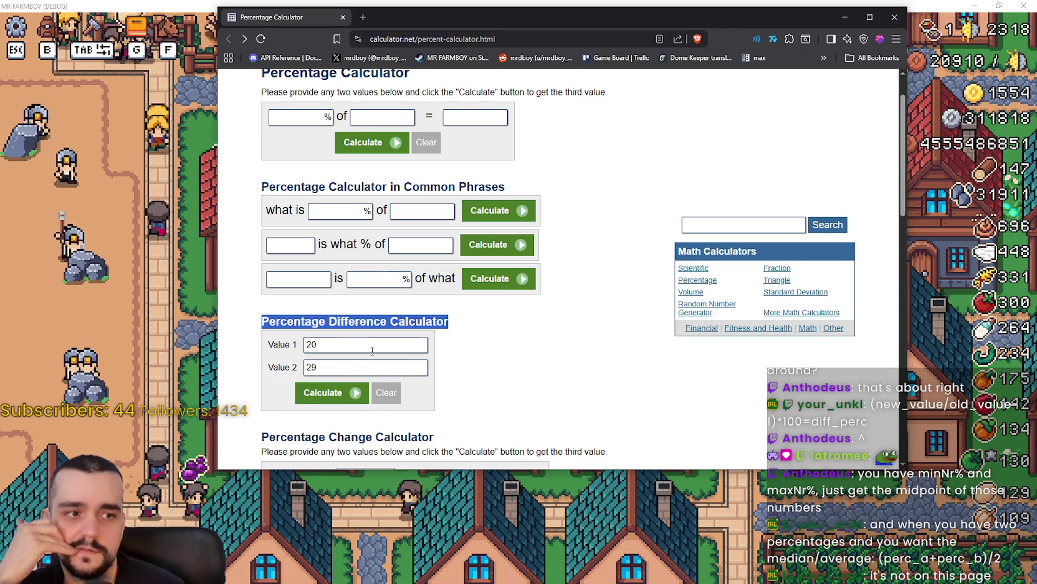
pyautogui.scroll(2, 361, 310)
pyautogui.click(470, 388)
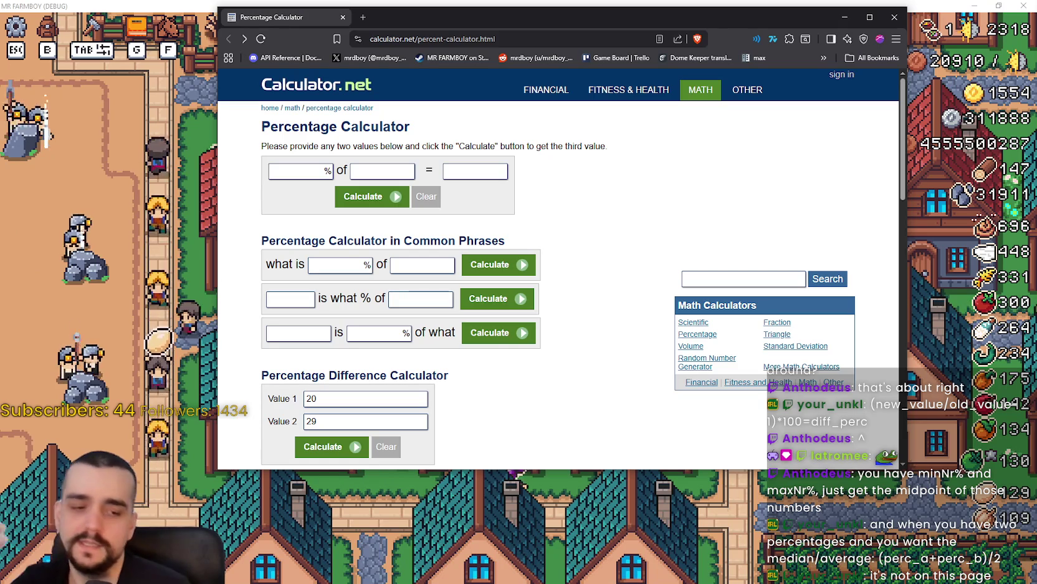
pyautogui.press('XF86Calculator')
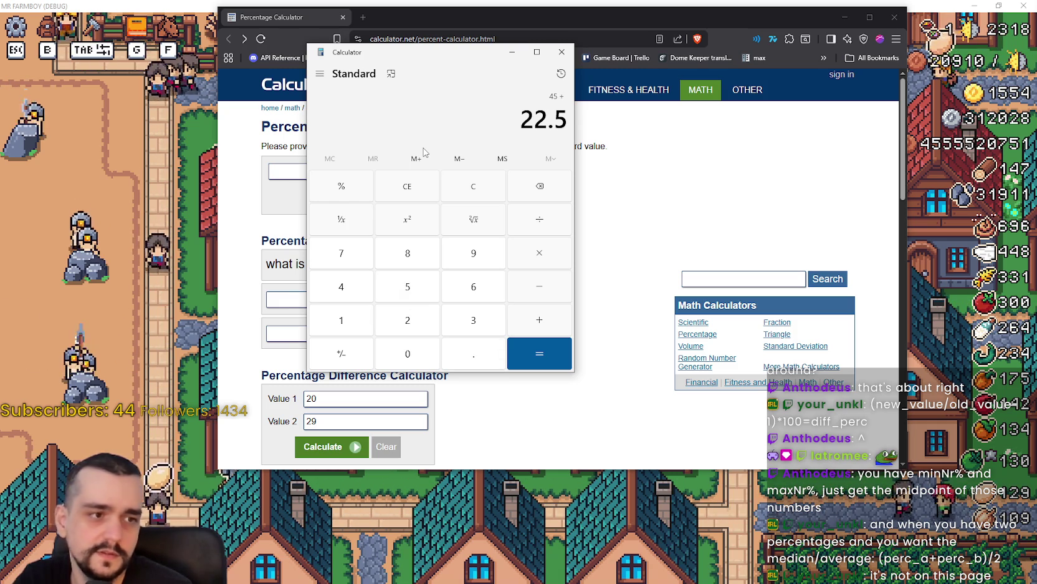
# Step: Divide 45 + 22.5 by 2 to get 33.75, move the Calculator aside, and clear it
pyautogui.press('/')
pyautogui.write('2')
pyautogui.press('Return')
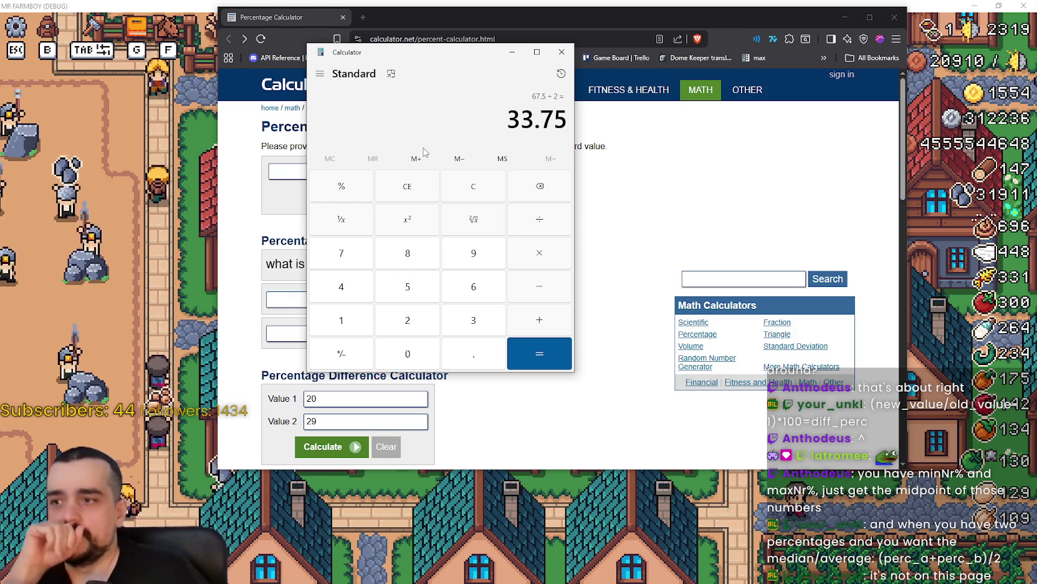
pyautogui.moveTo(360, 45)
pyautogui.mouseDown()
pyautogui.moveTo(303, 41)
pyautogui.moveTo(527, 87)
pyautogui.moveTo(576, 78)
pyautogui.mouseUp()
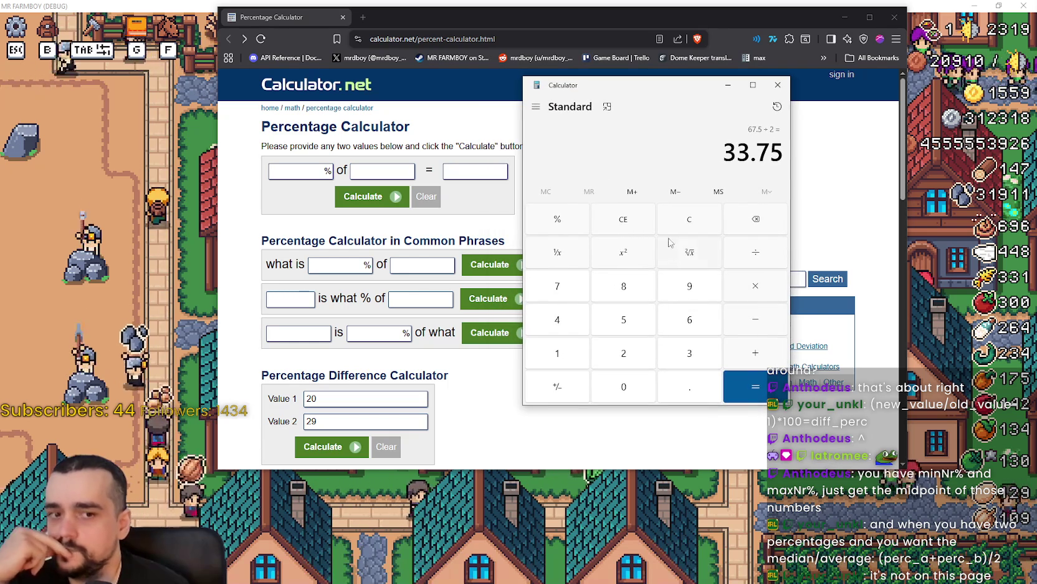
pyautogui.click(683, 221)
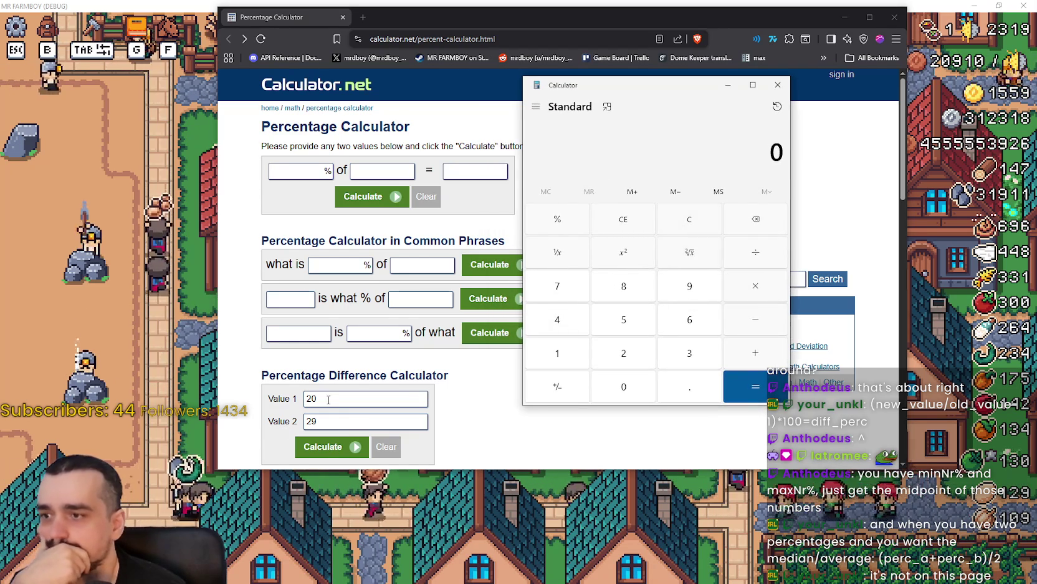
# Step: Change Value 2 to 30 and calculate the 20-versus-30 comparison, a 50% increase
pyautogui.click(327, 419)
pyautogui.scroll(-1, 332, 374)
pyautogui.press('BackSpace')
pyautogui.press('BackSpace')
pyautogui.write('30')
pyautogui.click(327, 394)
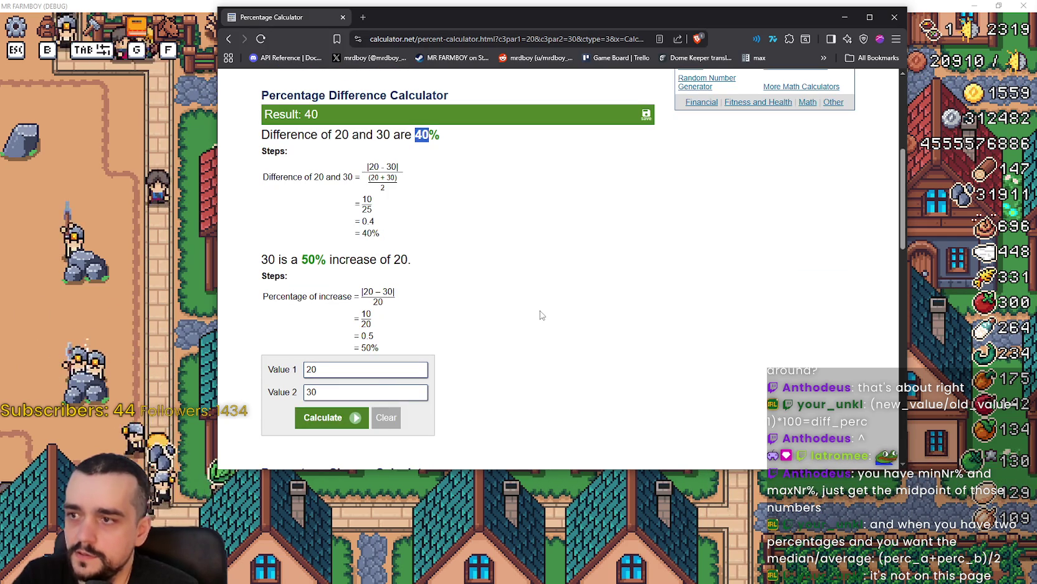
pyautogui.doubleClick(309, 258)
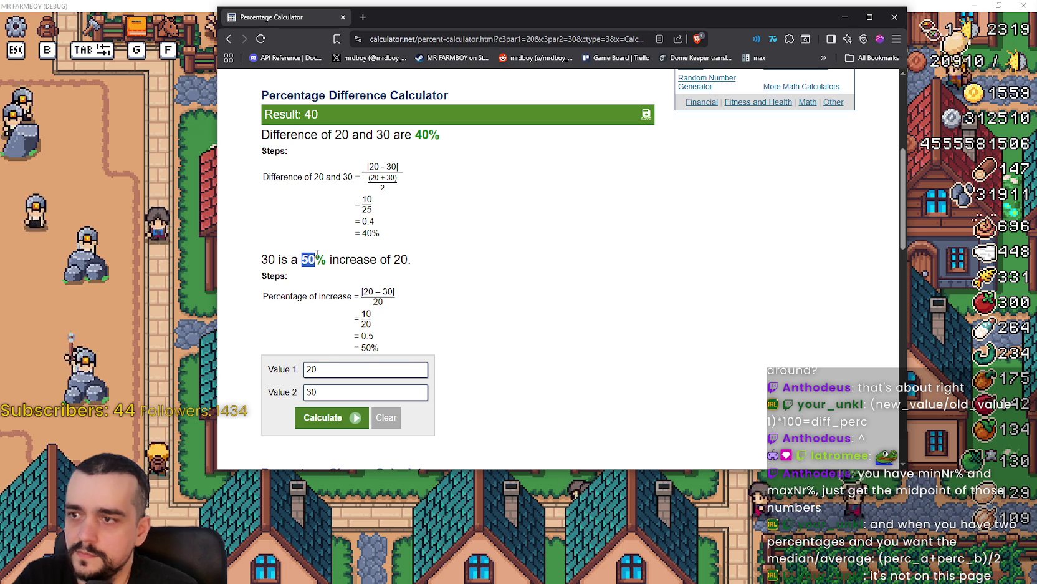
# Step: Set Value 1 to 40 and compute 75 ÷ 2 in Windows Calculator
pyautogui.moveTo(337, 369); pyautogui.dragTo(311, 370)
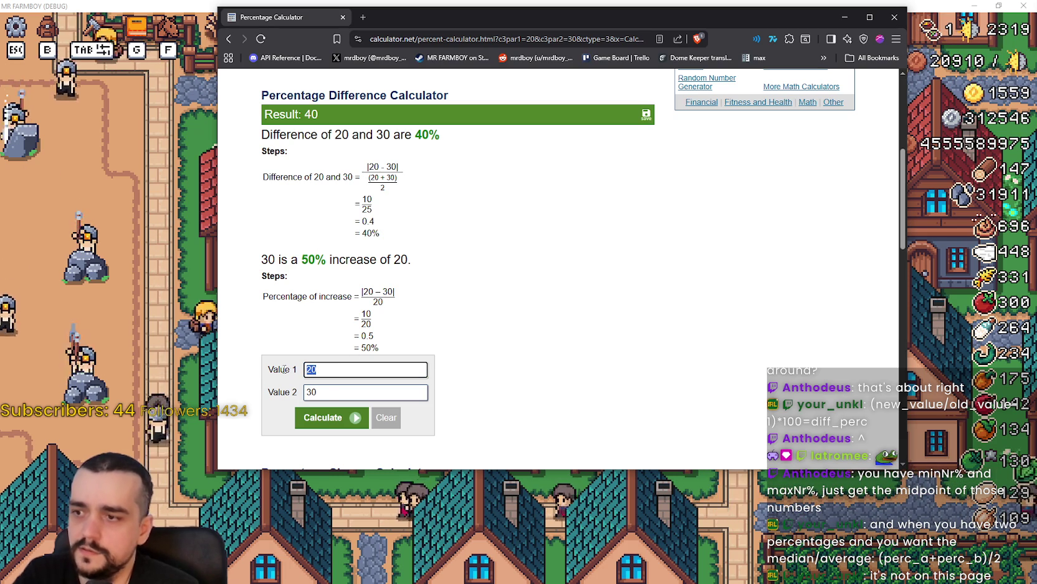
pyautogui.write('40')
pyautogui.press('Tab')
pyautogui.write('50')
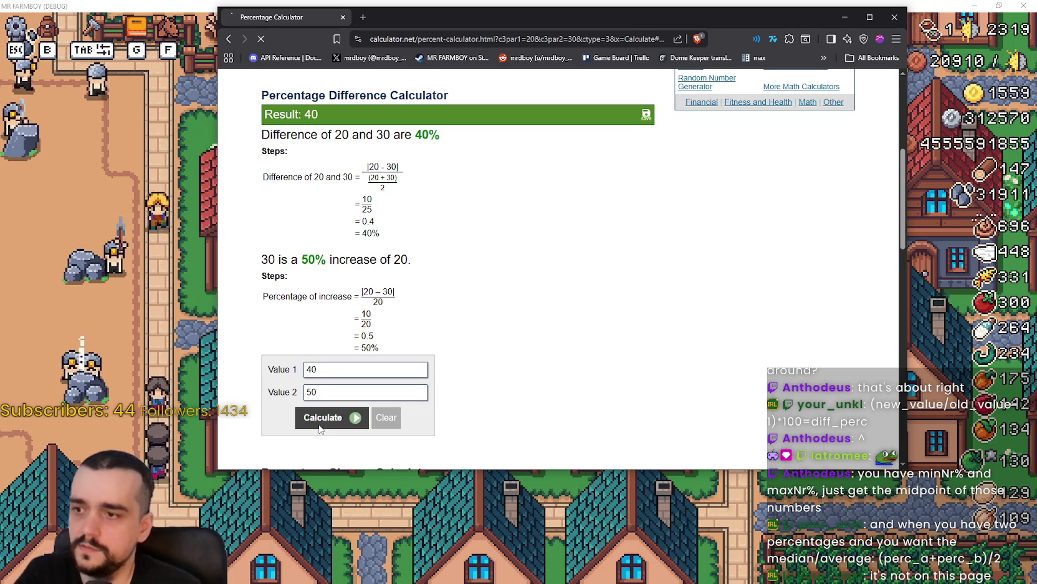
pyautogui.press('XF86Calculator')
pyautogui.write('50 +')
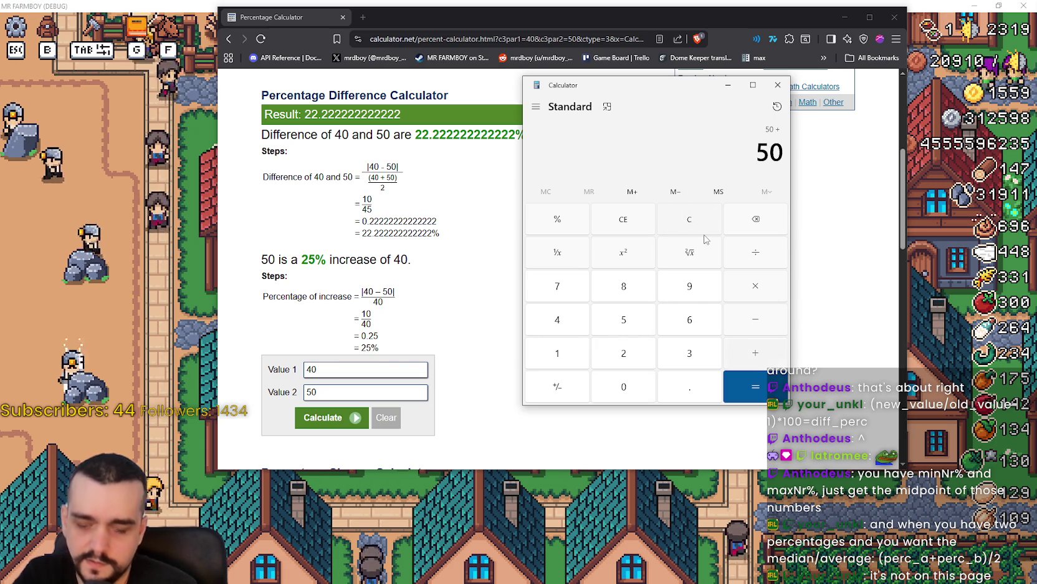
pyautogui.write('25/2')
pyautogui.press('Return')
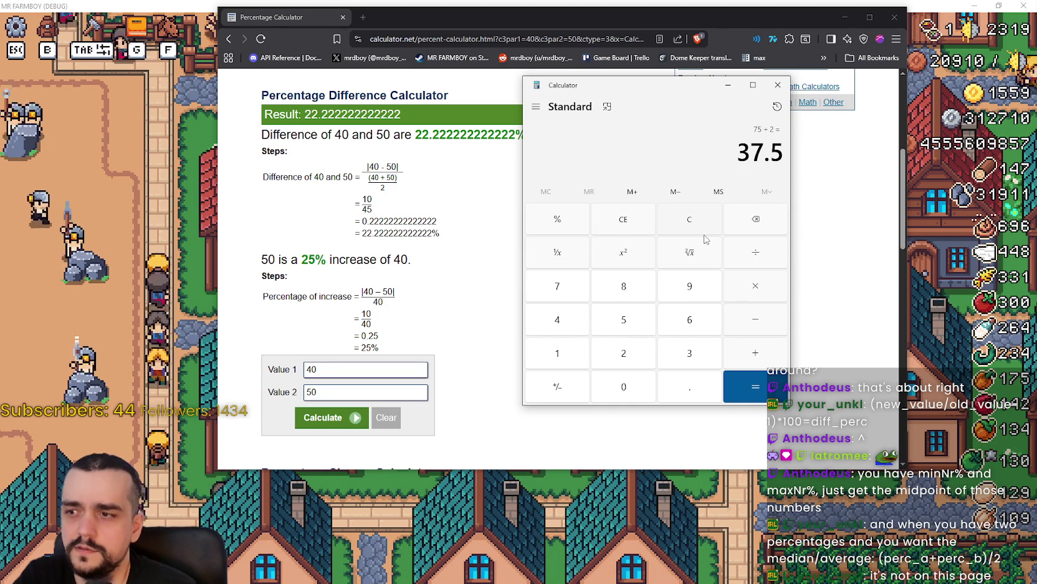
# Step: Try several value pairs, ending with 40 and 55: a 31.58% difference and 37.5% increase
pyautogui.click(308, 393)
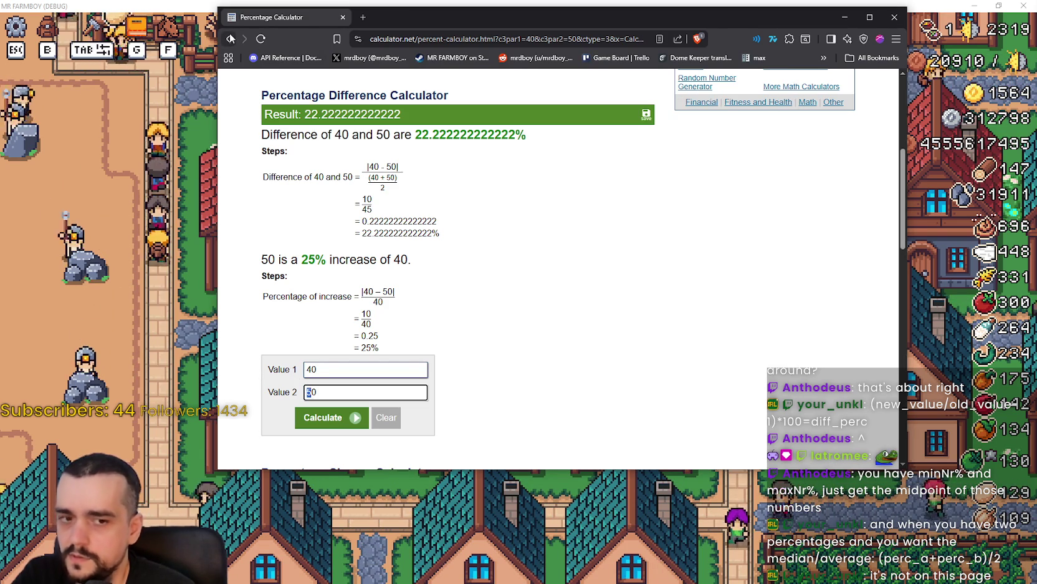
pyautogui.doubleClick(309, 368)
pyautogui.write('20')
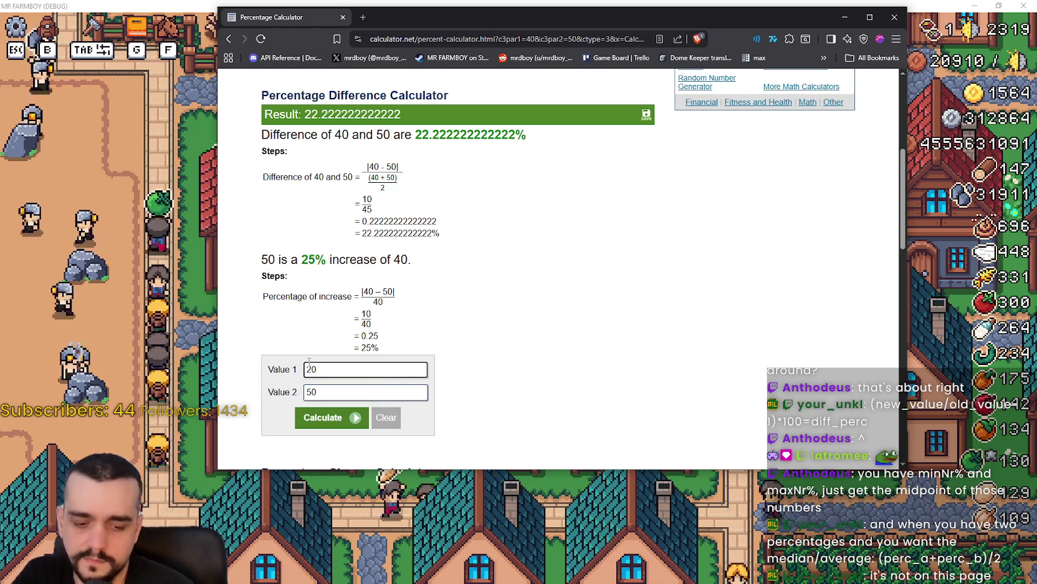
pyautogui.doubleClick(370, 389)
pyautogui.write('25')
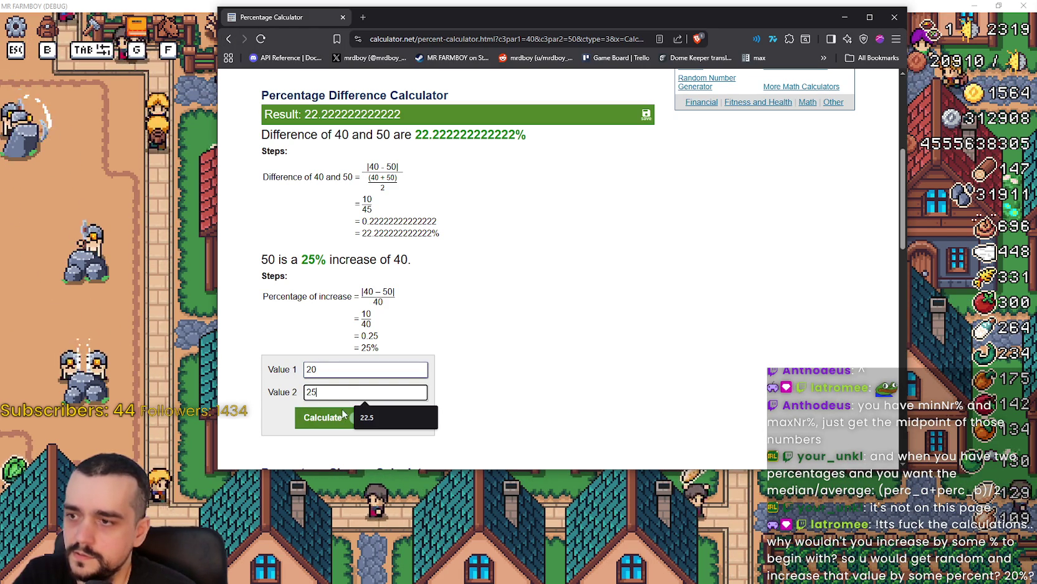
pyautogui.doubleClick(306, 391)
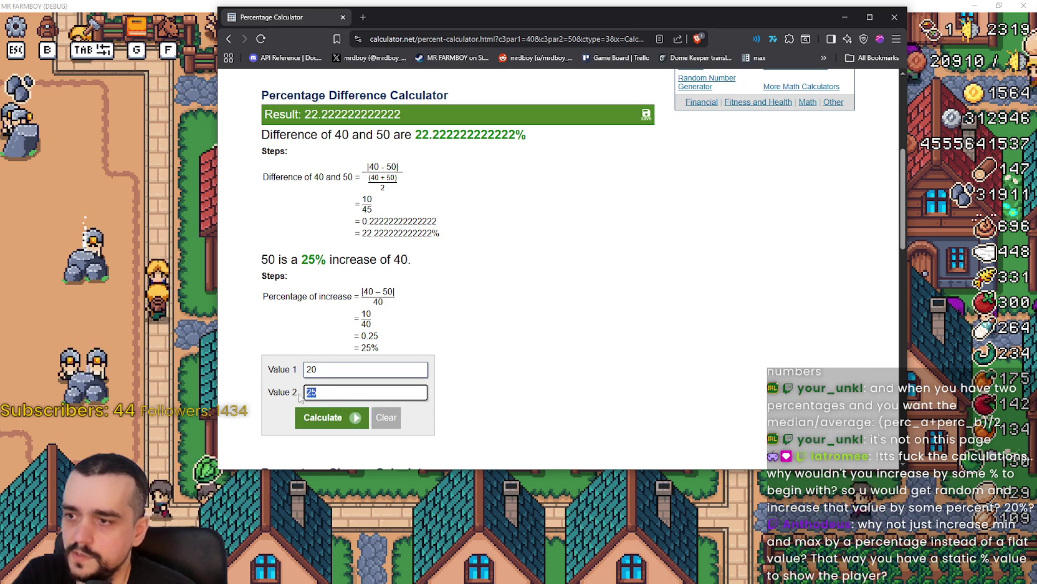
pyautogui.write('35')
pyautogui.press('Return')
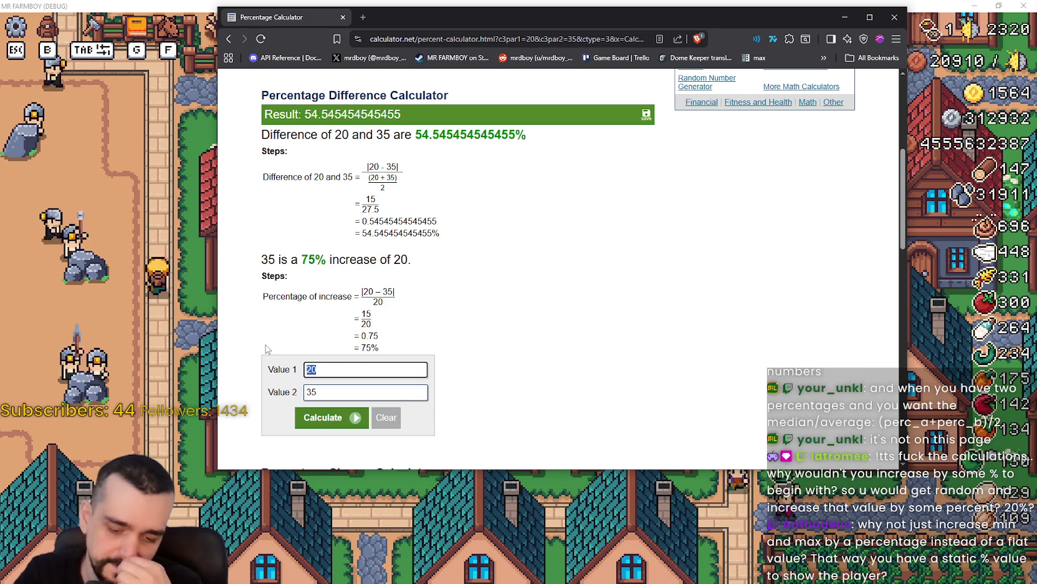
pyautogui.write('40')
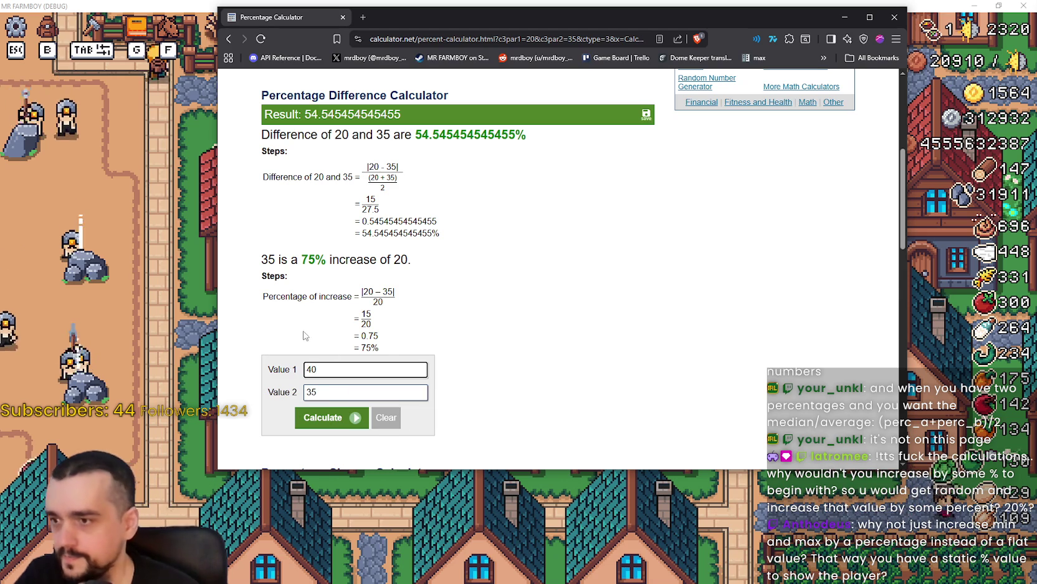
pyautogui.write('55')
pyautogui.click(324, 423)
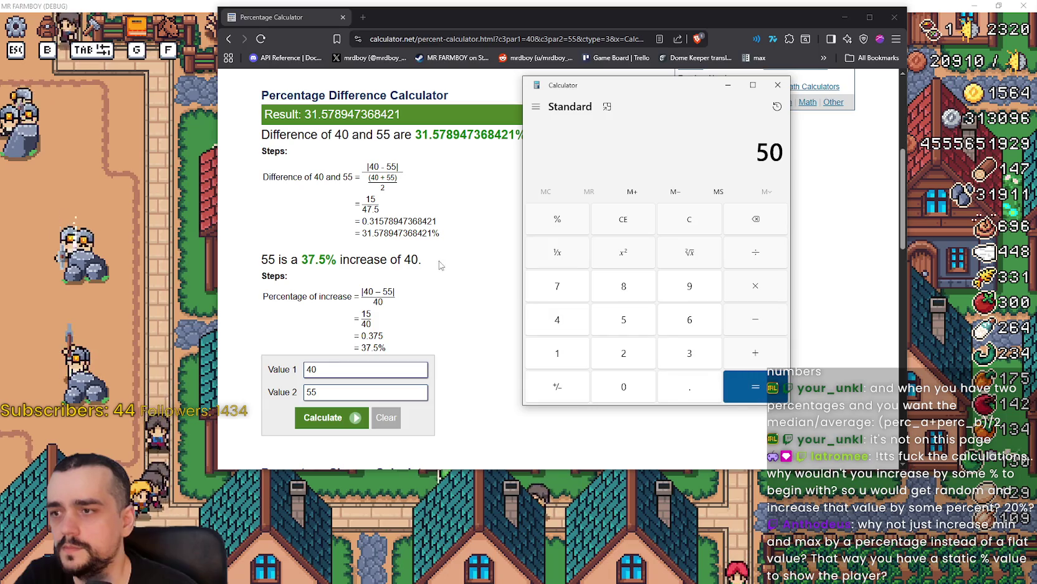
# Step: Add 37.5 to 50 and halve the sum in Calculator to get 43.75
pyautogui.click(755, 353)
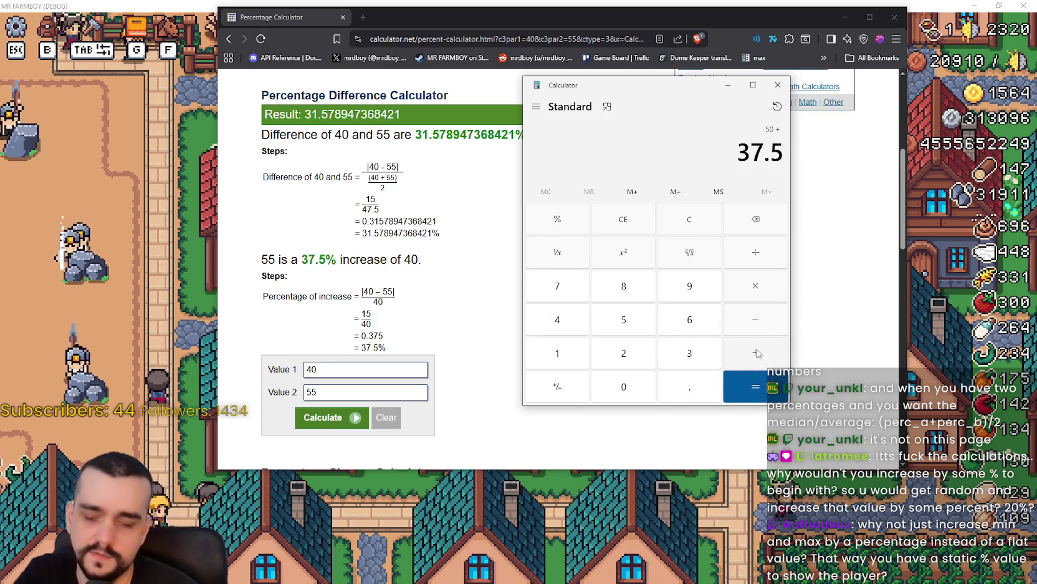
pyautogui.press('/')
pyautogui.press('2')
pyautogui.press('Return')
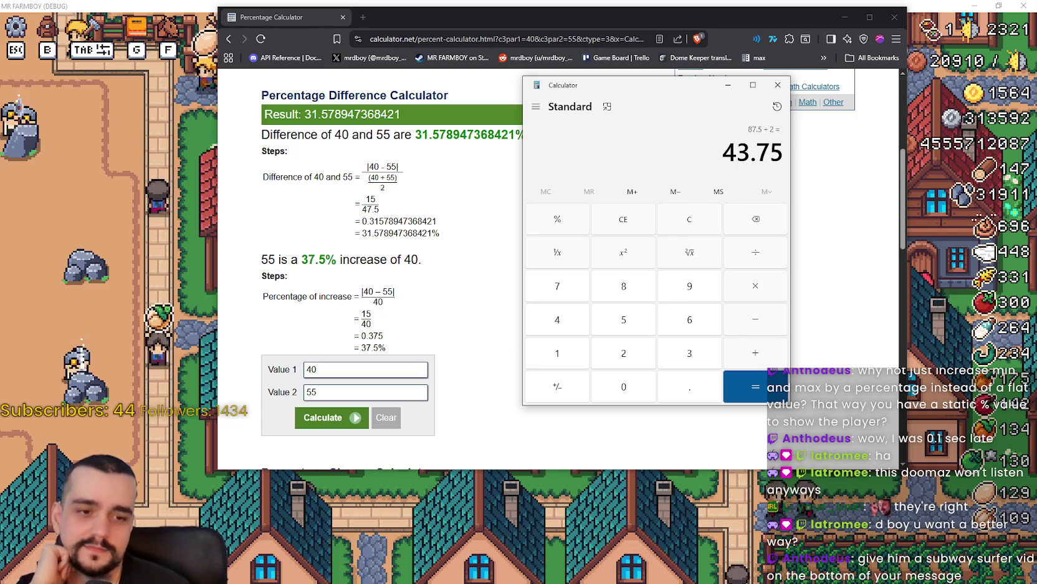
pyautogui.hotkey('alt', 'Tab')
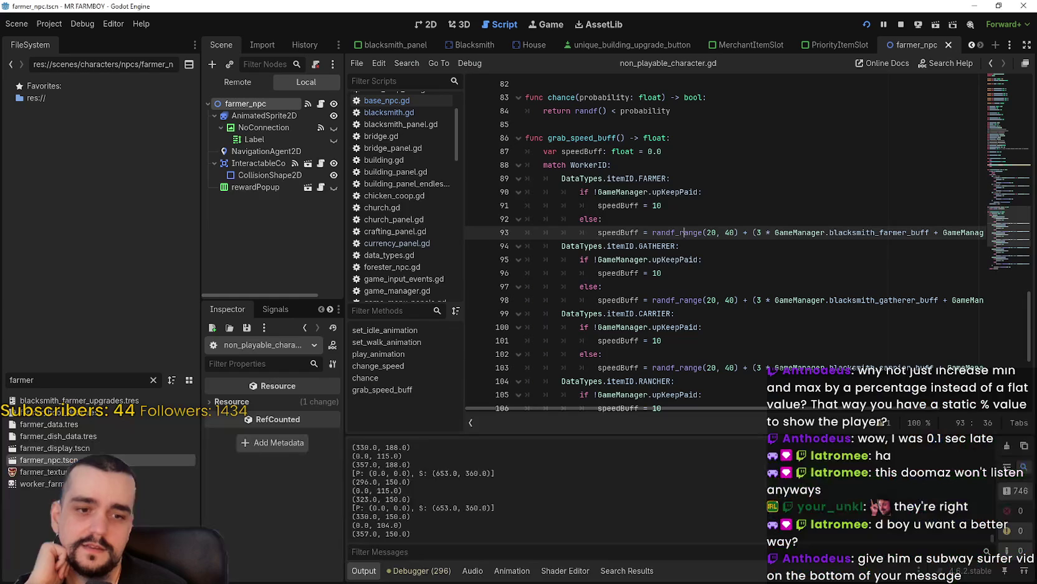
# Step: Highlight the randf_range(20, 40) speed-buff formula on line 93, then return to the game
pyautogui.moveTo(598, 232); pyautogui.dragTo(877, 236)
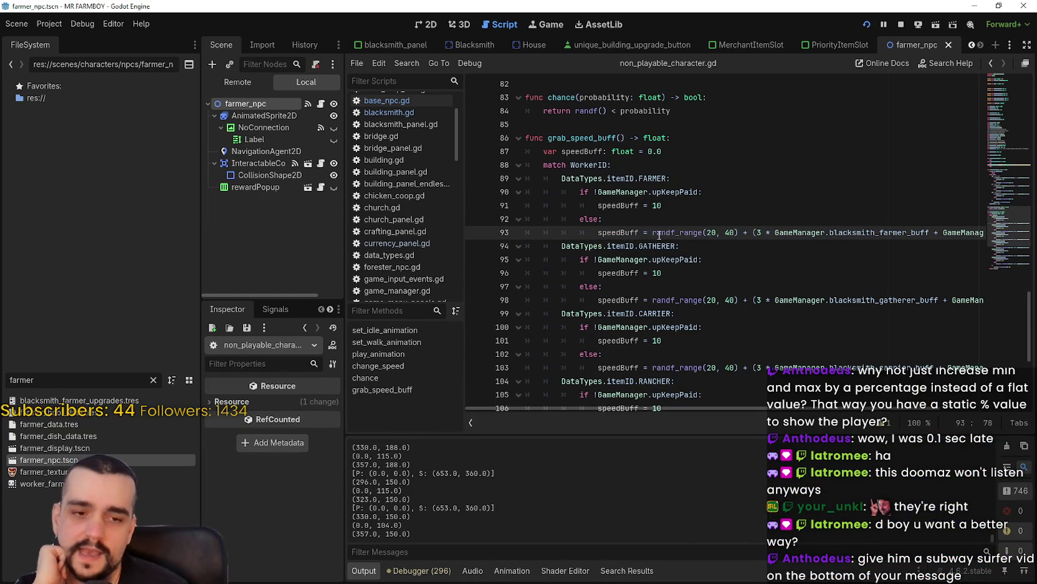
pyautogui.moveTo(788, 243)
pyautogui.mouseDown()
pyautogui.moveTo(795, 234)
pyautogui.moveTo(765, 223)
pyautogui.moveTo(735, 232)
pyautogui.mouseUp()
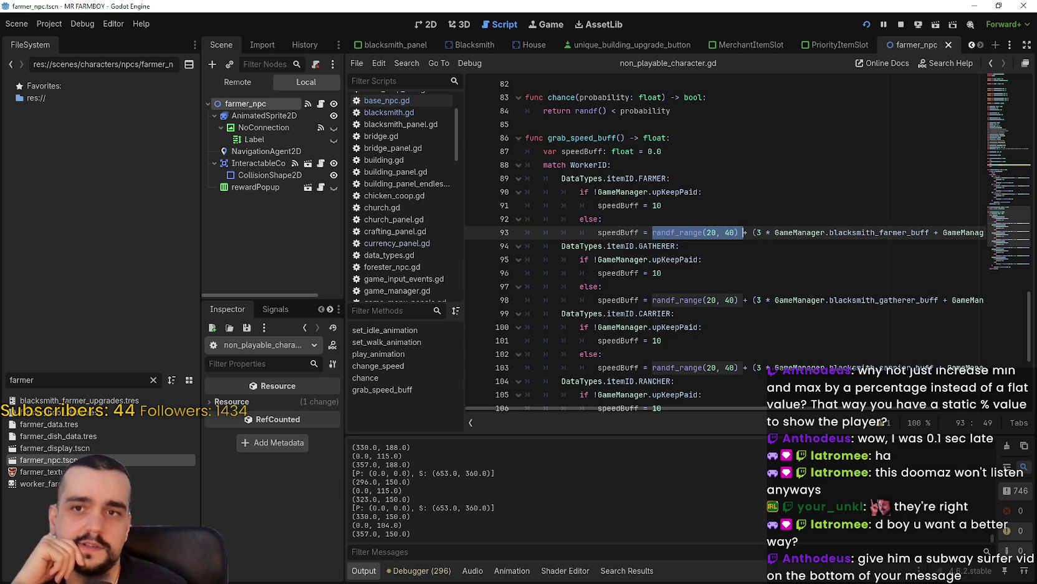
pyautogui.hotkey('alt', 'Tab')
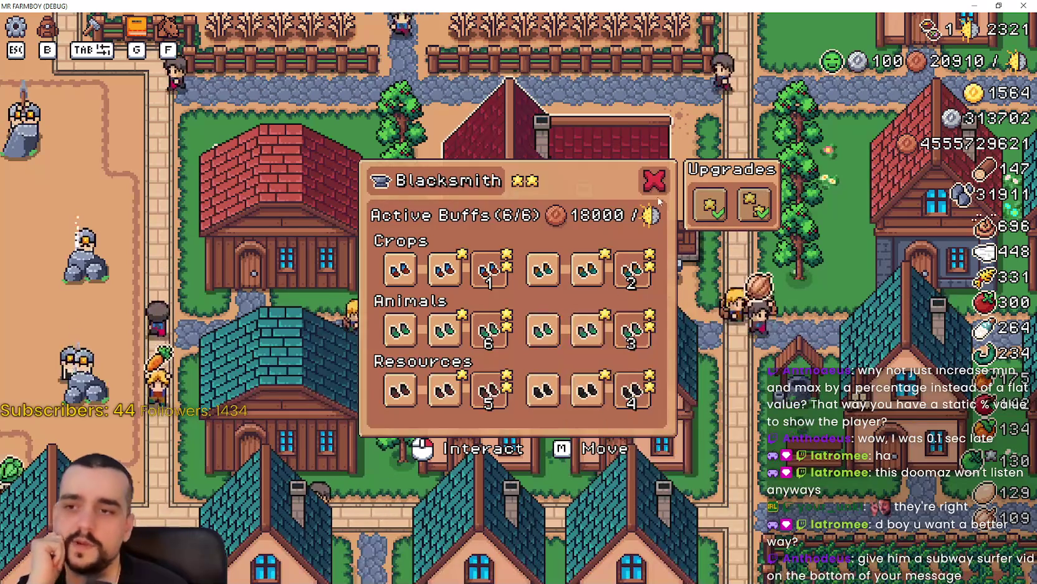
# Step: Close the Blacksmith panel and walk the player up the stone path into the farm fields
pyautogui.press('Escape')
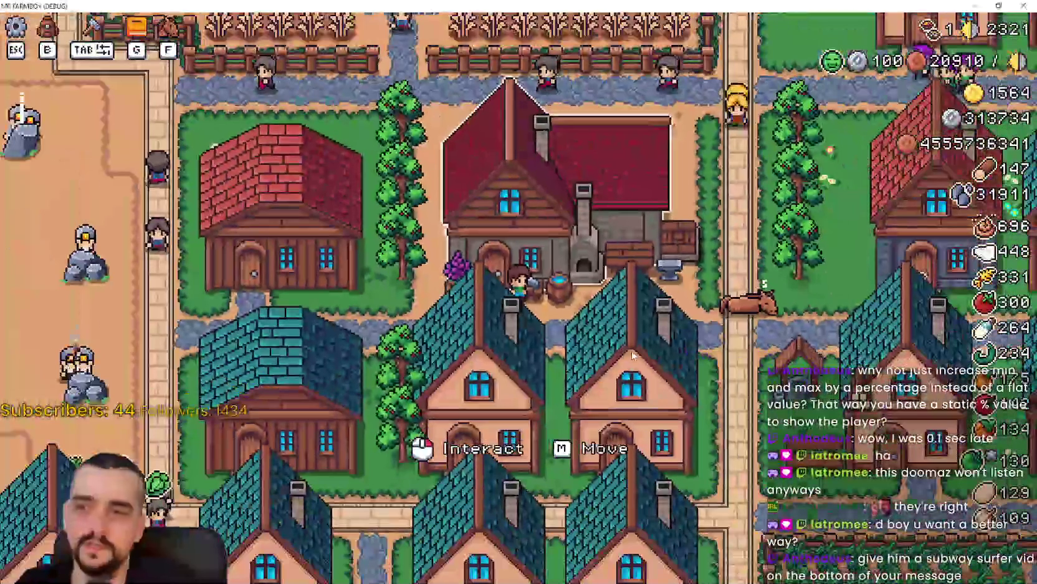
pyautogui.press('d')
pyautogui.press('w')
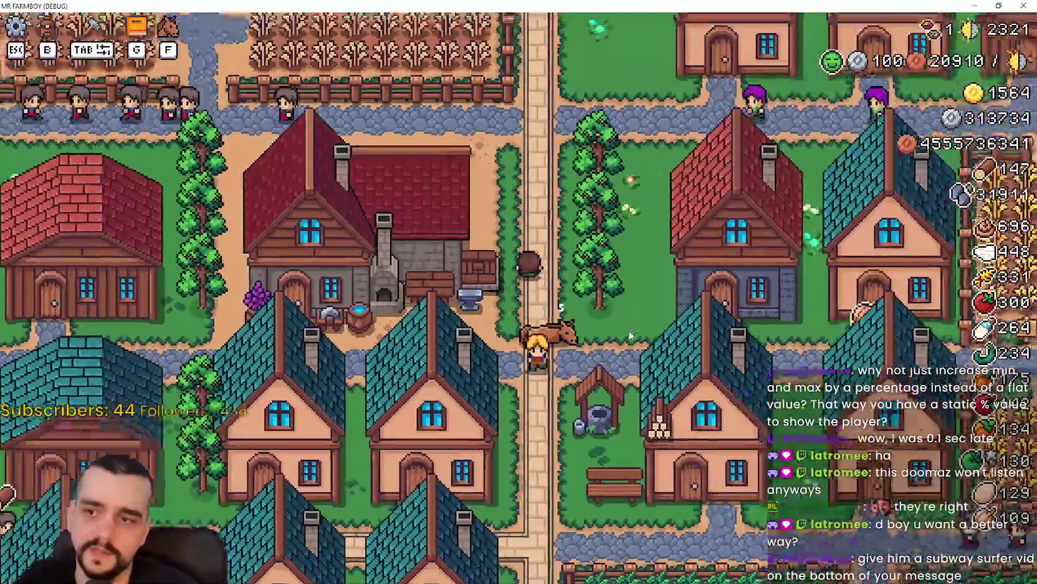
pyautogui.press('w')
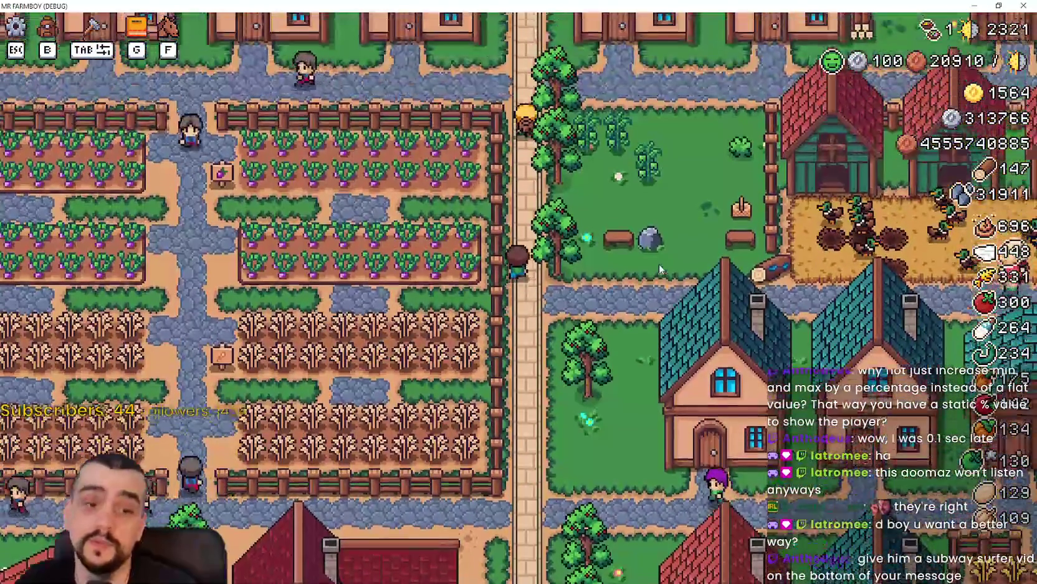
pyautogui.press('a')
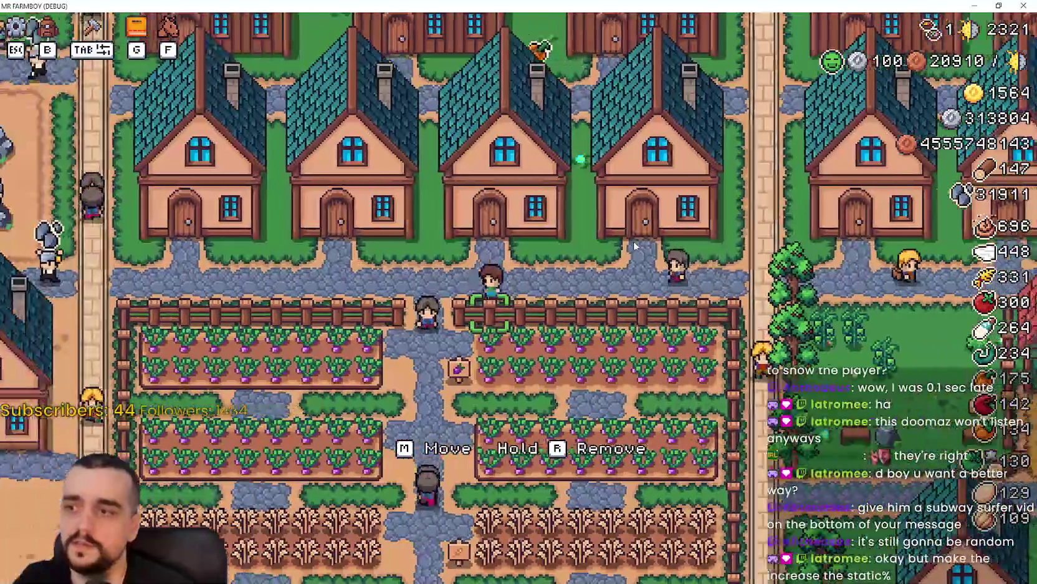
pyautogui.press('w')
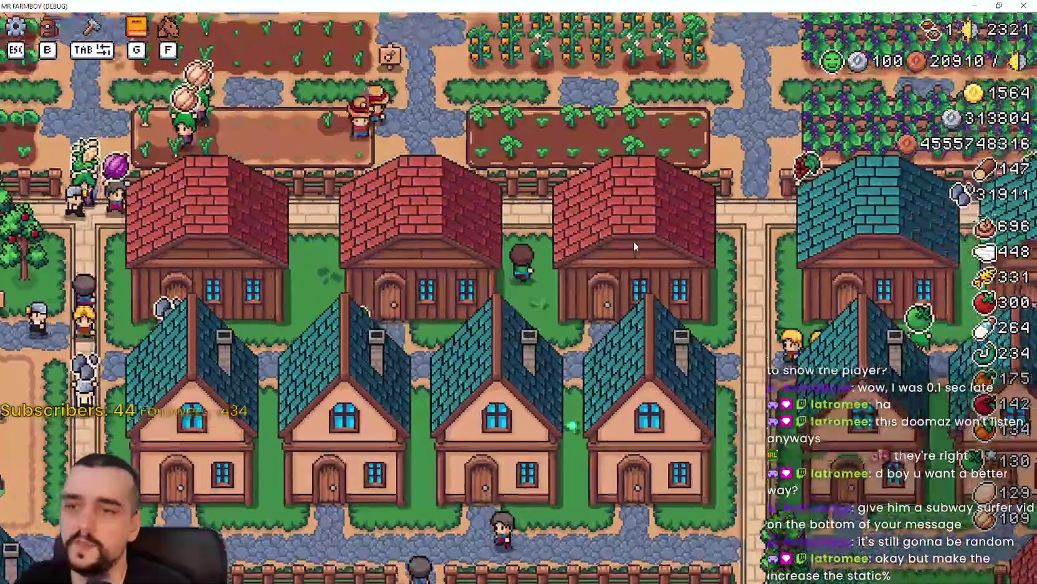
pyautogui.press('w')
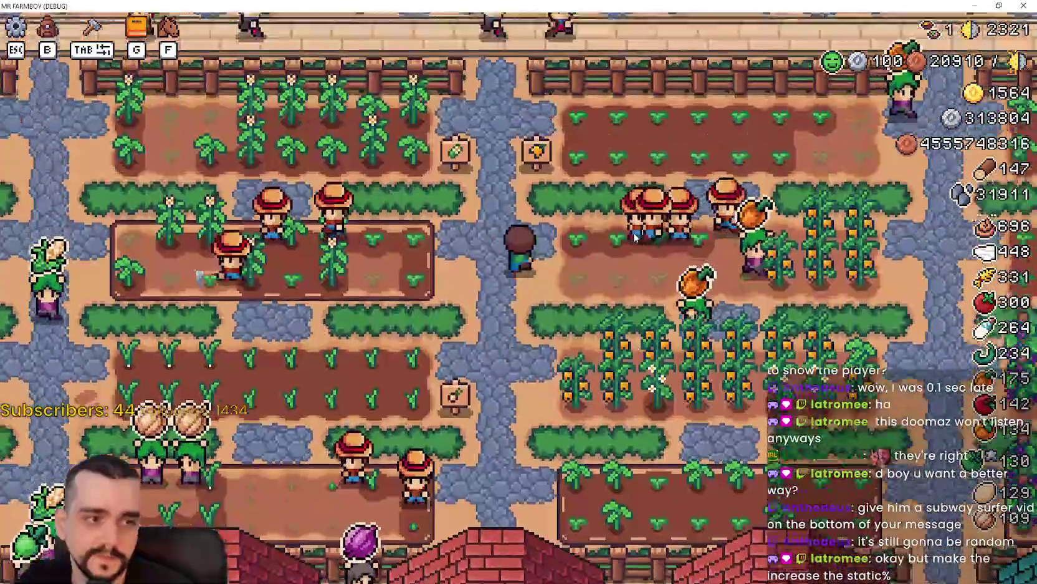
pyautogui.press('s')
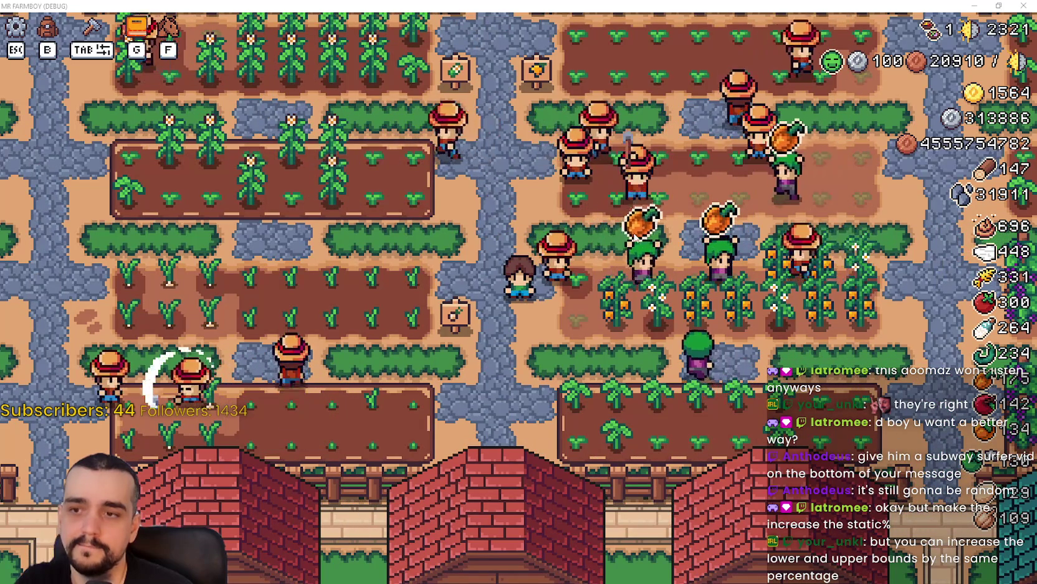
pyautogui.hotkey('alt', 'Tab')
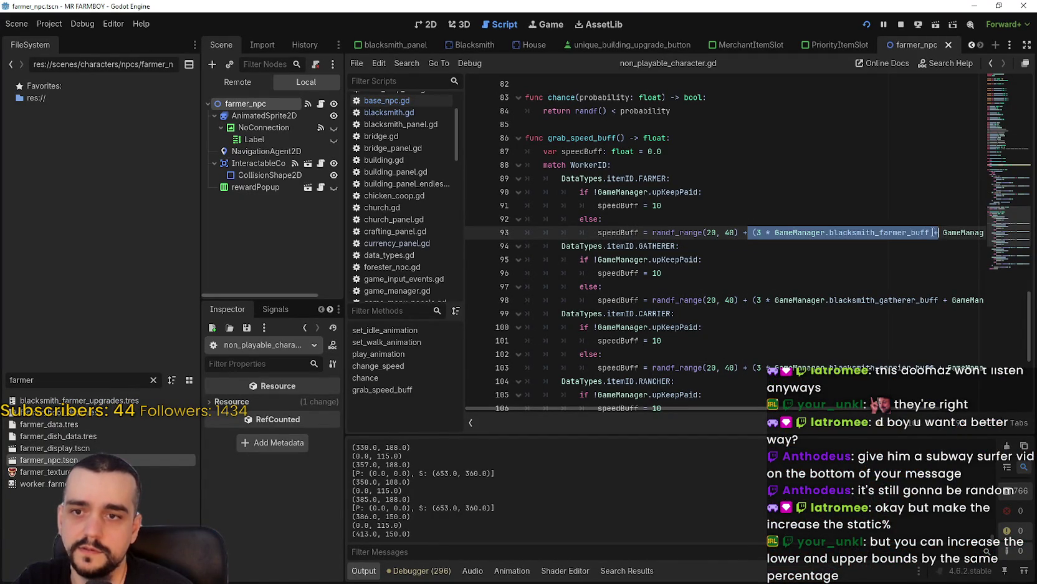
pyautogui.hscroll(3, 836, 416)
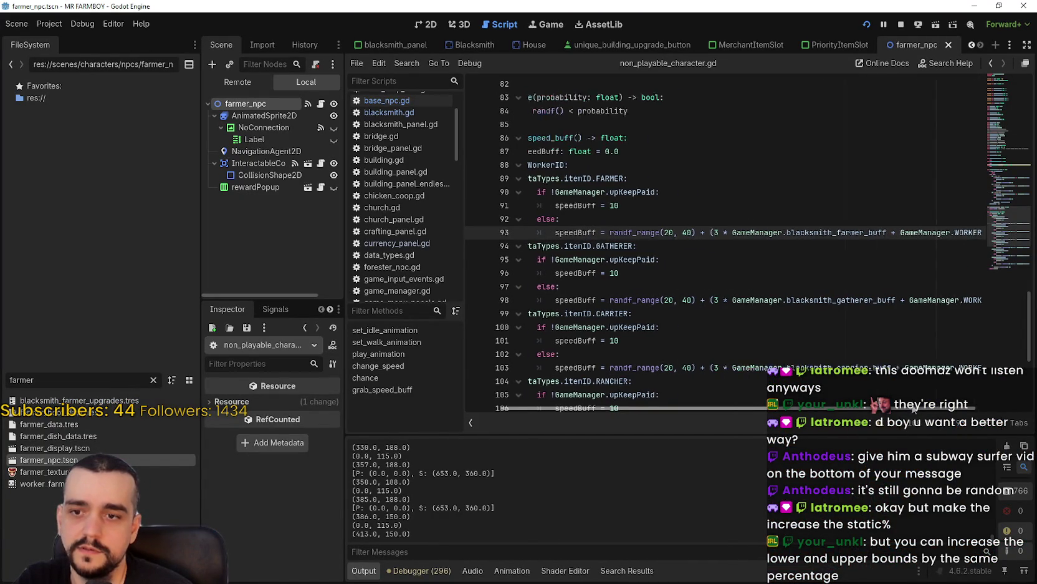
pyautogui.hscroll(-2, 746, 367)
pyautogui.hscroll(-1, 833, 383)
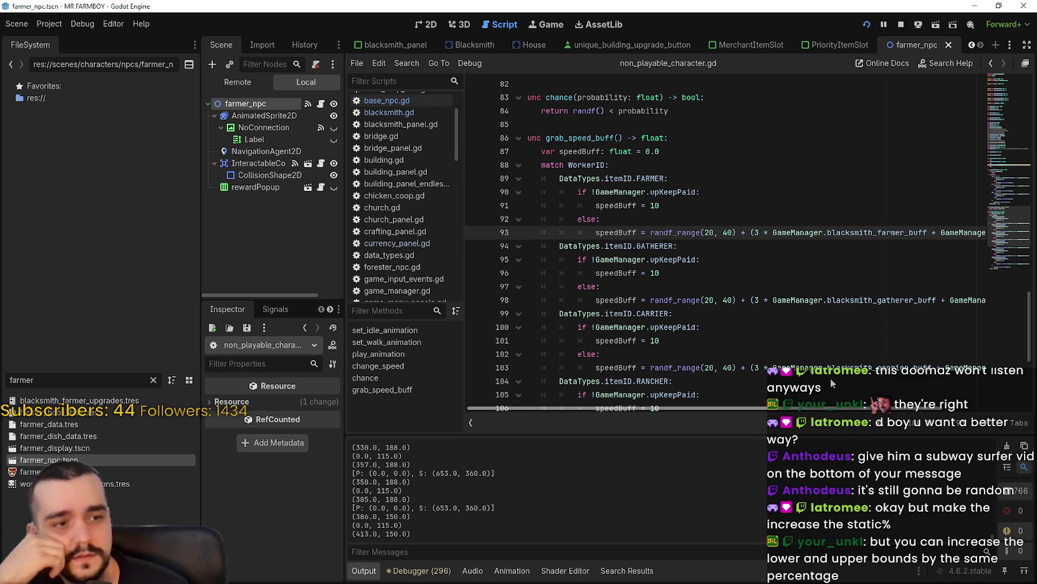
pyautogui.hscroll(-1, 829, 376)
pyautogui.doubleClick(712, 231)
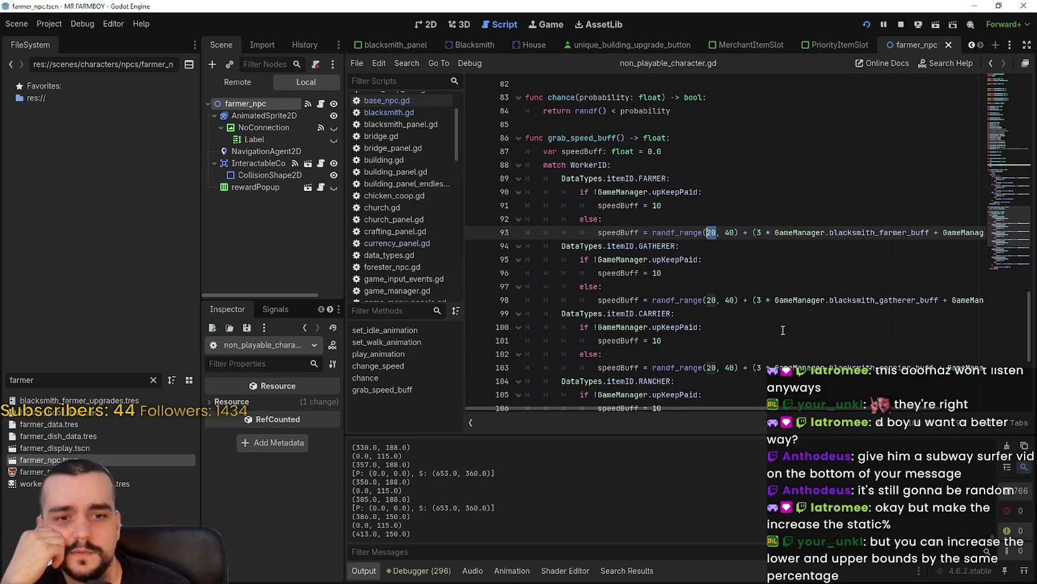
pyautogui.doubleClick(730, 232)
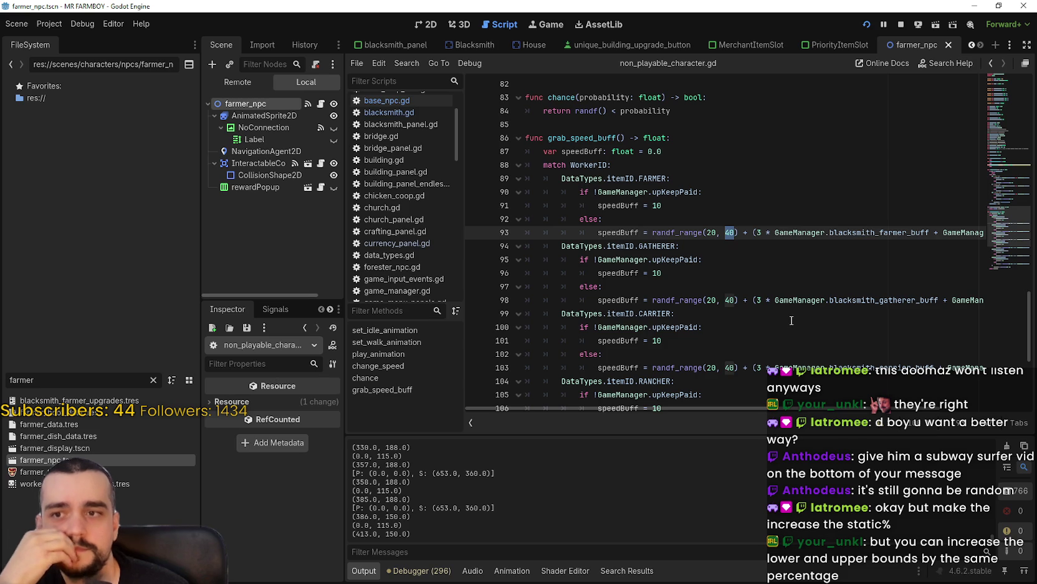
pyautogui.moveTo(740, 232); pyautogui.dragTo(698, 234)
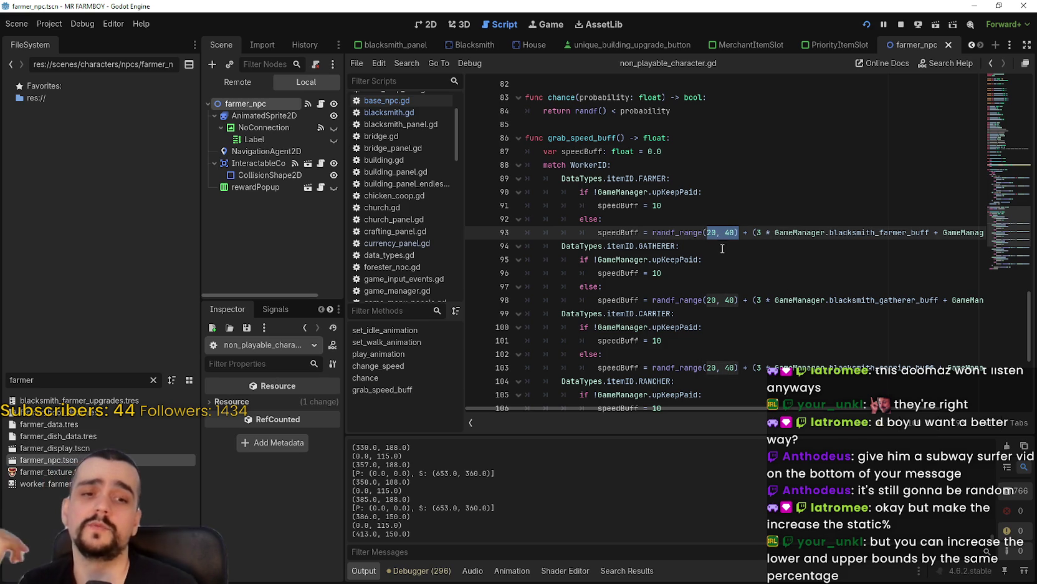
pyautogui.click(771, 235)
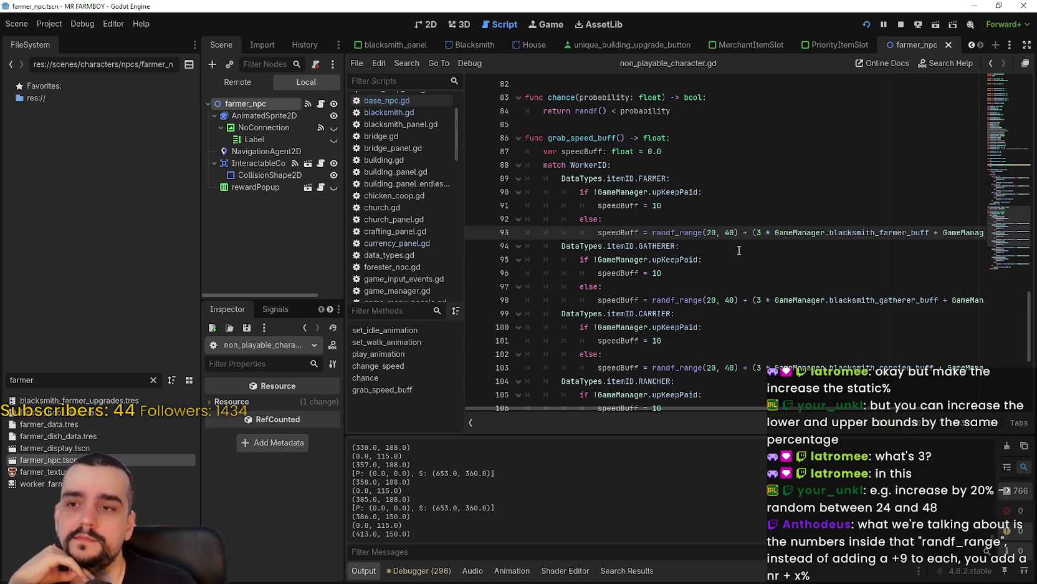
pyautogui.click(738, 247)
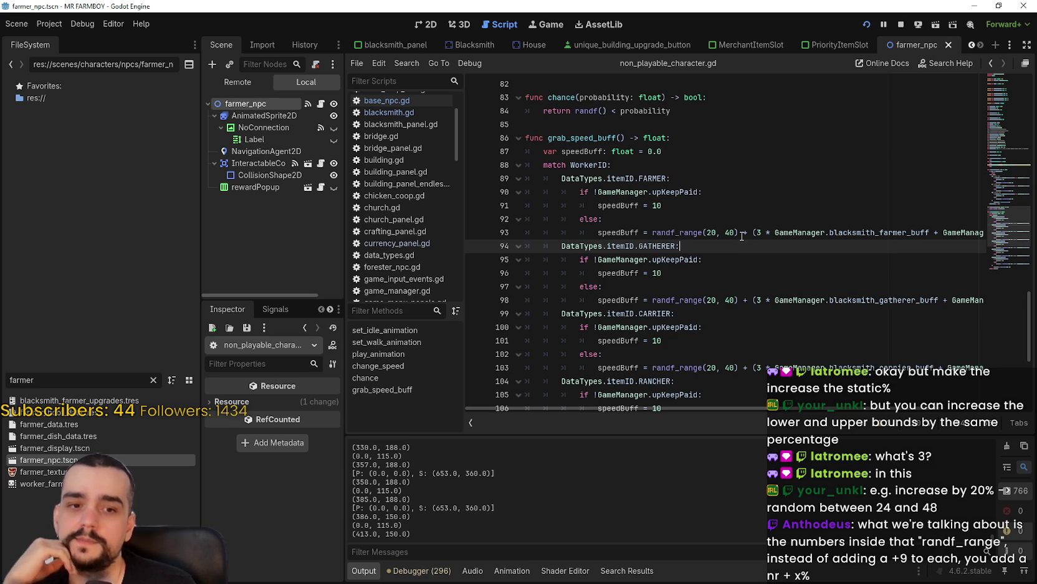
pyautogui.click(718, 232)
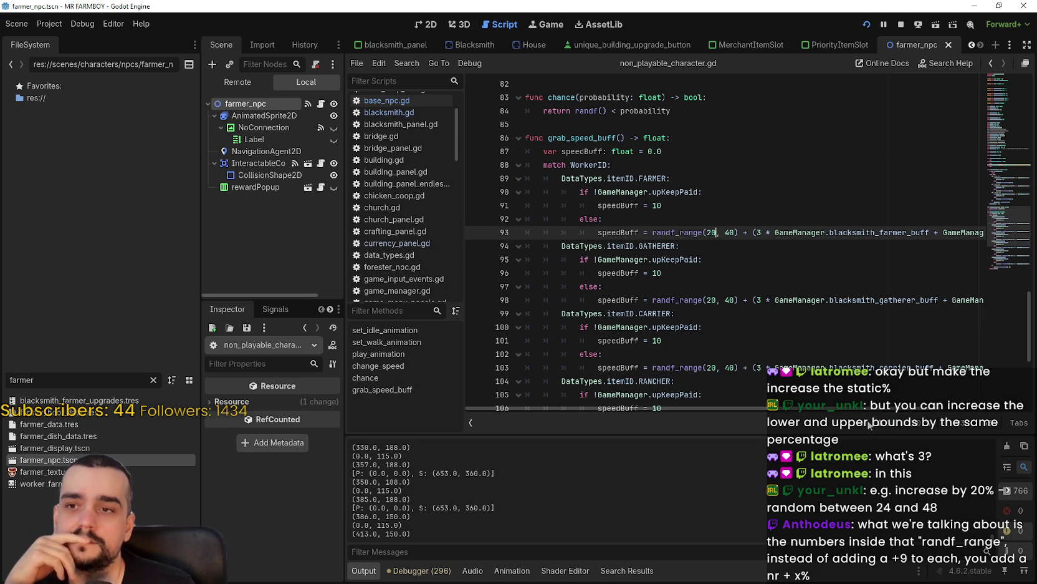
pyautogui.moveTo(884, 408); pyautogui.dragTo(969, 409)
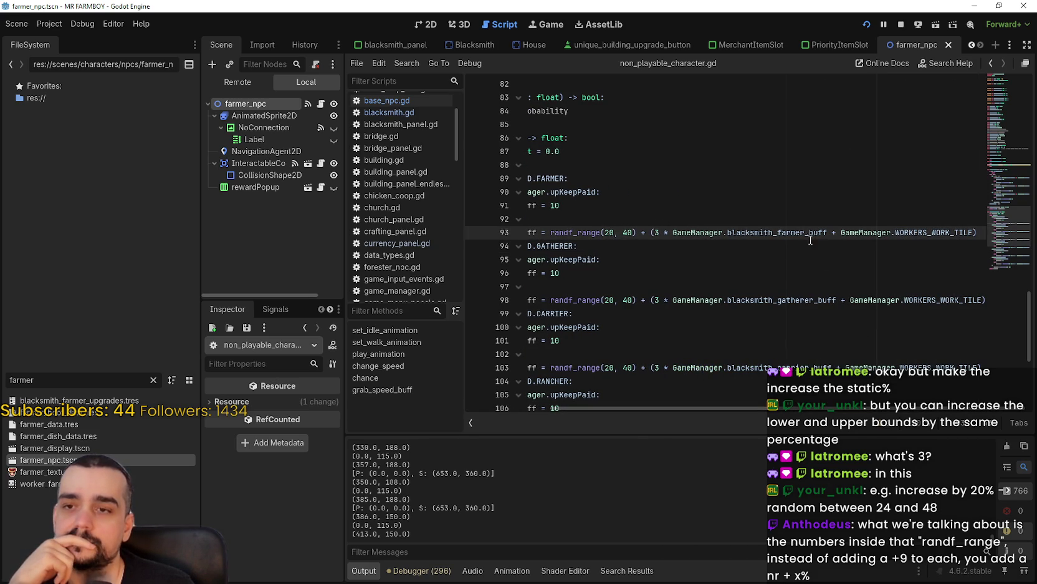
pyautogui.moveTo(787, 232); pyautogui.dragTo(656, 230)
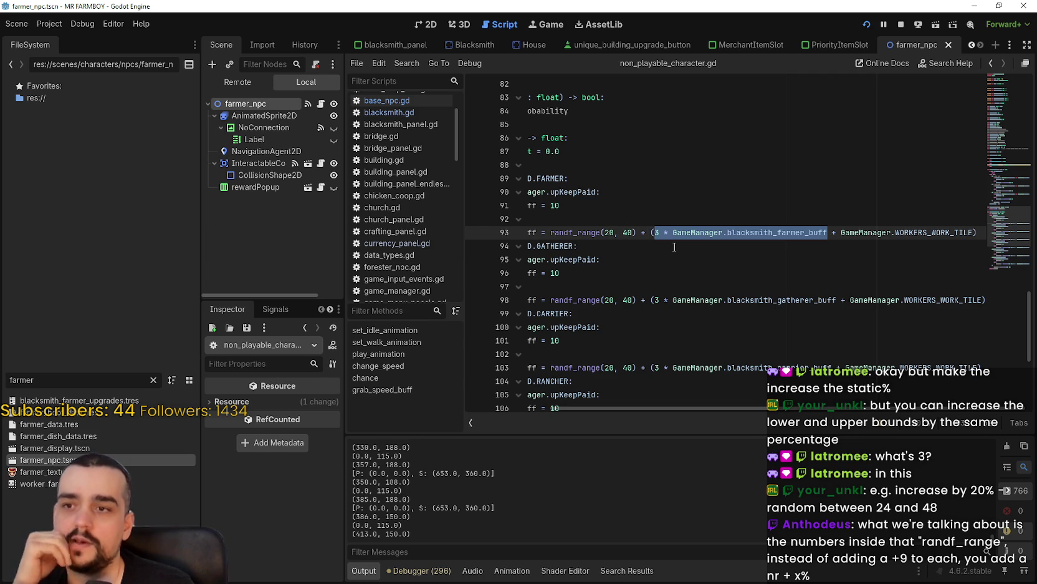
pyautogui.moveTo(672, 236)
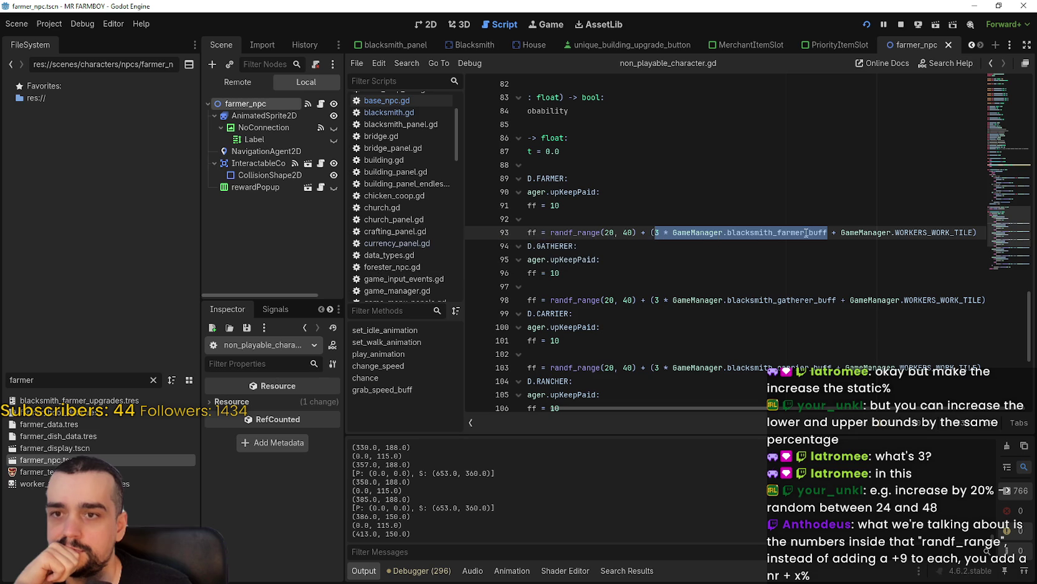
pyautogui.doubleClick(729, 232)
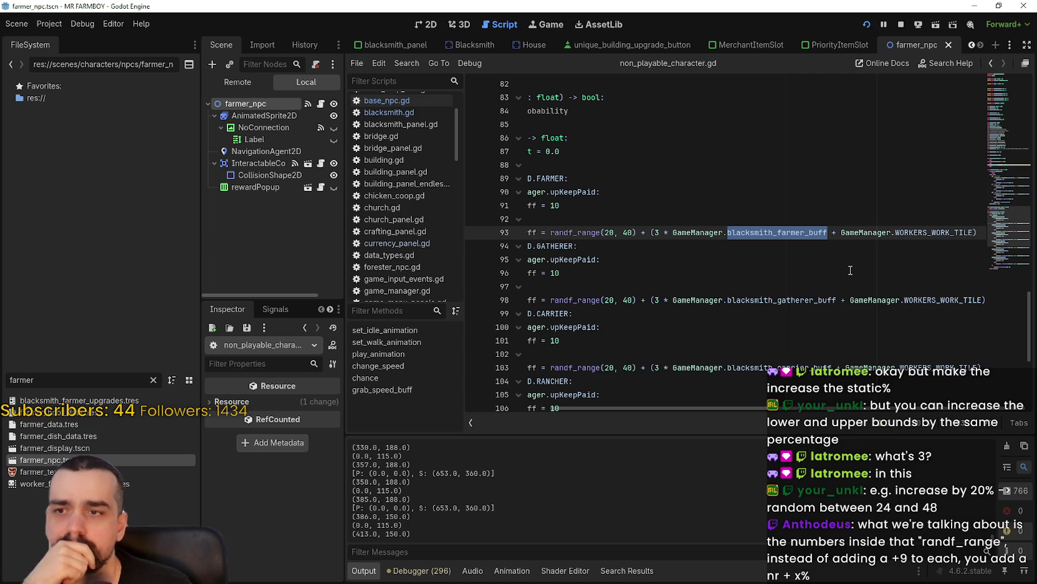
pyautogui.moveTo(651, 233); pyautogui.dragTo(917, 232)
pyautogui.click(652, 233)
pyautogui.hotkey('shift', 'End')
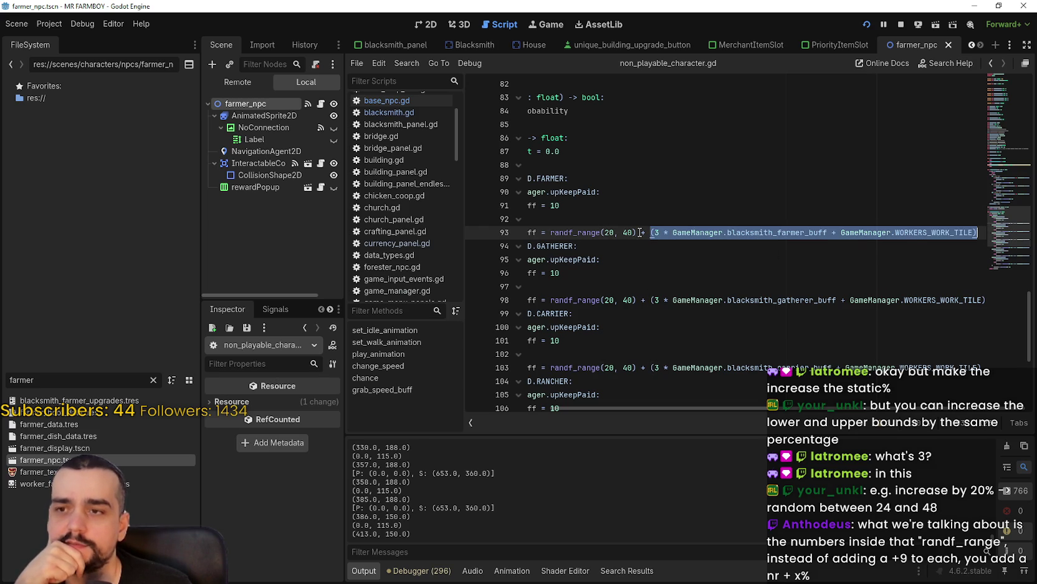
pyautogui.doubleClick(629, 232)
pyautogui.keyDown('shift'); pyautogui.click(599, 232); pyautogui.keyUp('shift')
pyautogui.keyDown('shift'); pyautogui.click(601, 232); pyautogui.keyUp('shift')
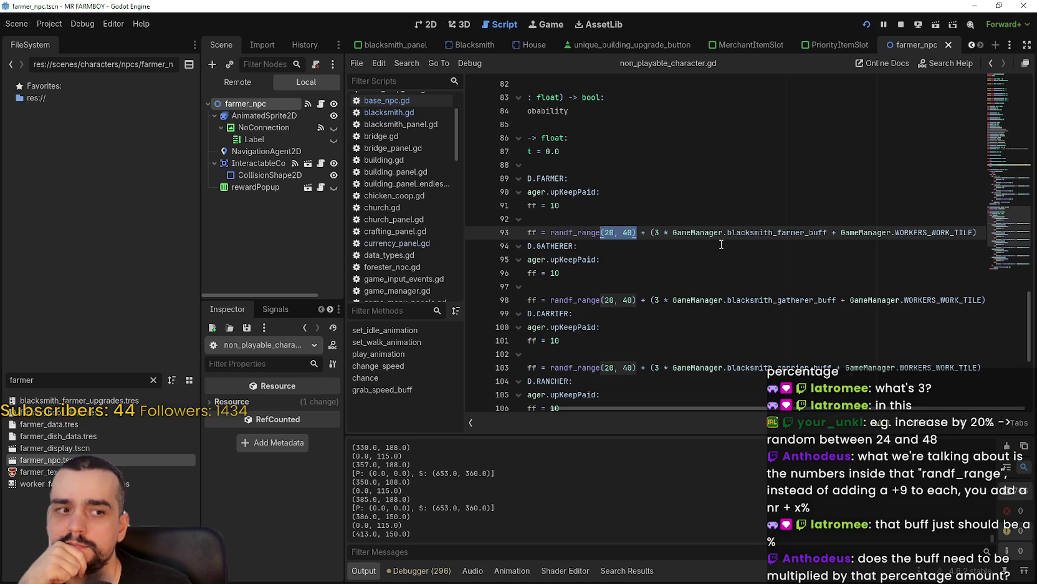
pyautogui.click(757, 227)
pyautogui.click(795, 230)
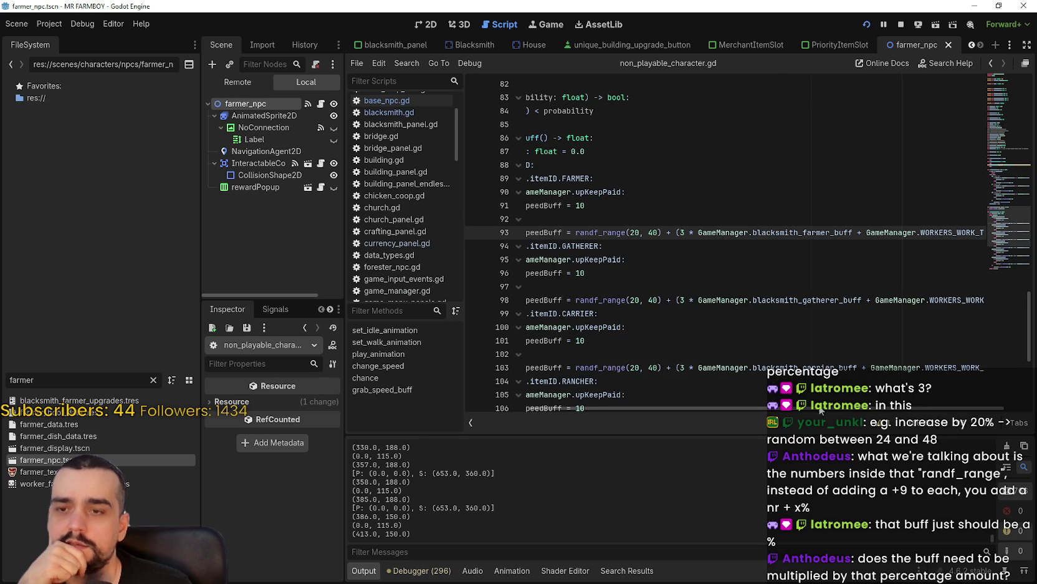
pyautogui.hscroll(2, 812, 409)
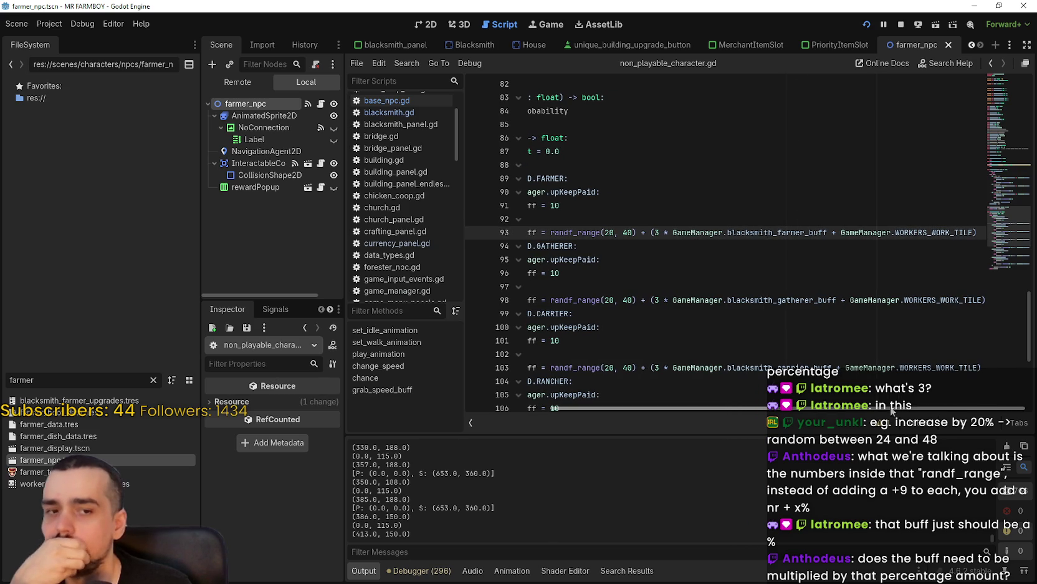
pyautogui.doubleClick(799, 236)
pyautogui.moveTo(807, 232)
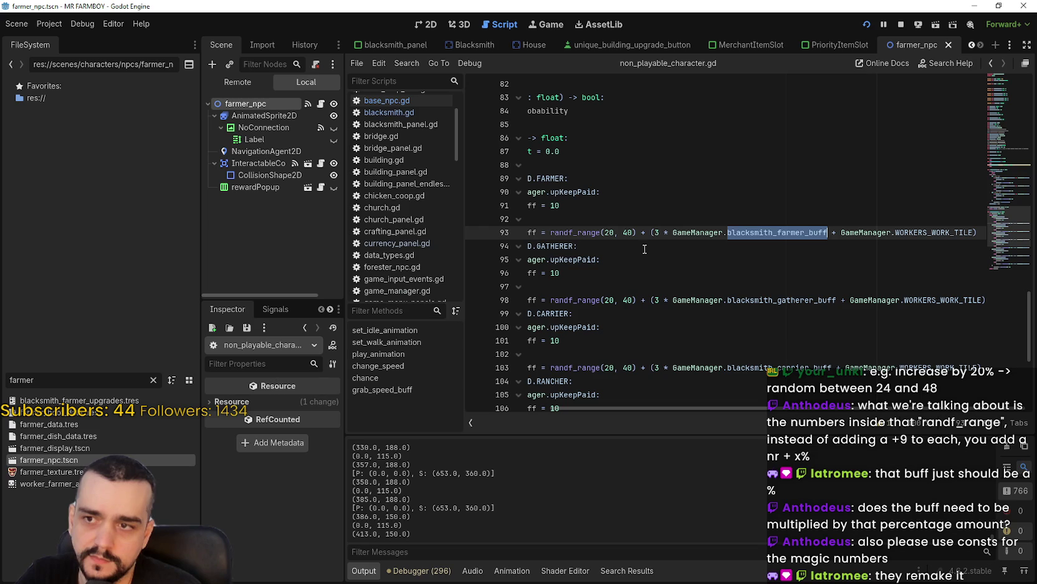
pyautogui.moveTo(550, 232); pyautogui.dragTo(638, 232)
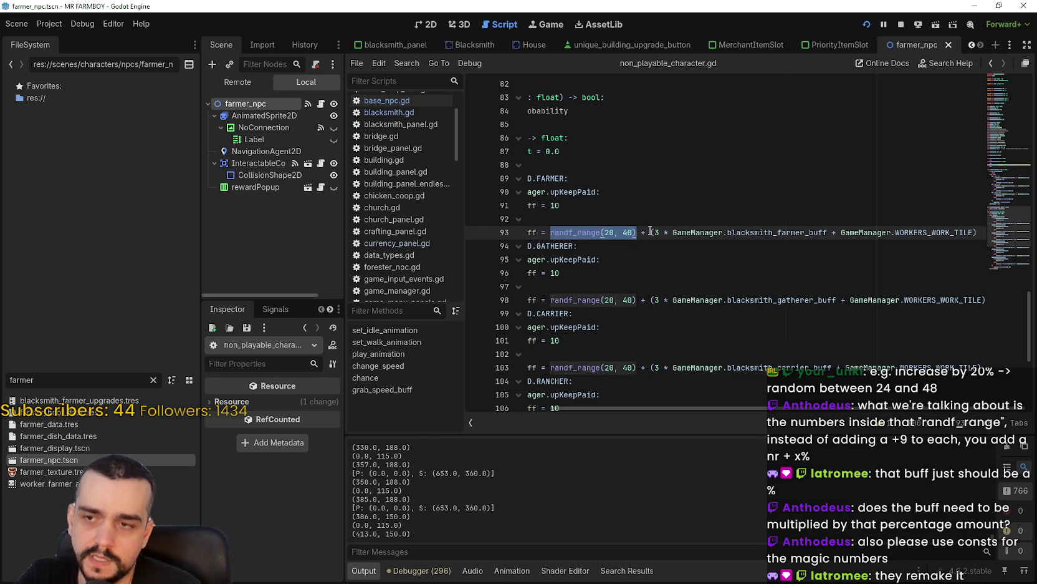
pyautogui.doubleClick(642, 232)
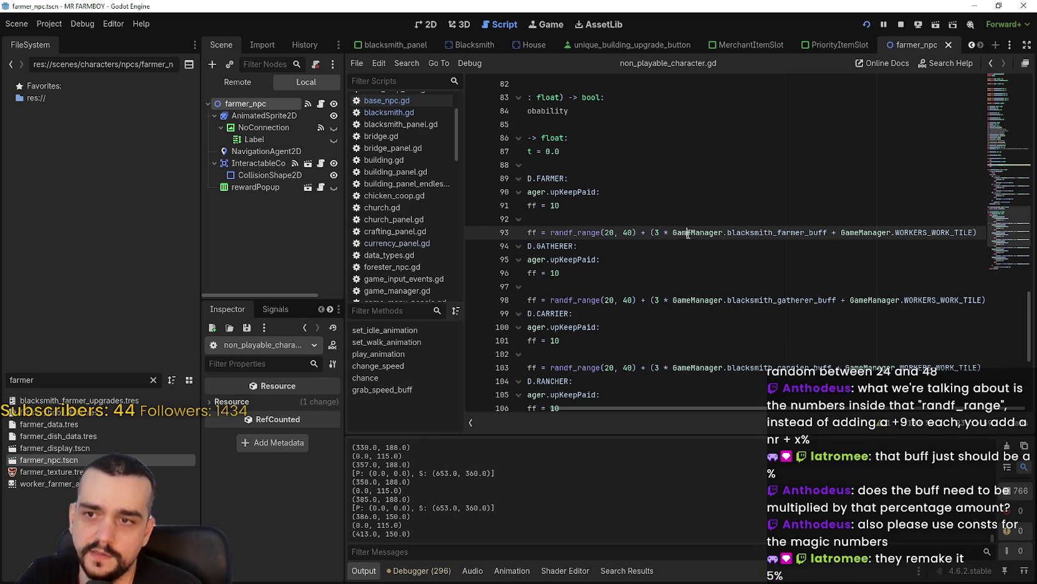
pyautogui.click(637, 232)
# Step: On line 93, multiply randf_range(20, 40) by GameManager.blacksmith_farmer_buff
pyautogui.write('#')
pyautogui.click(637, 232)
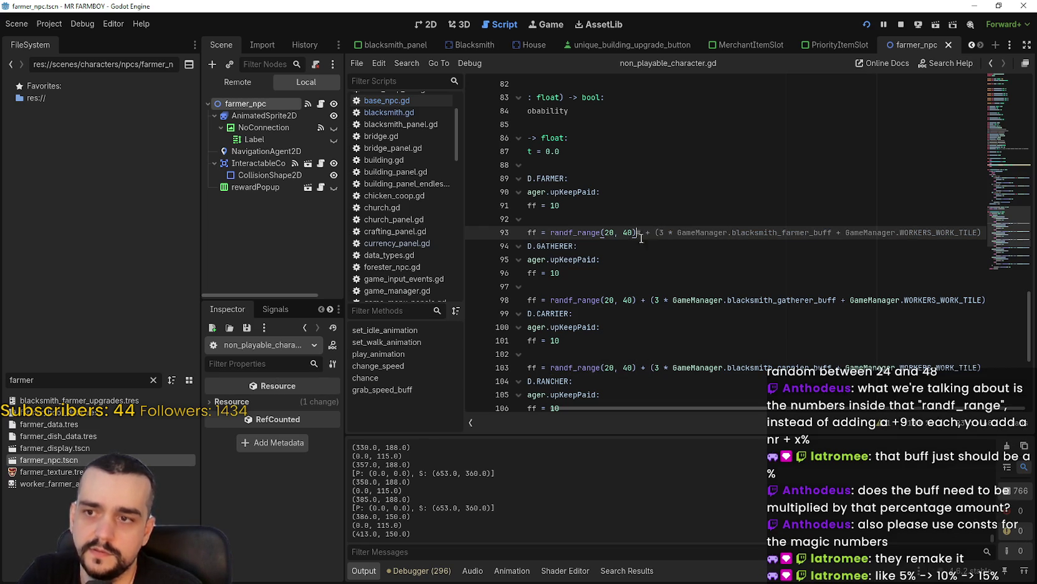
pyautogui.write('*')
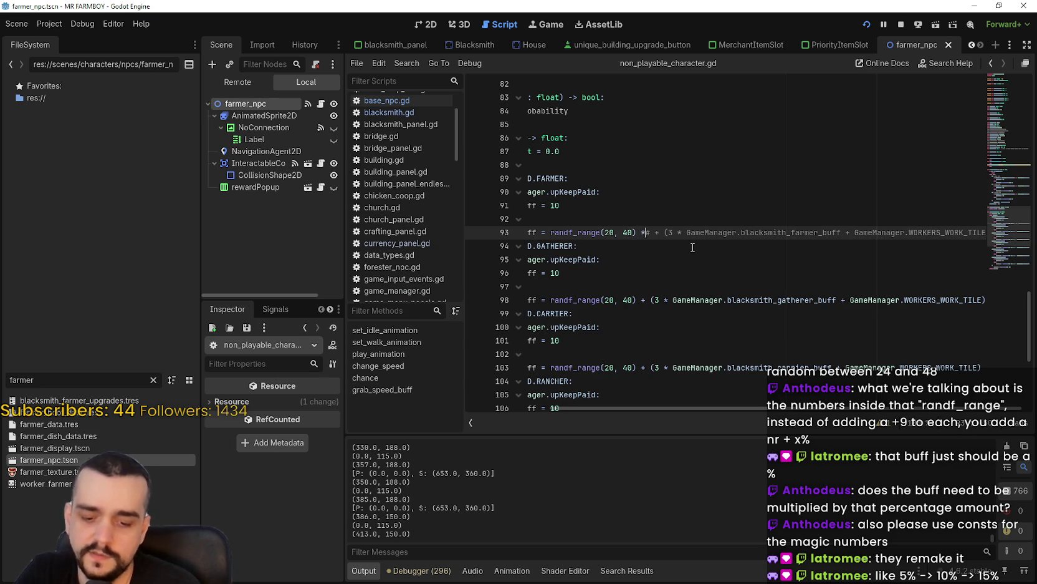
pyautogui.doubleClick(761, 233)
pyautogui.moveTo(762, 235); pyautogui.dragTo(726, 231)
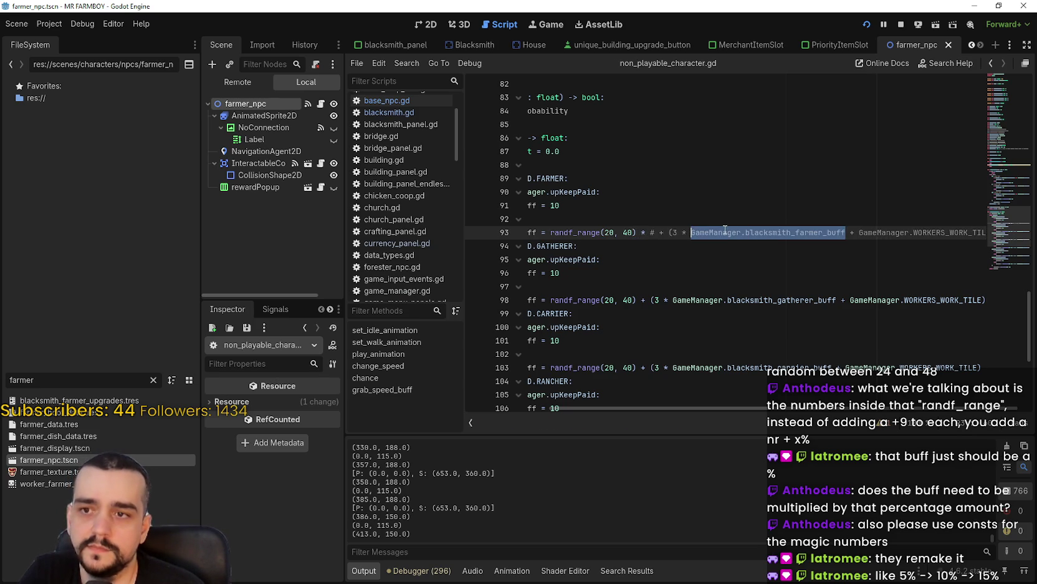
pyautogui.hotkey('ctrl', 'c')
pyautogui.click(650, 231)
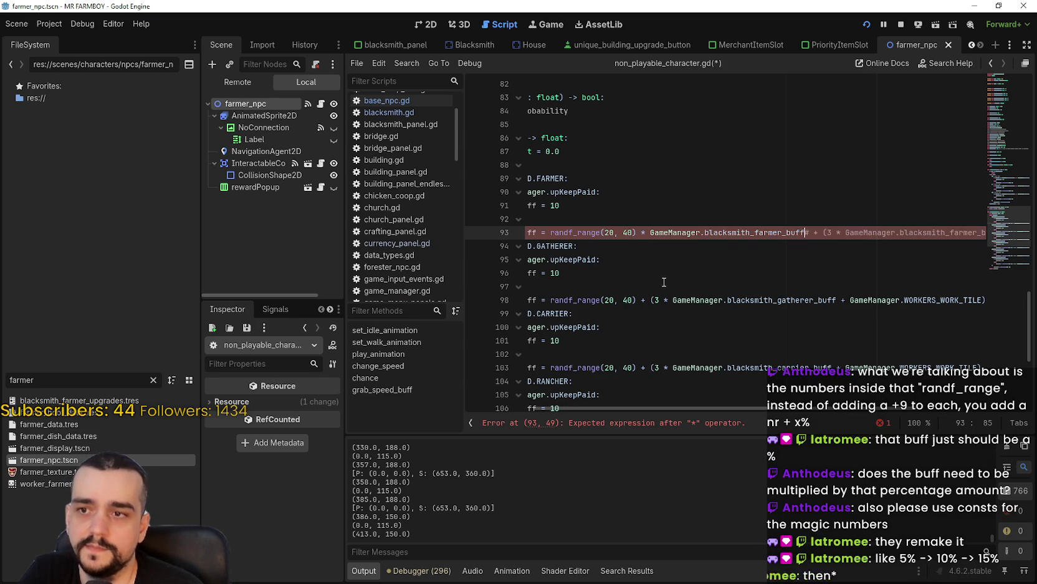
pyautogui.hotkey('ctrl', 'v')
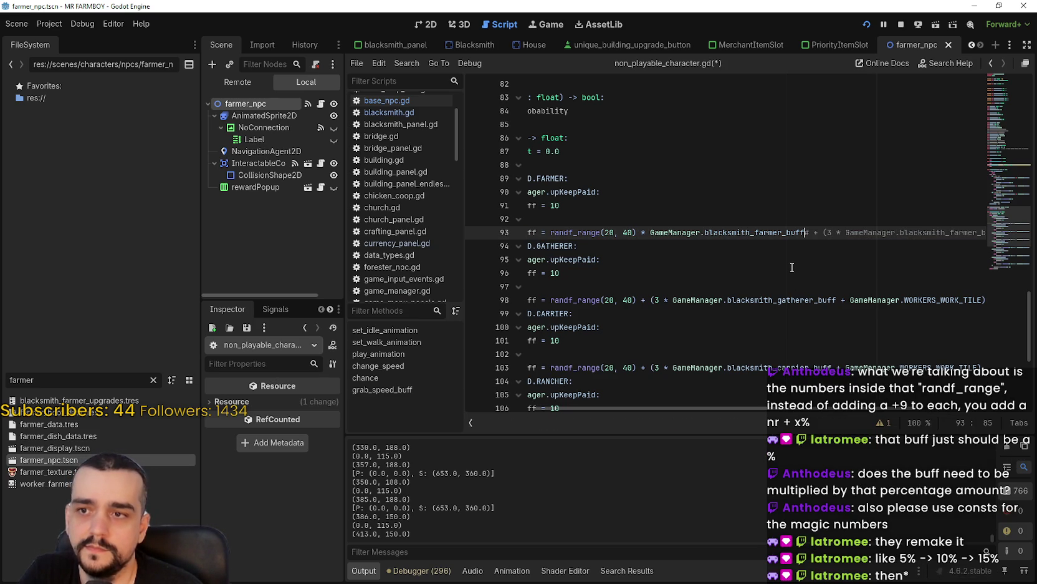
# Step: Comment out the old additive bonus with # and go to the blacksmith_farmer_buff declaration
pyautogui.moveTo(817, 409)
pyautogui.mouseDown()
pyautogui.moveTo(960, 414)
pyautogui.moveTo(843, 419)
pyautogui.moveTo(965, 423)
pyautogui.moveTo(805, 415)
pyautogui.mouseUp()
pyautogui.write('#')
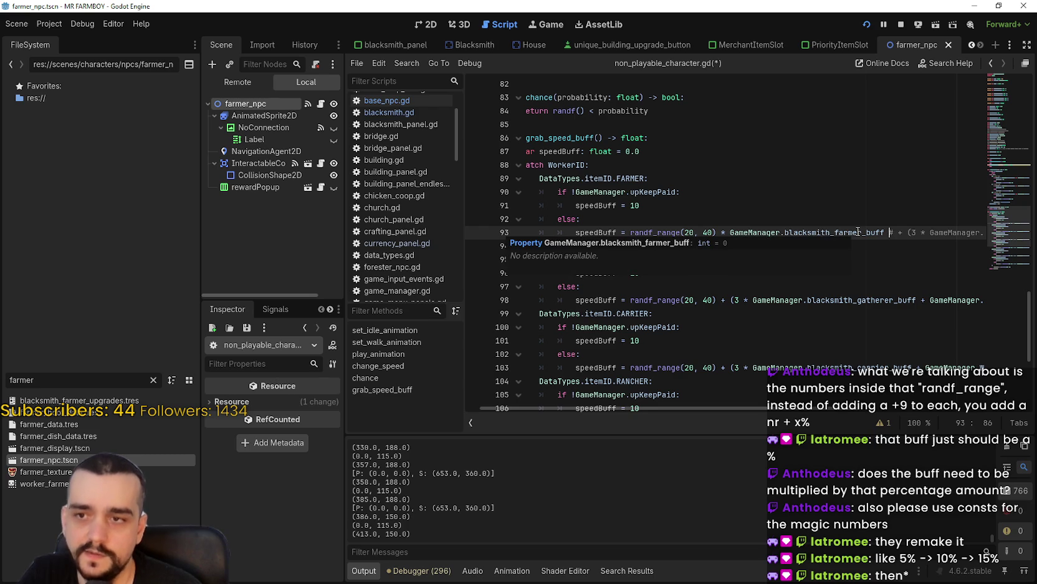
pyautogui.rightClick(858, 231)
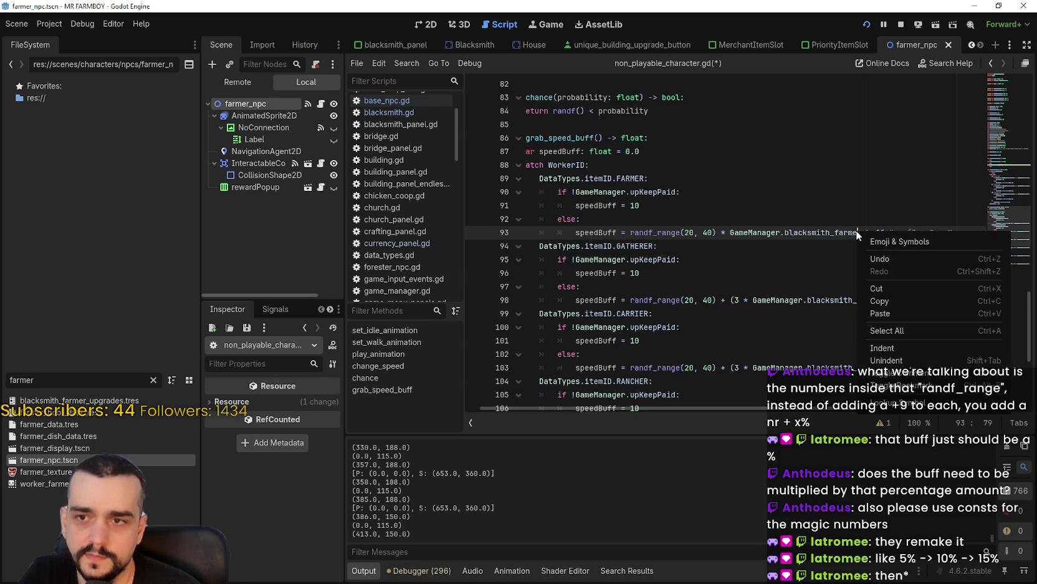
pyautogui.click(885, 404)
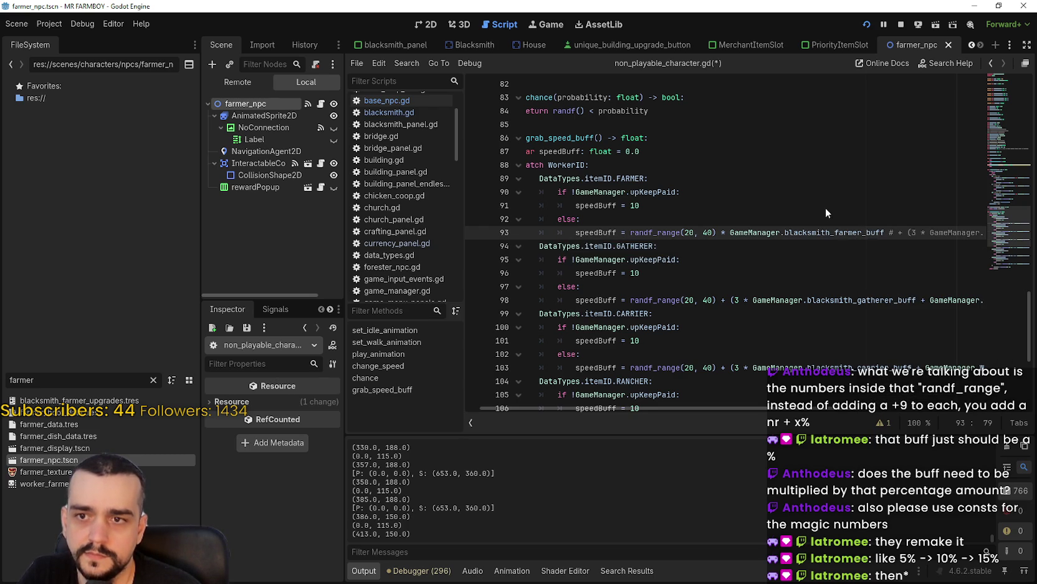
pyautogui.keyDown('ctrl'); pyautogui.click(781, 232); pyautogui.keyUp('ctrl')
# Step: Change blacksmith_farmer_buff from 'int = 0' to 'float = 1.0' in game_manager.gd and save
pyautogui.doubleClick(700, 206)
pyautogui.write('f')
pyautogui.write('loat = 0')
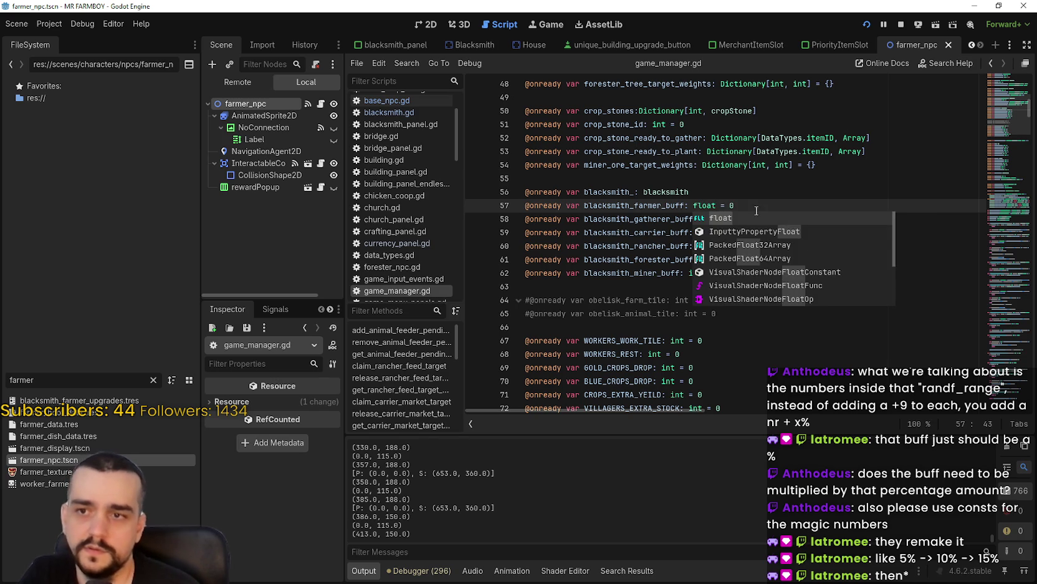
pyautogui.click(757, 211)
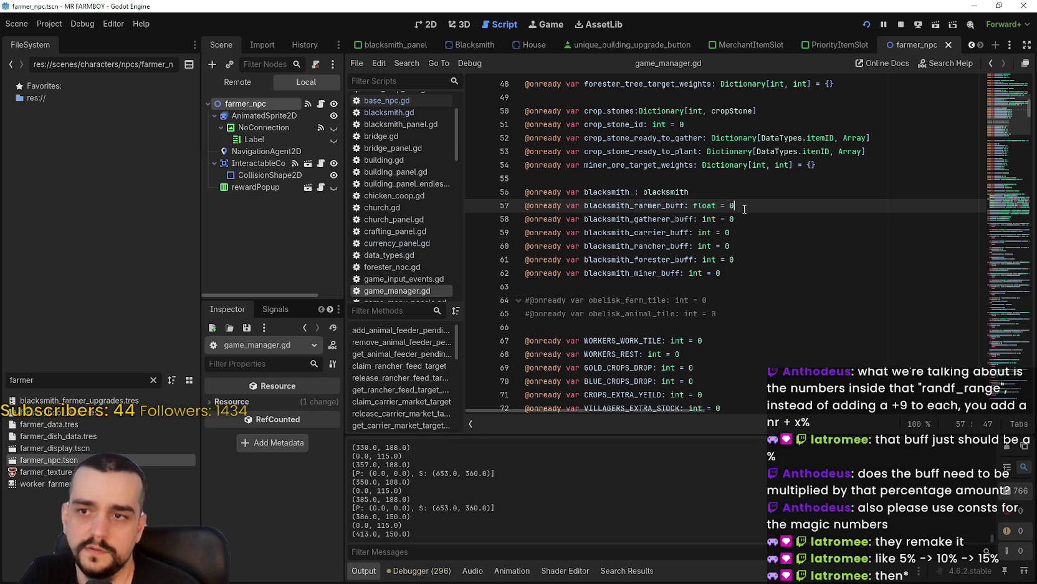
pyautogui.press('BackSpace')
pyautogui.write('1.0')
pyautogui.hotkey('ctrl', 's')
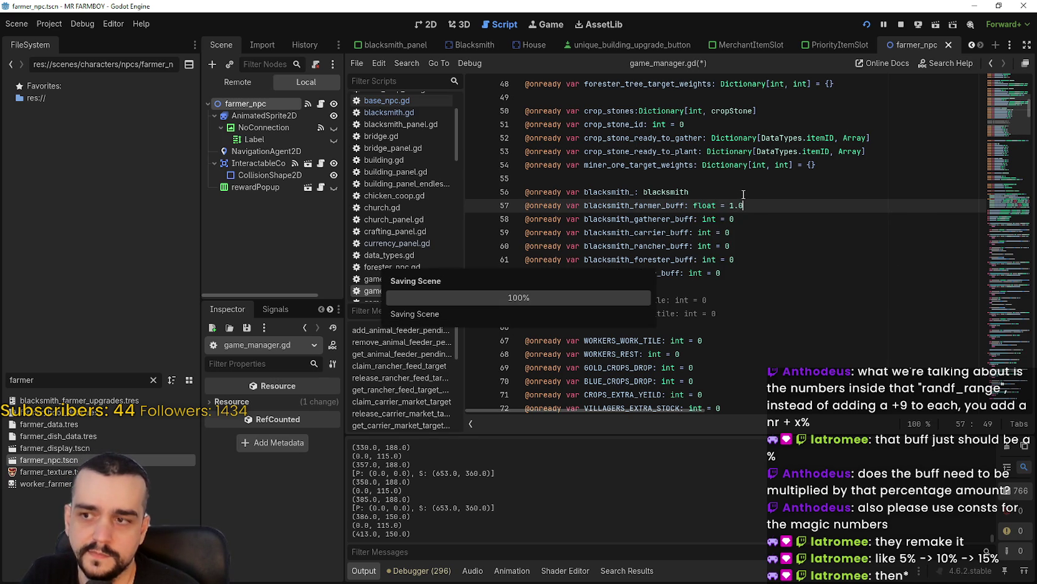
# Step: Stop the running game and return to blacksmith_farmer_buff on line 93 of non_playable_character.gd
pyautogui.click(899, 27)
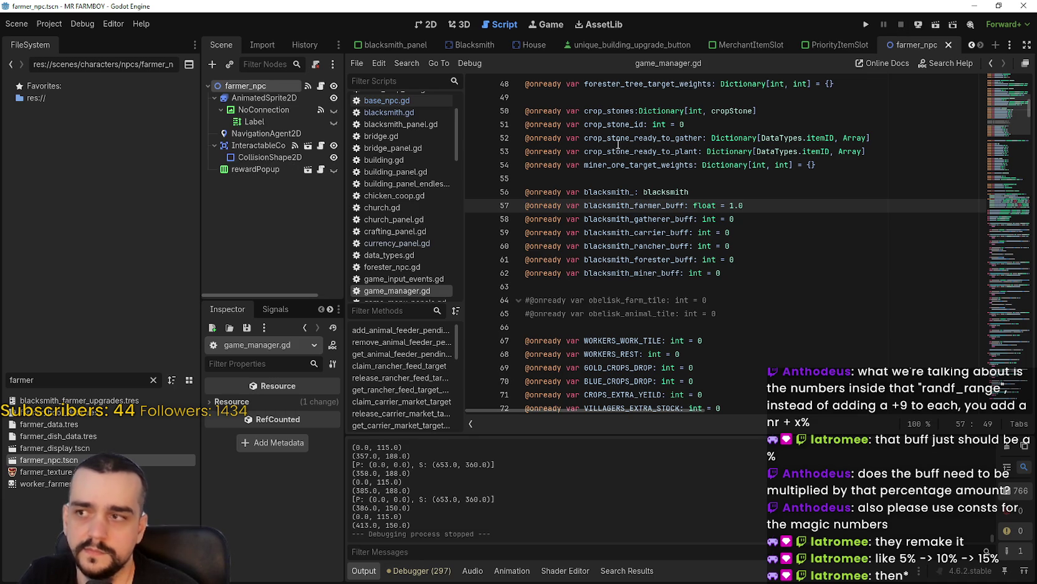
pyautogui.click(322, 86)
pyautogui.scroll(-1, 623, 100)
pyautogui.scroll(1, 627, 97)
pyautogui.rightClick(627, 96)
pyautogui.click(684, 269)
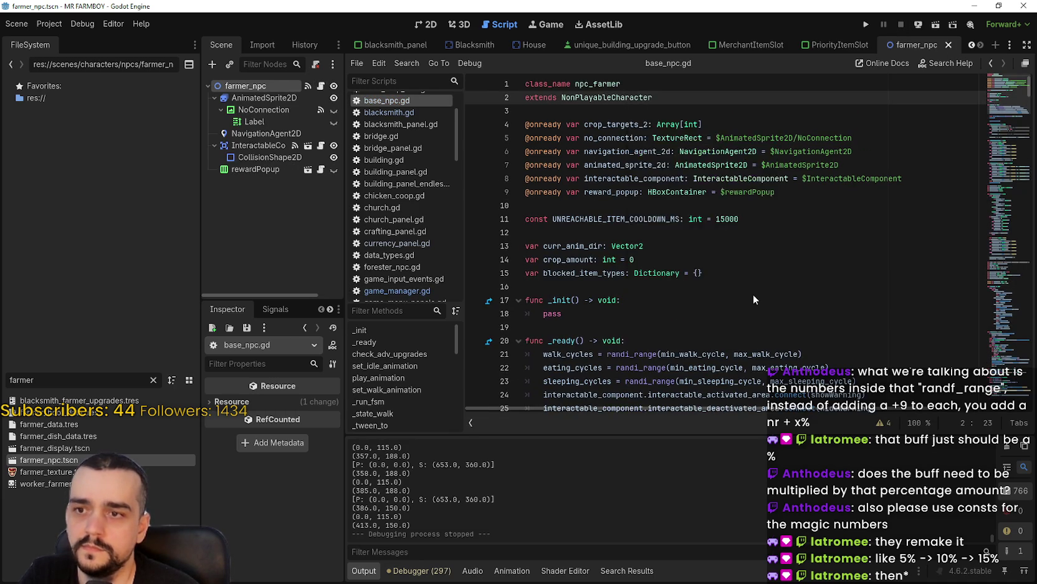
pyautogui.doubleClick(886, 233)
pyautogui.click(901, 232)
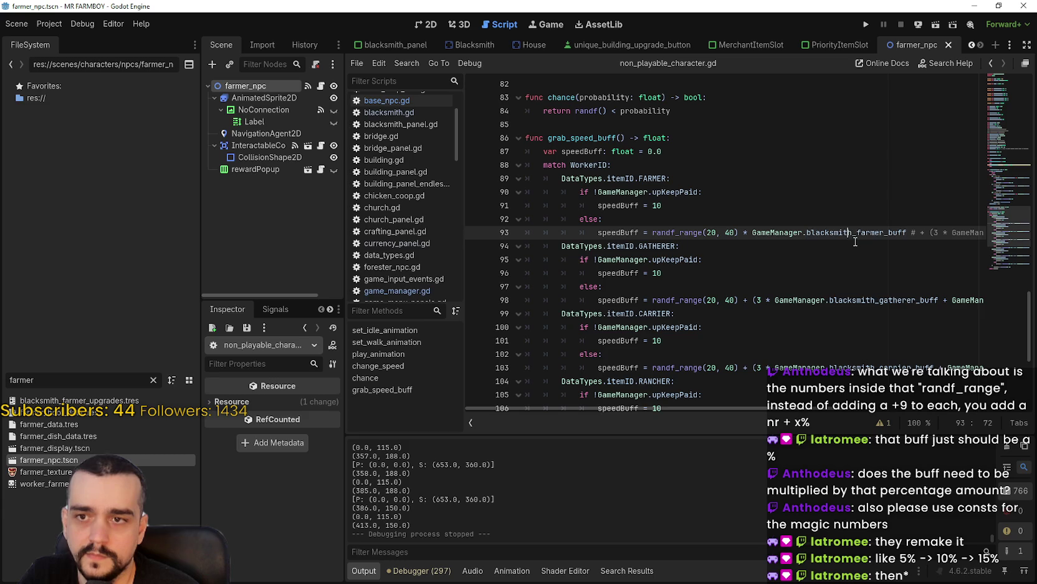
pyautogui.moveTo(853, 234)
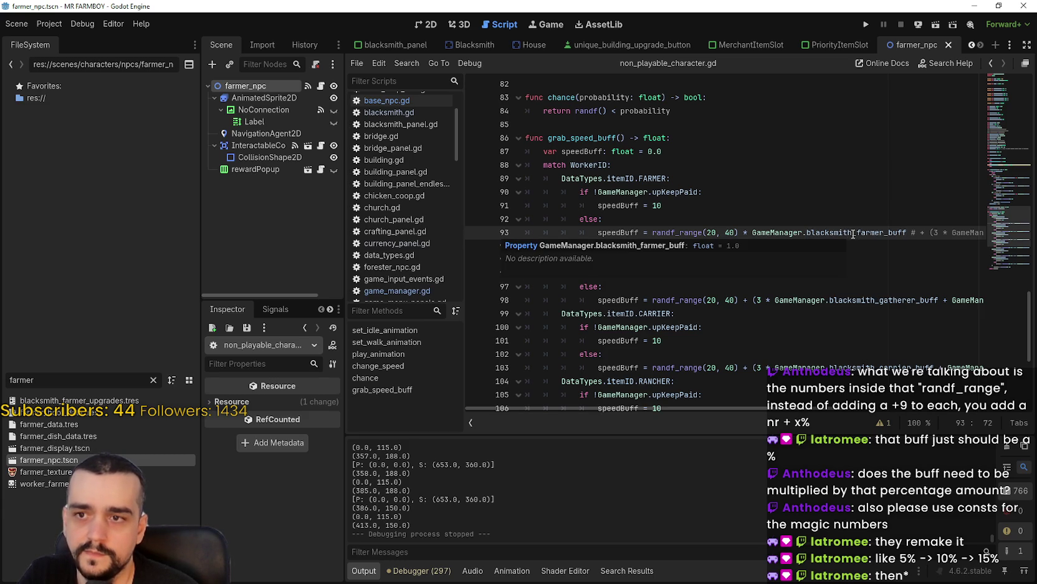
pyautogui.hotkey('alt', 'Tab')
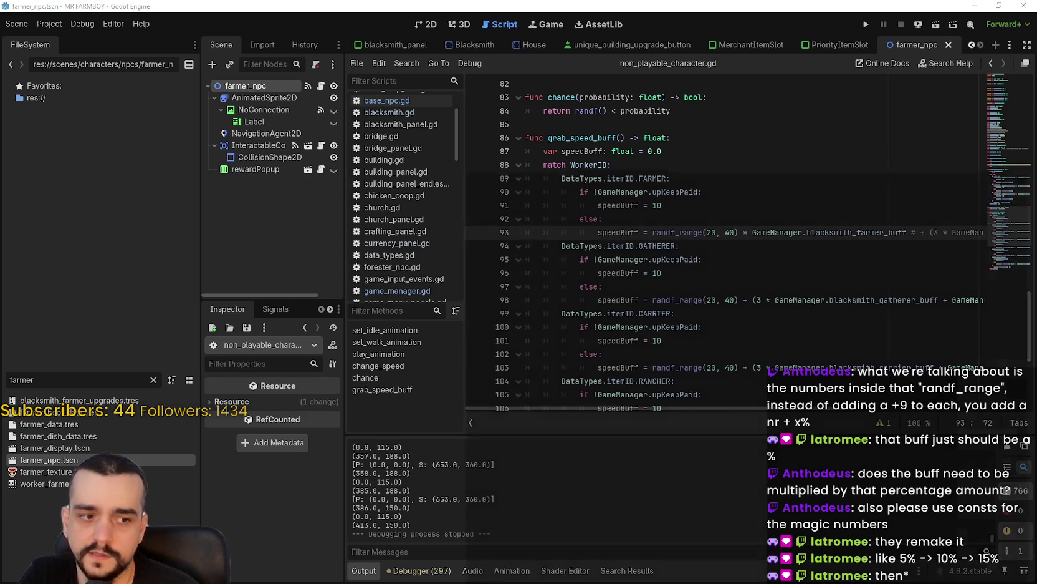
# Step: Compute 20 × 1 in Calculator to confirm it gives 20
pyautogui.write('20')
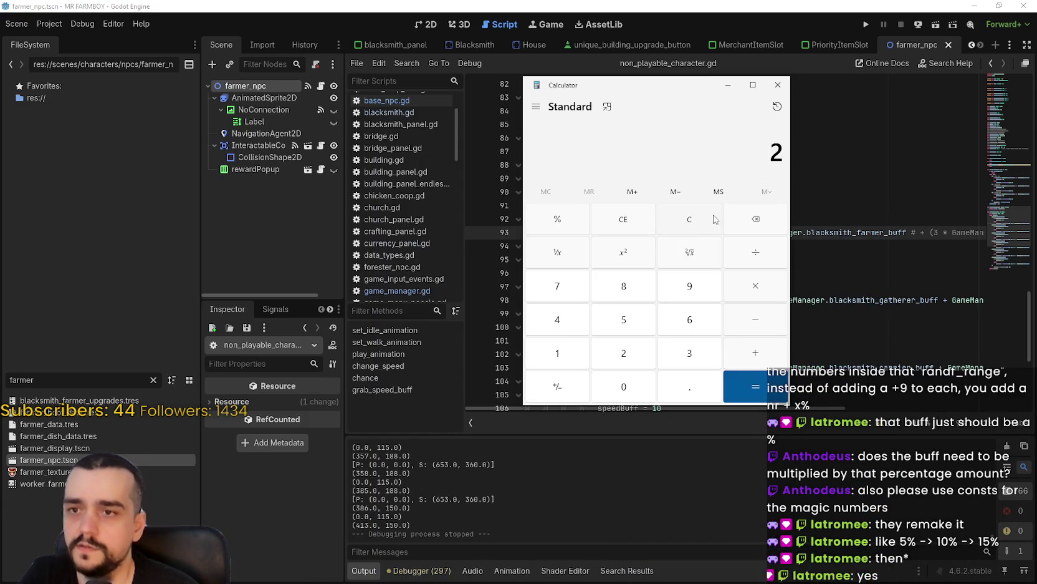
pyautogui.click(759, 292)
pyautogui.write('1')
pyautogui.click(779, 394)
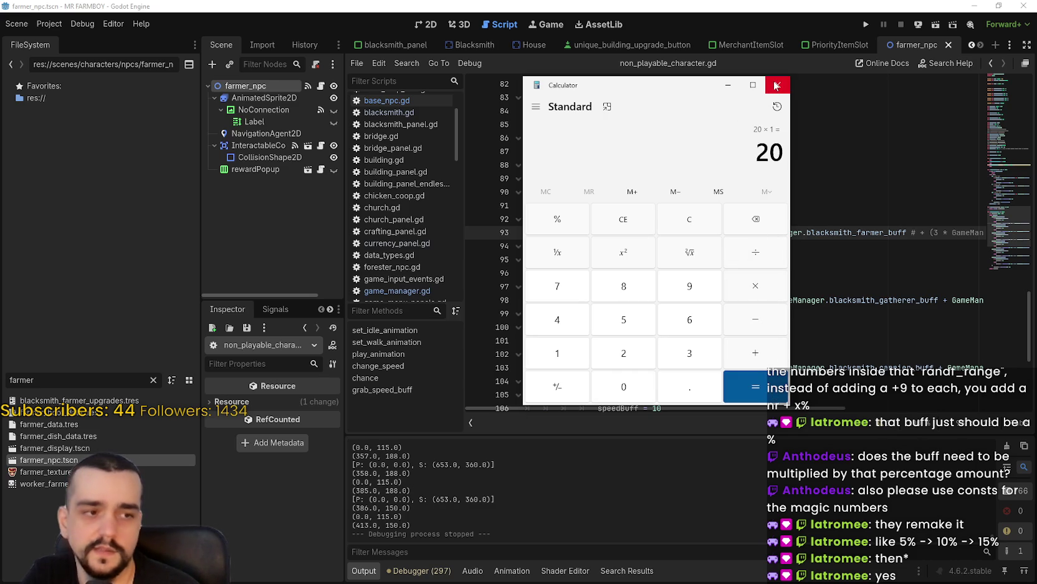
# Step: Close Calculator and select GameManager.blacksmith_farmer_buff on line 93 in Godot
pyautogui.click(778, 84)
pyautogui.press('Up')
pyautogui.doubleClick(822, 227)
pyautogui.moveTo(823, 228); pyautogui.dragTo(788, 230)
pyautogui.moveTo(688, 100)
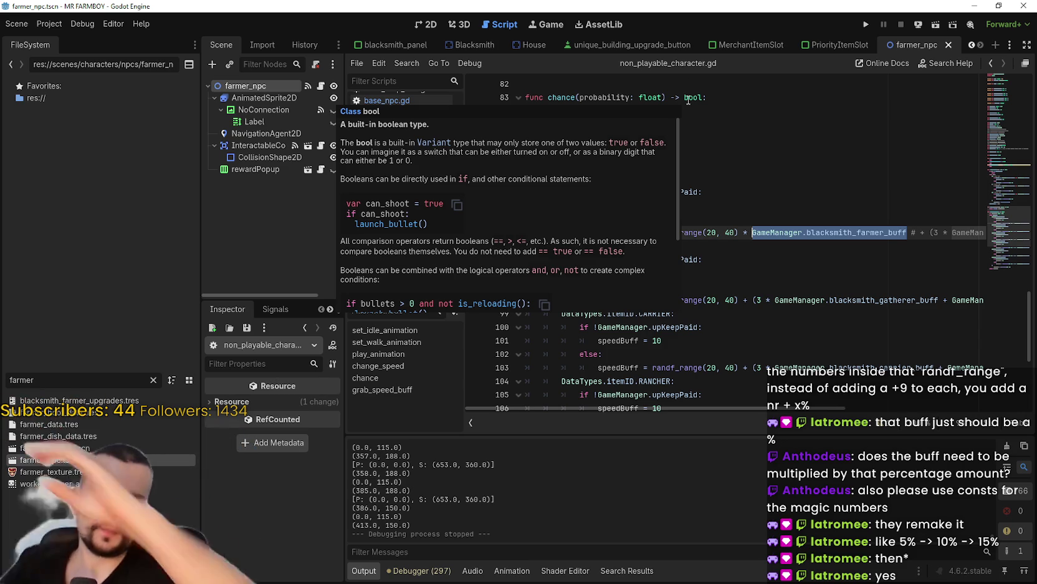
pyautogui.click(746, 272)
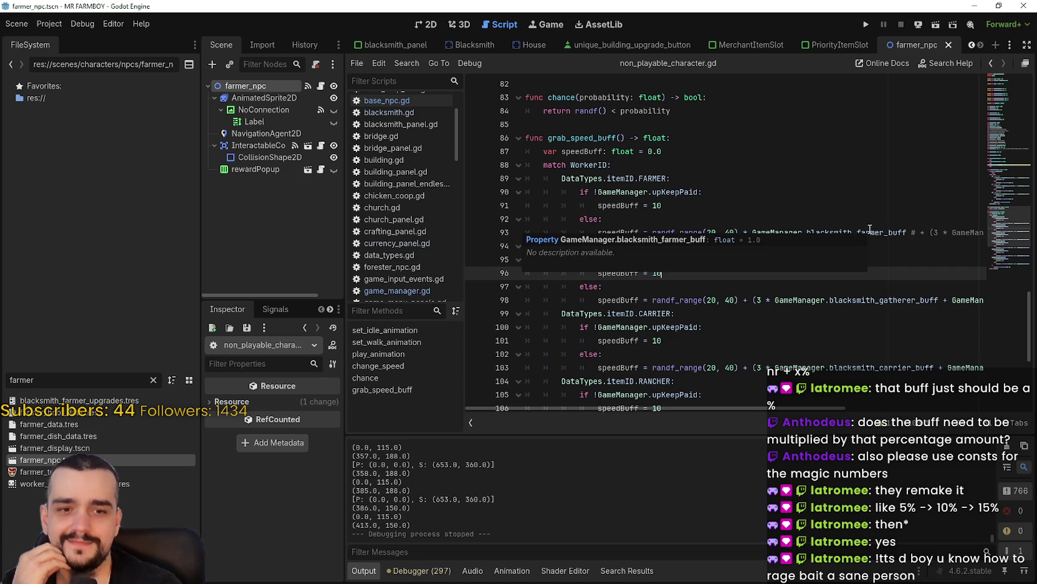
pyautogui.click(876, 219)
pyautogui.moveTo(911, 232)
pyautogui.mouseDown()
pyautogui.moveTo(985, 230)
pyautogui.moveTo(860, 233)
pyautogui.mouseUp()
pyautogui.doubleClick(965, 232)
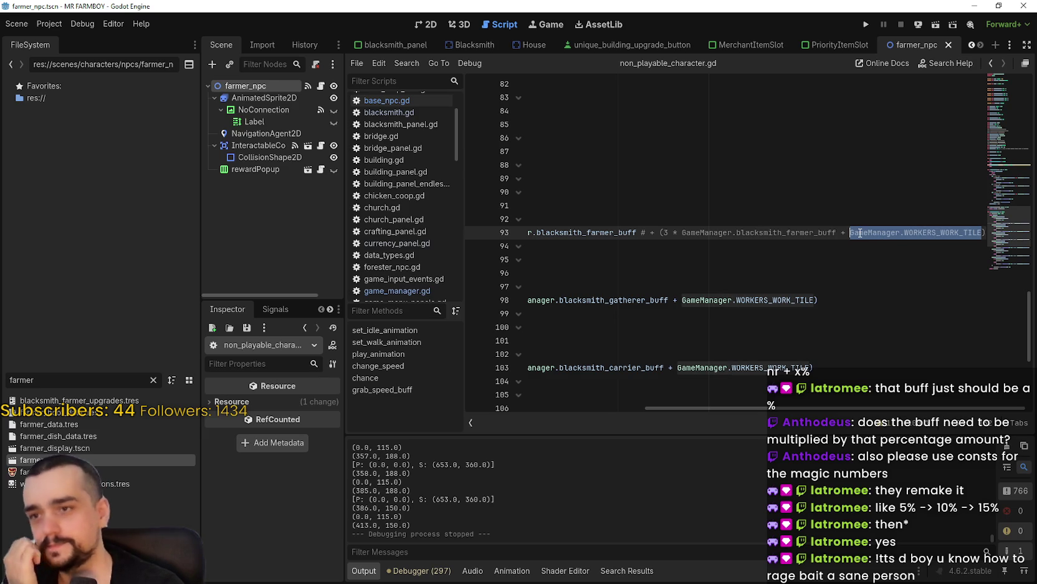
pyautogui.click(898, 230)
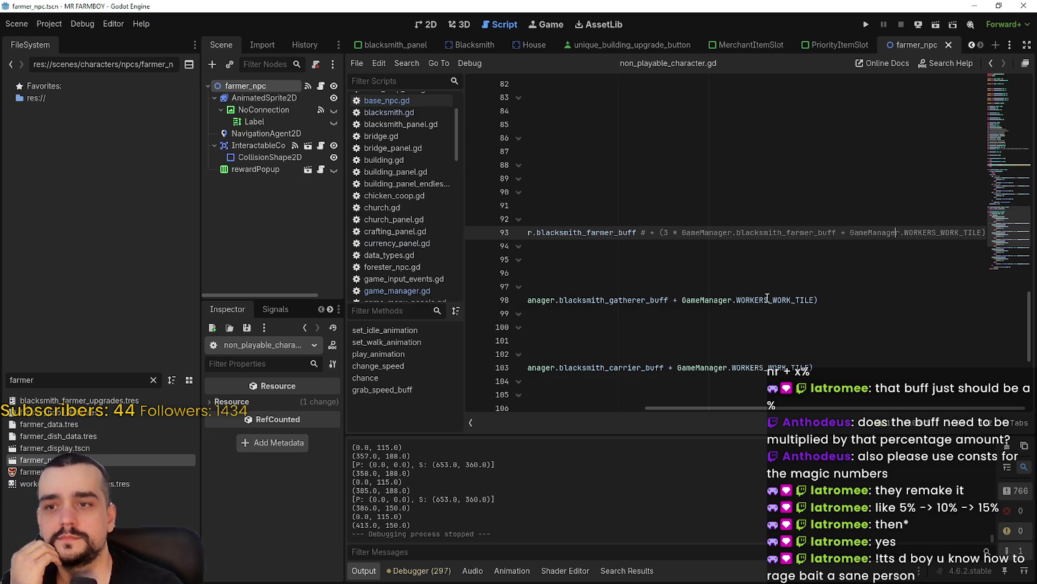
pyautogui.moveTo(759, 234); pyautogui.dragTo(510, 234)
pyautogui.click(836, 233)
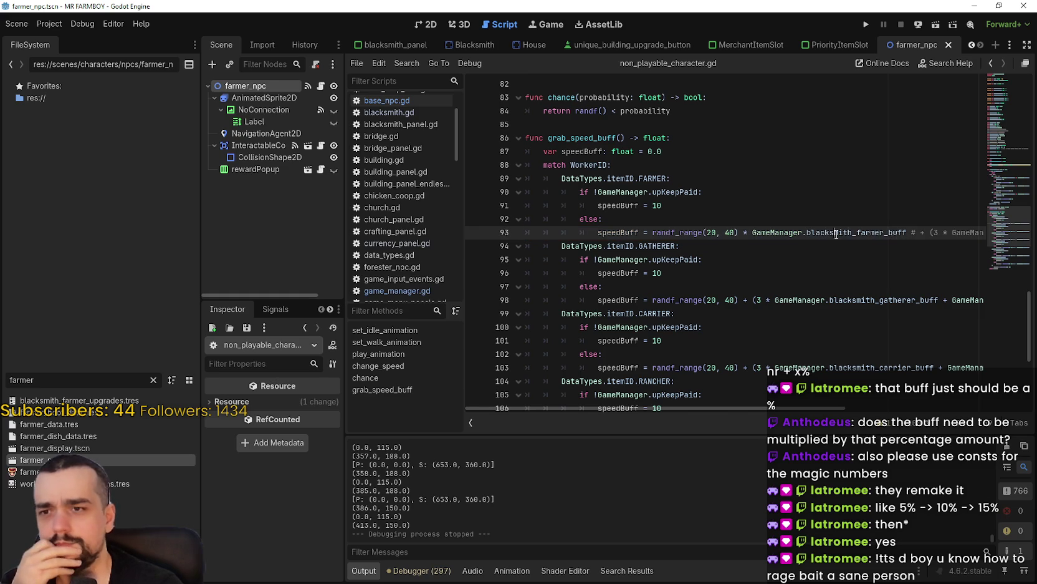
pyautogui.doubleClick(850, 233)
pyautogui.moveTo(850, 234); pyautogui.dragTo(780, 234)
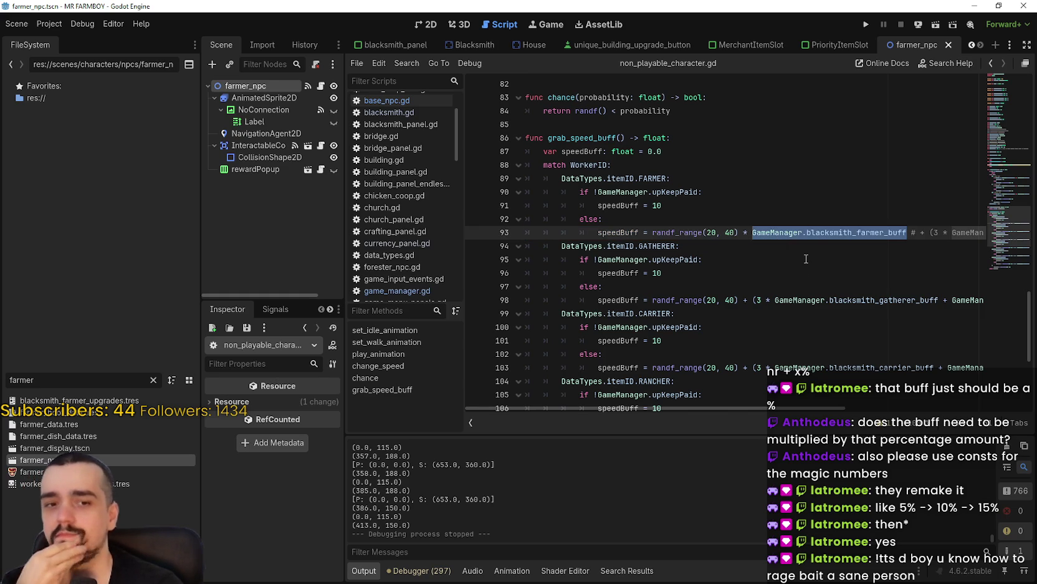
pyautogui.keyDown('shift'); pyautogui.click(807, 233); pyautogui.keyUp('shift')
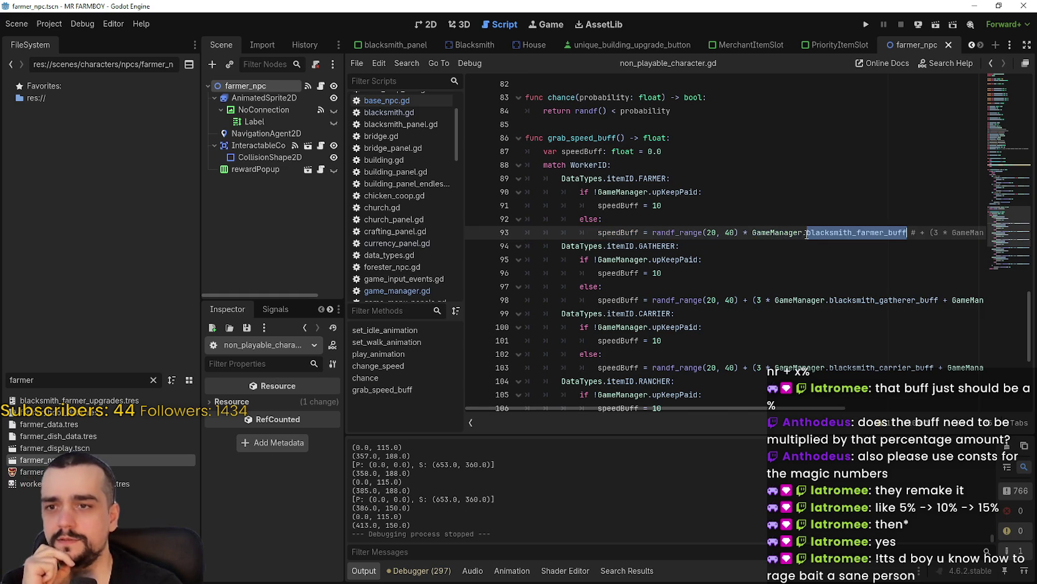
pyautogui.hotkey('ctrl', 'shift', 'Left')
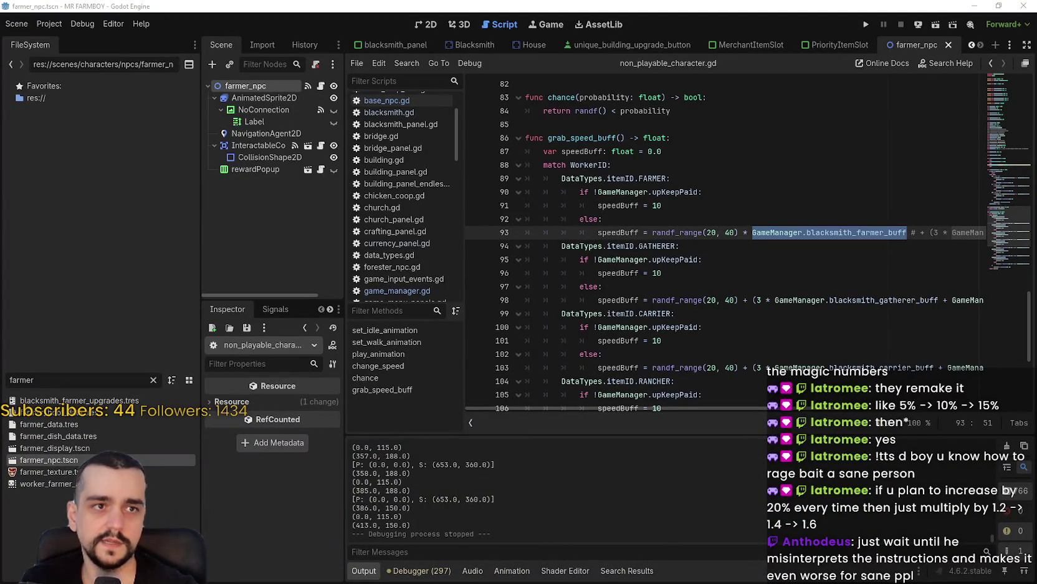
pyautogui.hotkey('alt', 'Tab')
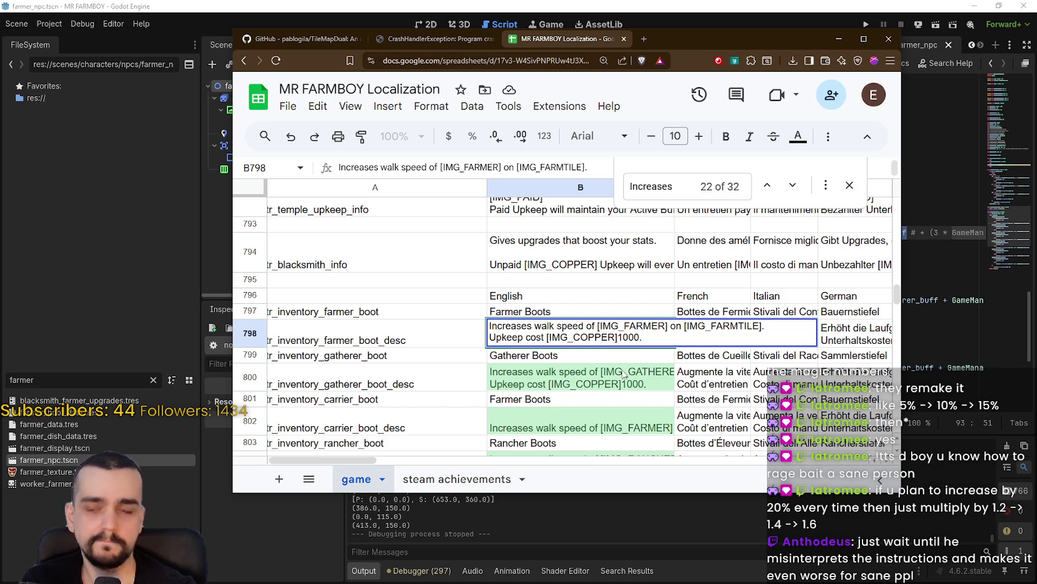
# Step: Insert 'by 20%' before the final period of the B798 farmer boot description and commit it
pyautogui.hotkey('ctrl', 'a')
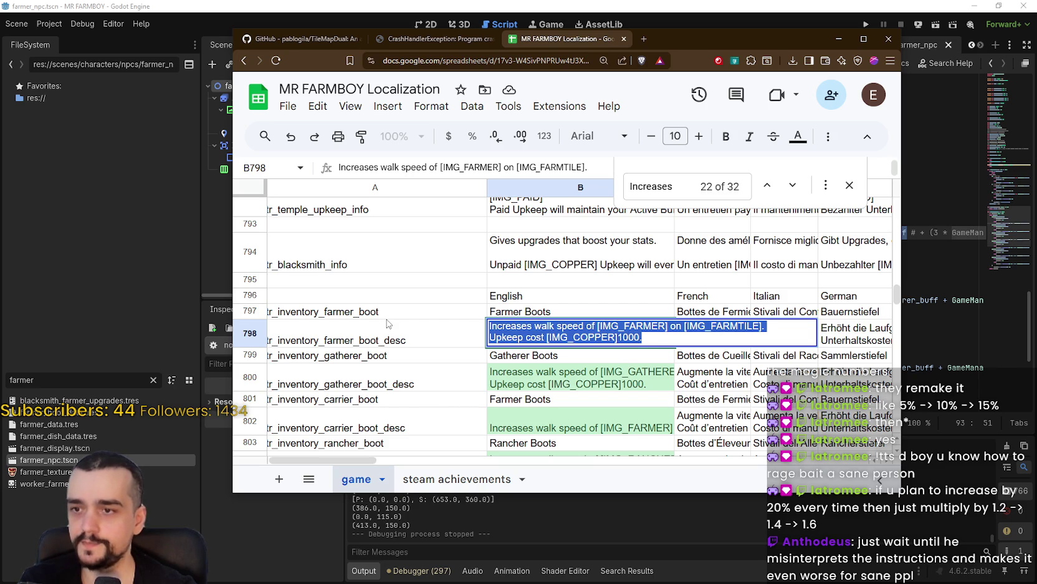
pyautogui.click(647, 339)
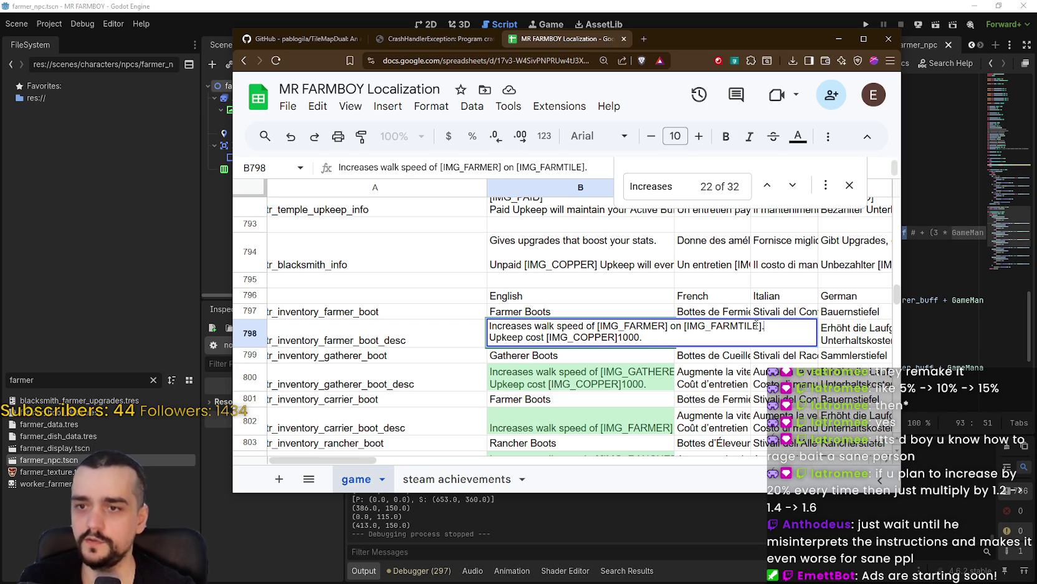
pyautogui.write('by up to')
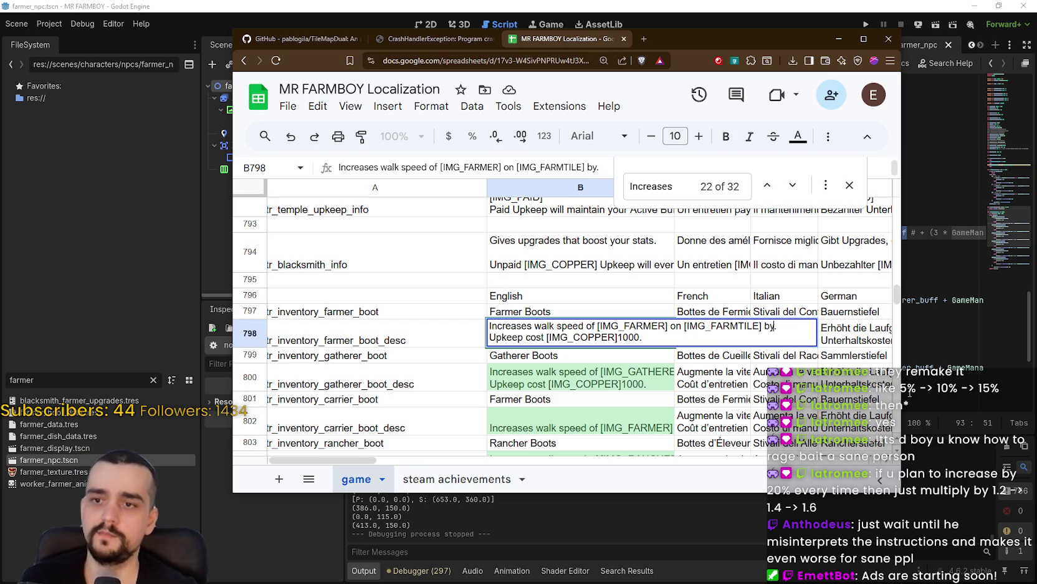
pyautogui.write(' 20%')
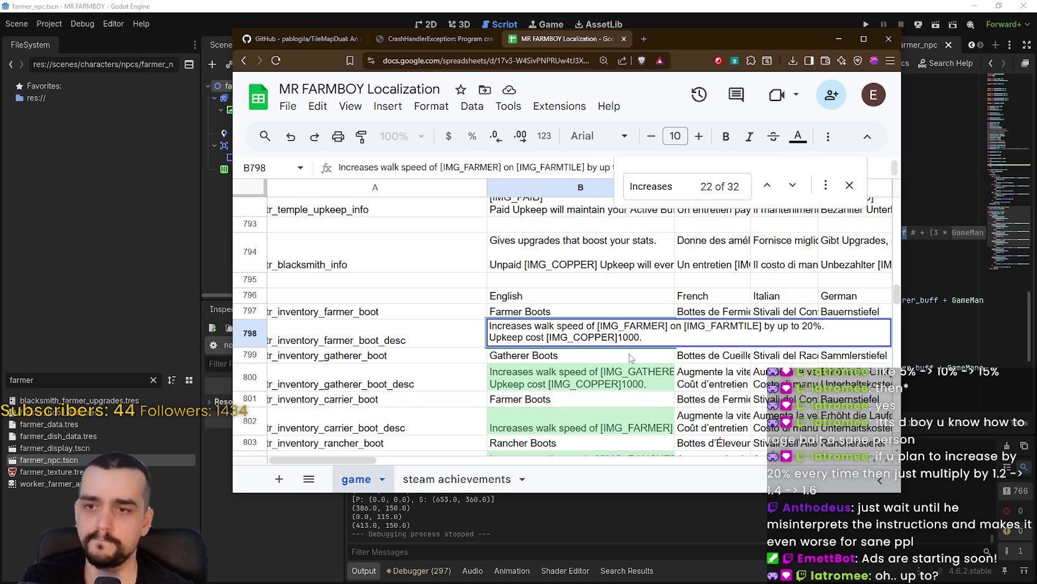
pyautogui.moveTo(778, 325); pyautogui.dragTo(803, 325)
pyautogui.press('BackSpace')
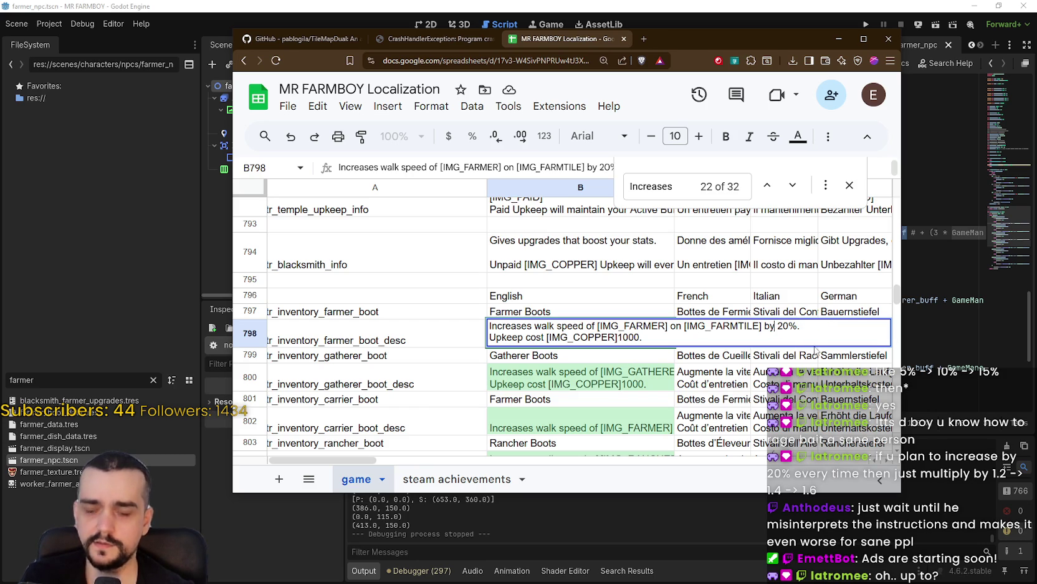
pyautogui.click(801, 355)
pyautogui.click(750, 5)
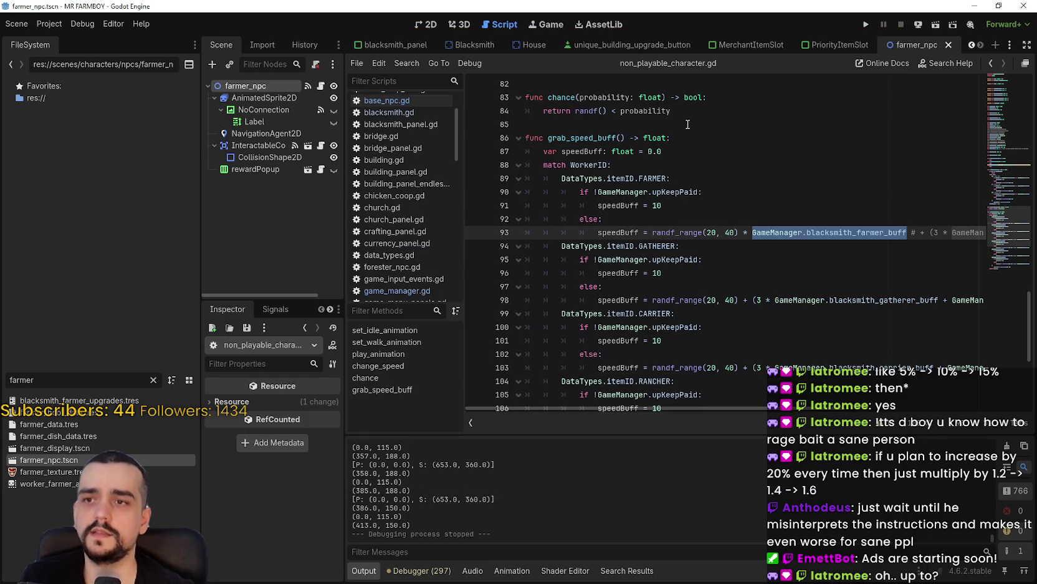
# Step: Select randf_range(20, 40) on line 93, then reopen cell B798 in the Localization sheet
pyautogui.click(739, 231)
pyautogui.keyDown('shift'); pyautogui.click(672, 230); pyautogui.keyUp('shift')
pyautogui.keyDown('shift'); pyautogui.click(653, 232); pyautogui.keyUp('shift')
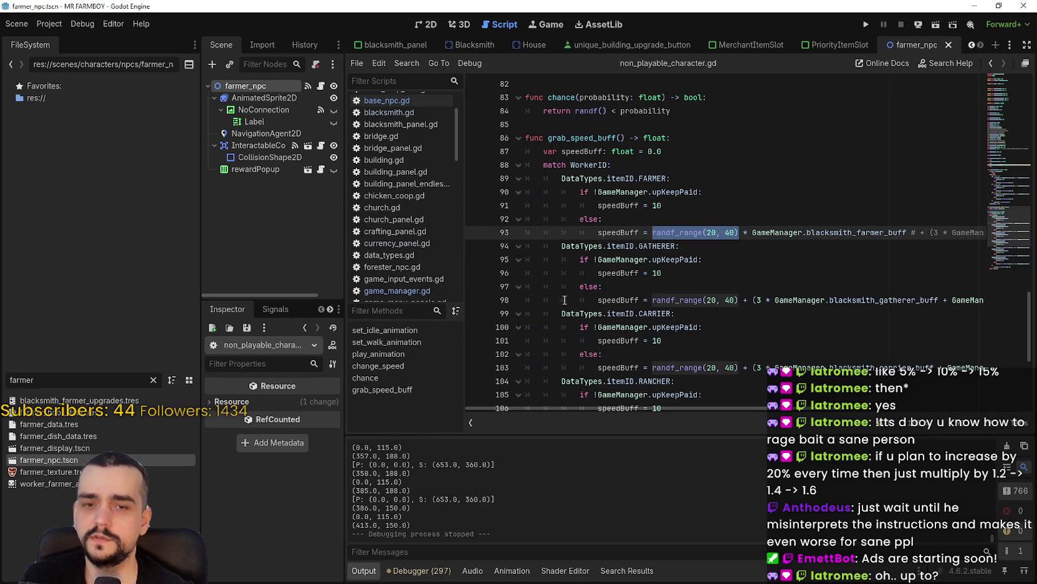
pyautogui.hotkey('alt', 'Tab')
pyautogui.doubleClick(636, 336)
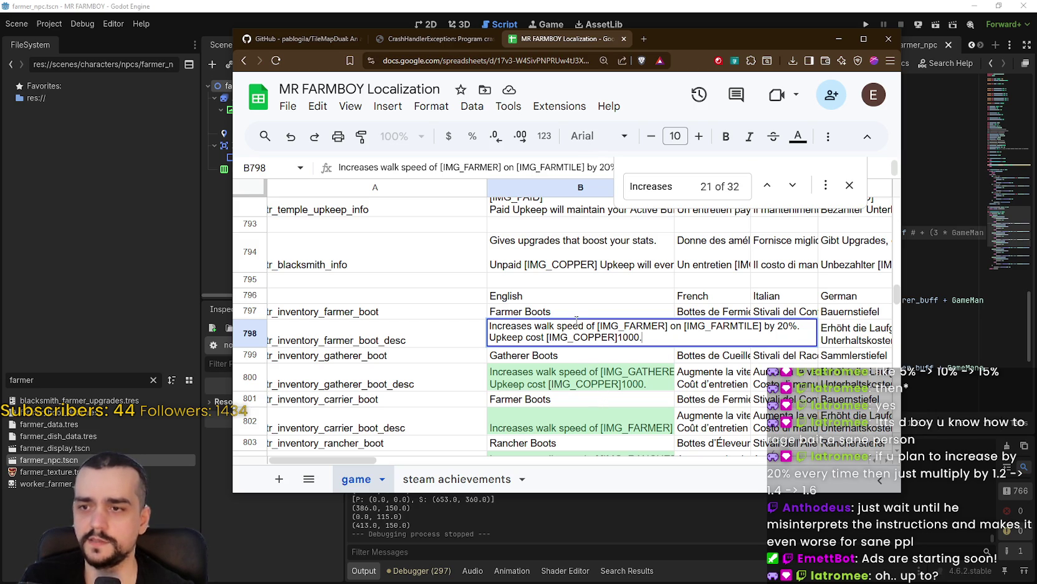
# Step: Commit the B798 edit, glance at the gatherer description in B800, and recommit B798
pyautogui.click(591, 375)
pyautogui.click(585, 337)
pyautogui.click(602, 371)
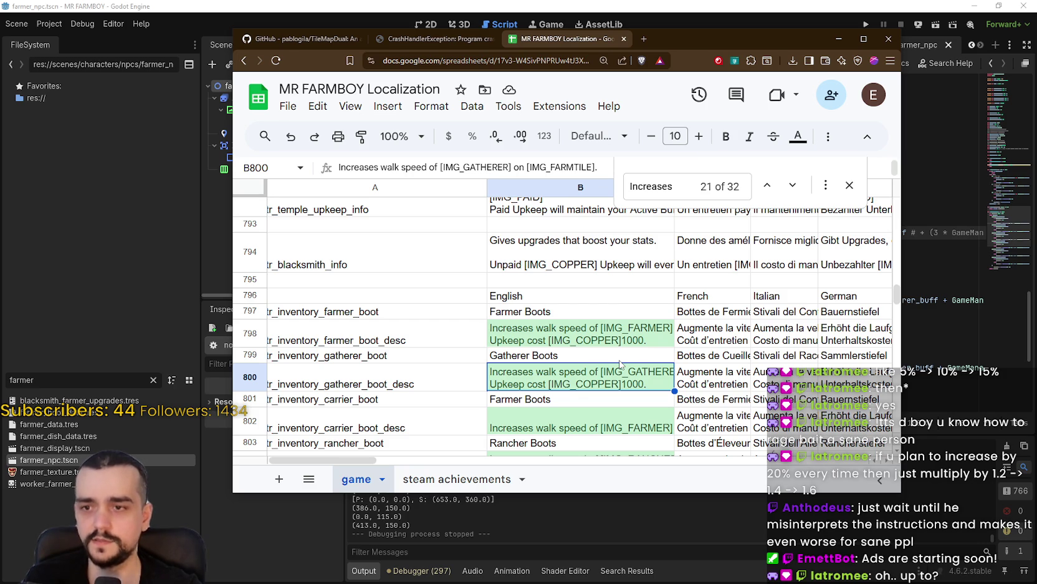
pyautogui.click(617, 335)
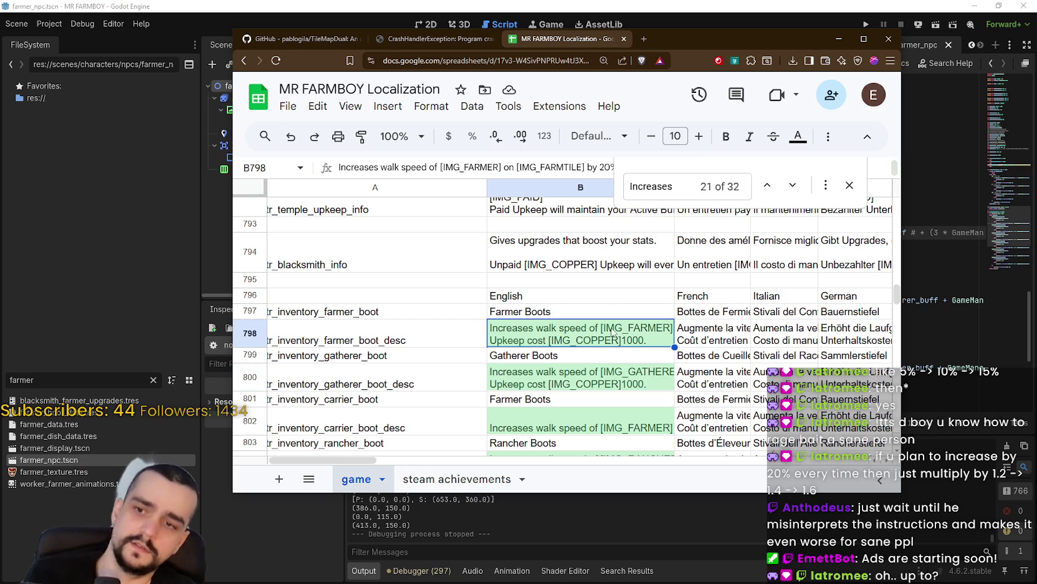
pyautogui.doubleClick(657, 335)
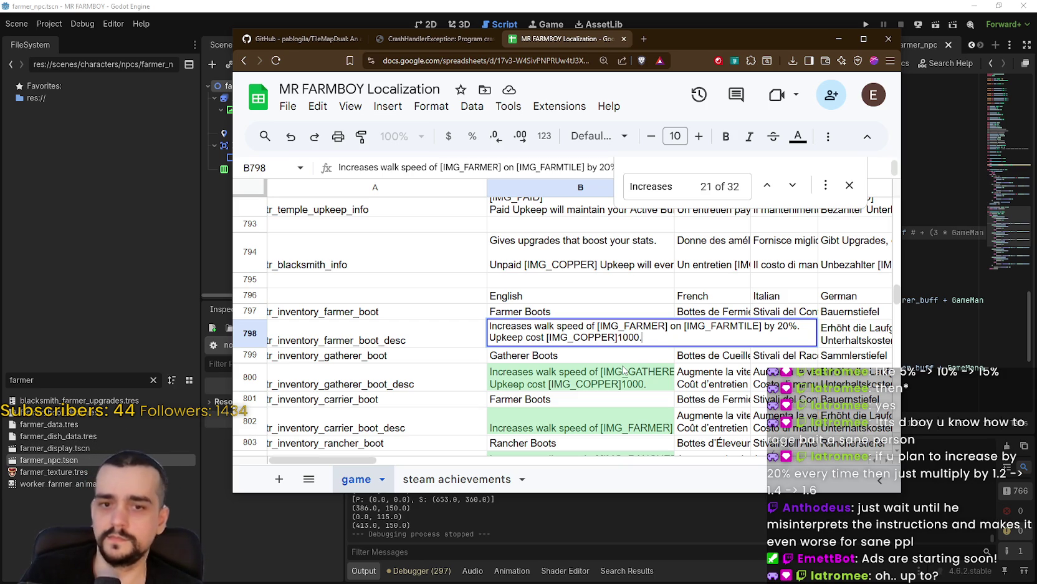
pyautogui.press('Return')
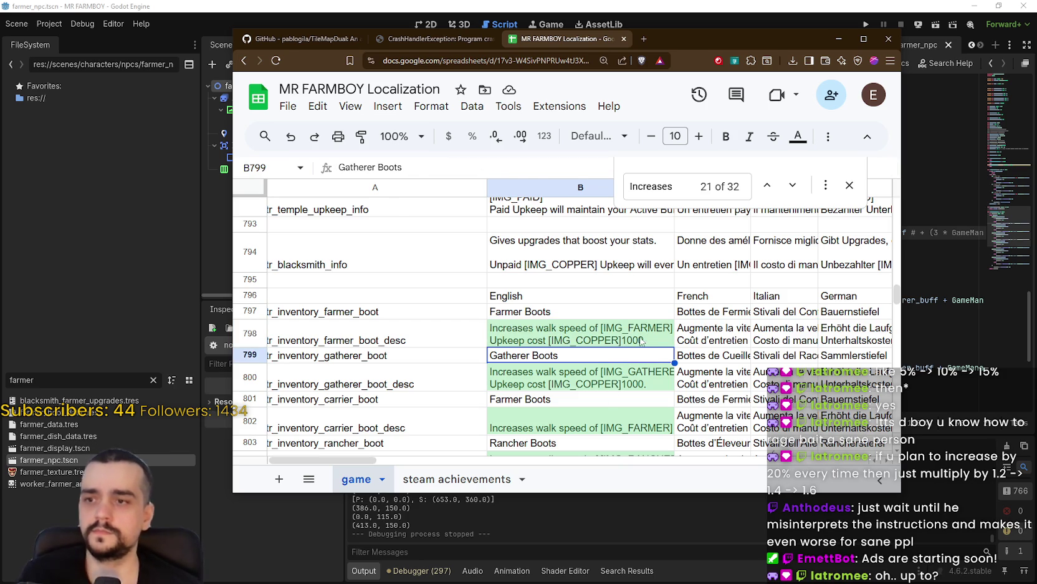
# Step: Reopen B798 to verify it ends 'by 20%', then minimize the spreadsheet window
pyautogui.click(645, 339)
pyautogui.doubleClick(645, 337)
pyautogui.click(673, 377)
pyautogui.doubleClick(652, 344)
pyautogui.click(645, 360)
pyautogui.click(639, 345)
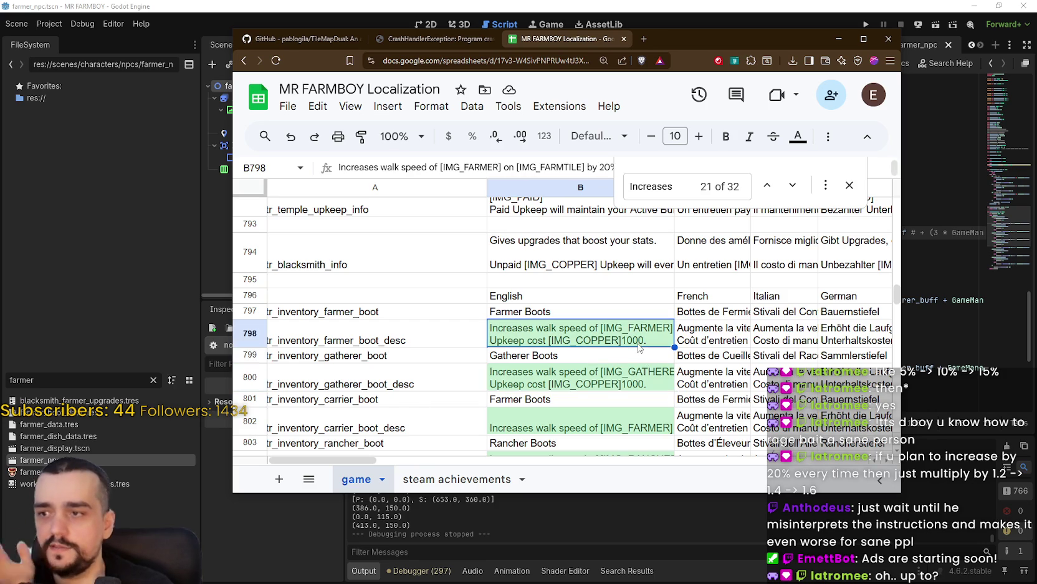
pyautogui.doubleClick(642, 339)
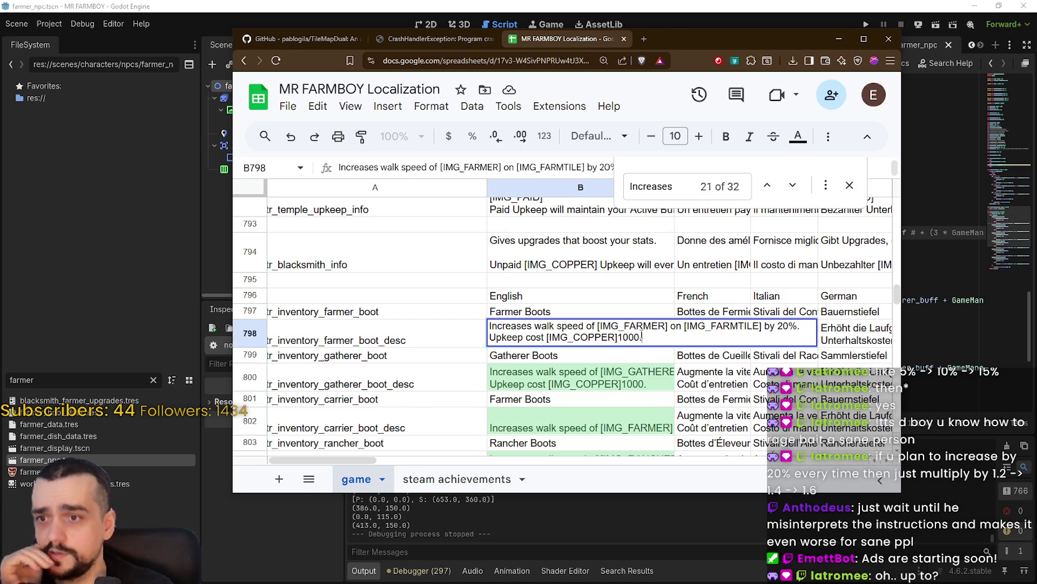
pyautogui.press('Return')
pyautogui.press('Up')
pyautogui.press('Return')
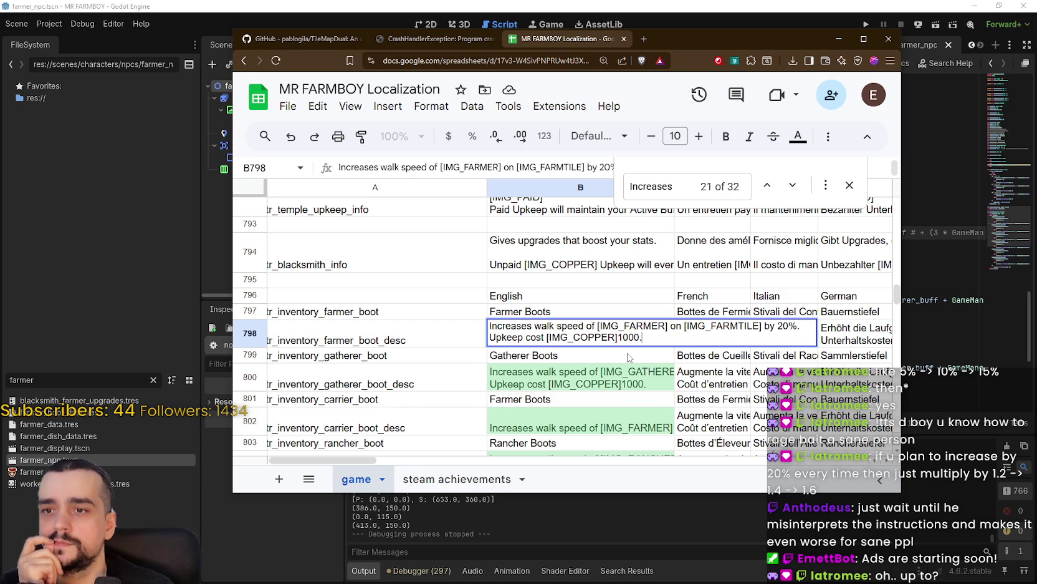
pyautogui.press('Return')
pyautogui.press('Up')
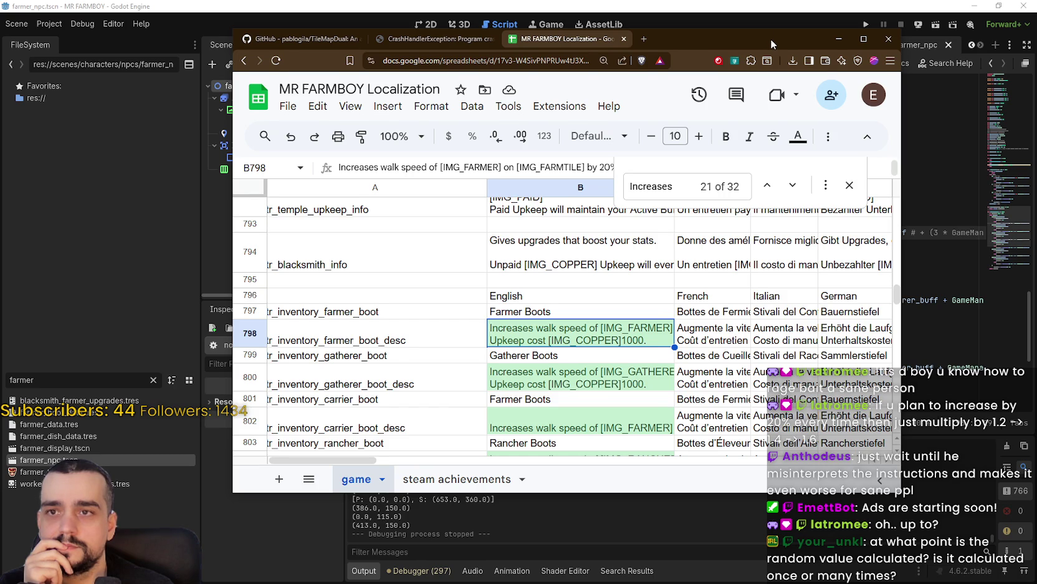
pyautogui.moveTo(773, 38); pyautogui.dragTo(781, 34)
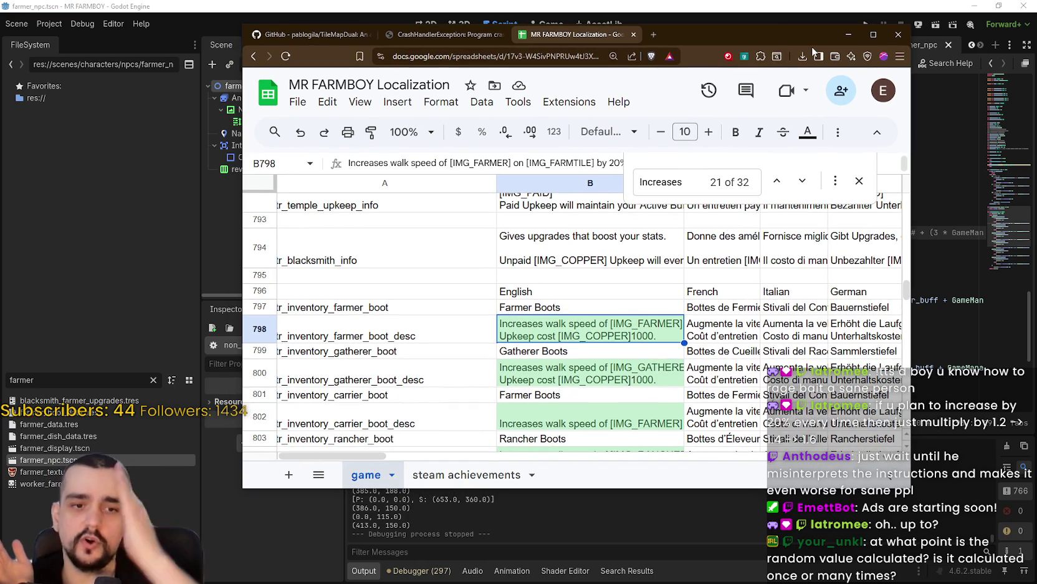
pyautogui.click(848, 35)
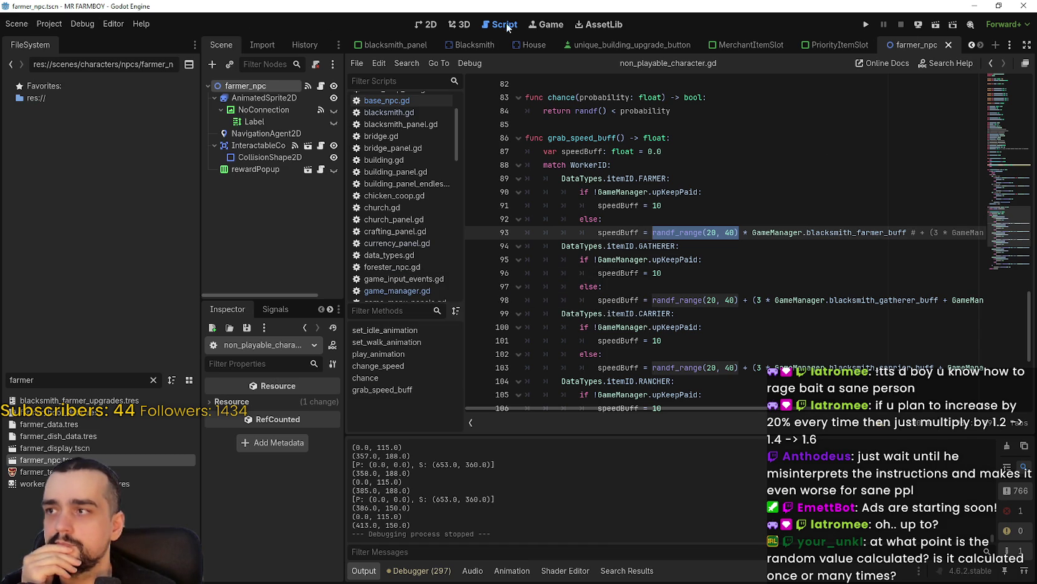
# Step: Run the MR FARMBOY project to bring up its v1.0.9 Beta main menu
pyautogui.click(865, 26)
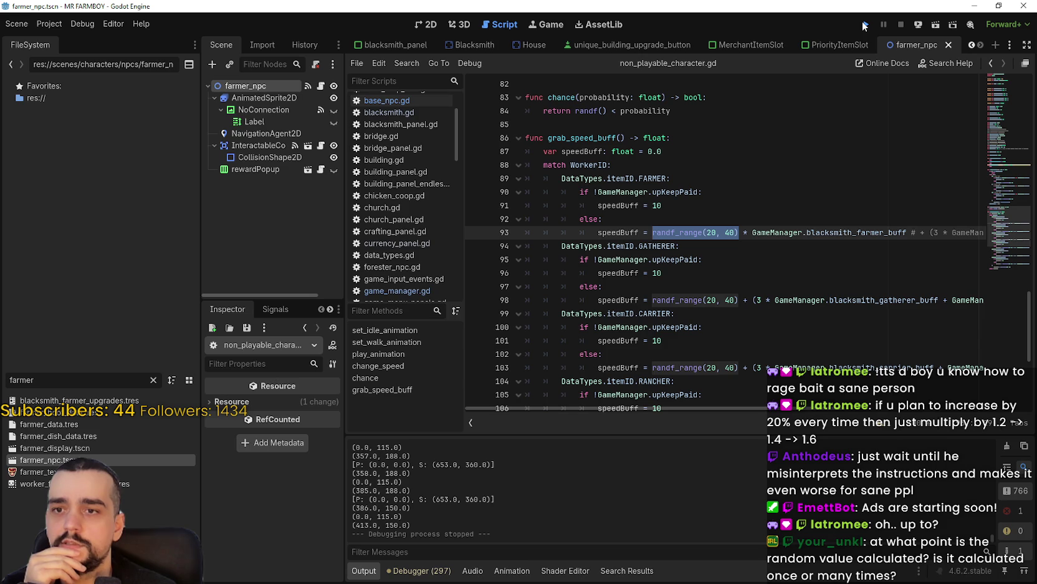
pyautogui.scroll(-5, 744, 327)
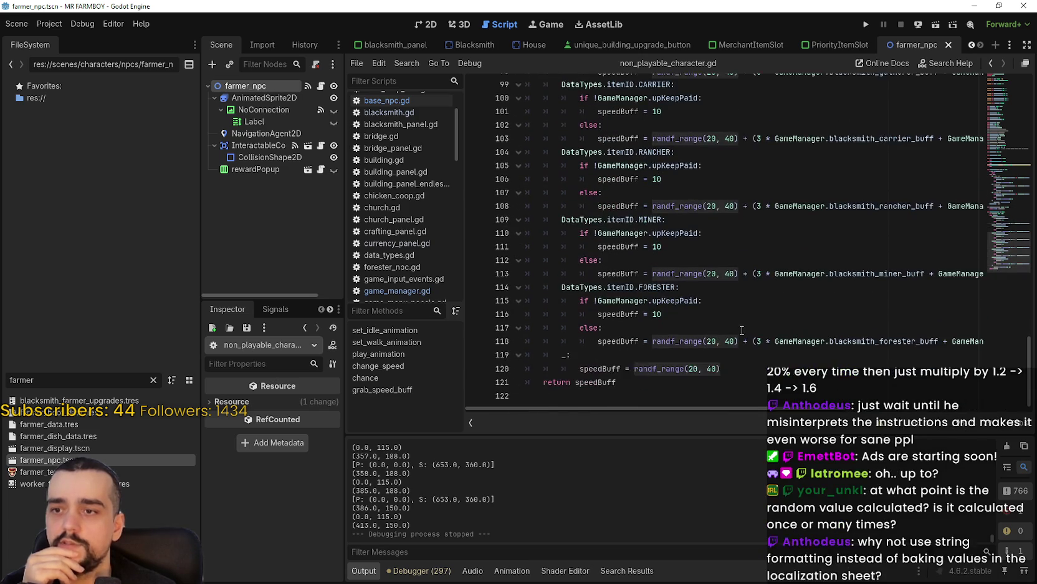
pyautogui.scroll(5, 744, 327)
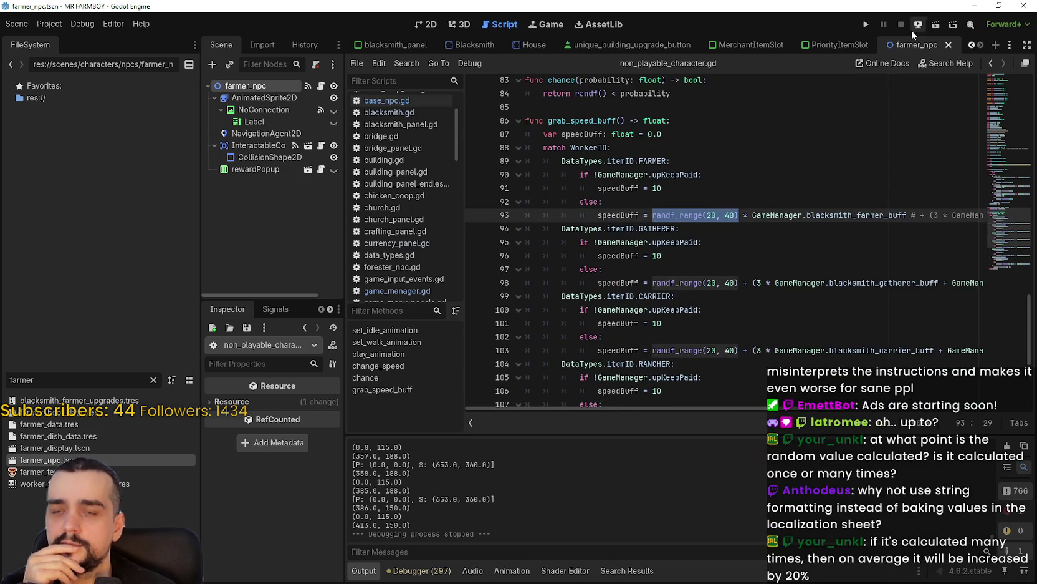
pyautogui.click(867, 26)
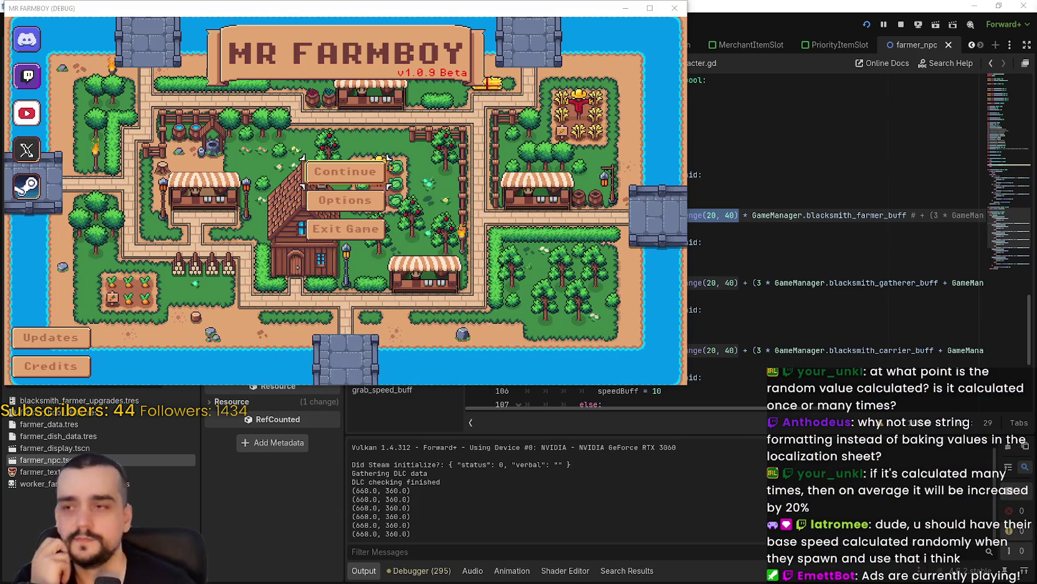
# Step: Maximize the game, load Save 1 and open the Blacksmith panel to read the Farmer Boots 'by 20%' text
pyautogui.click(650, 8)
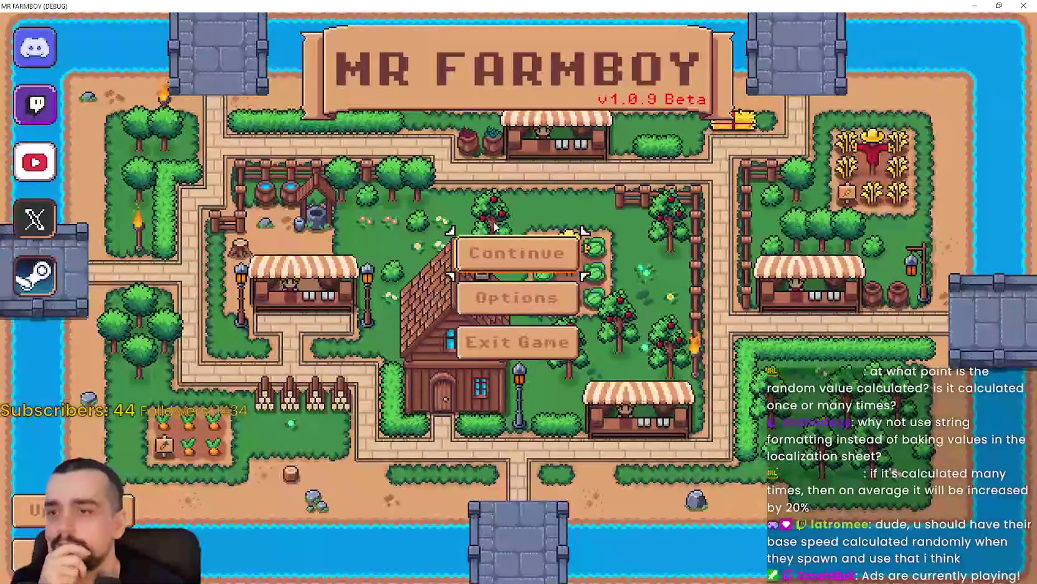
pyautogui.click(495, 250)
pyautogui.click(499, 232)
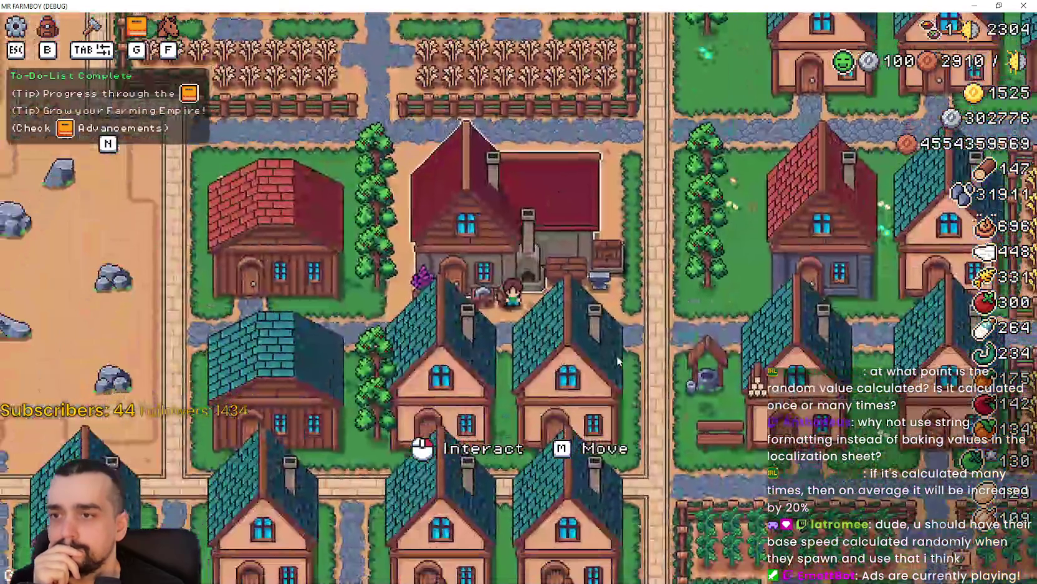
pyautogui.click(617, 355)
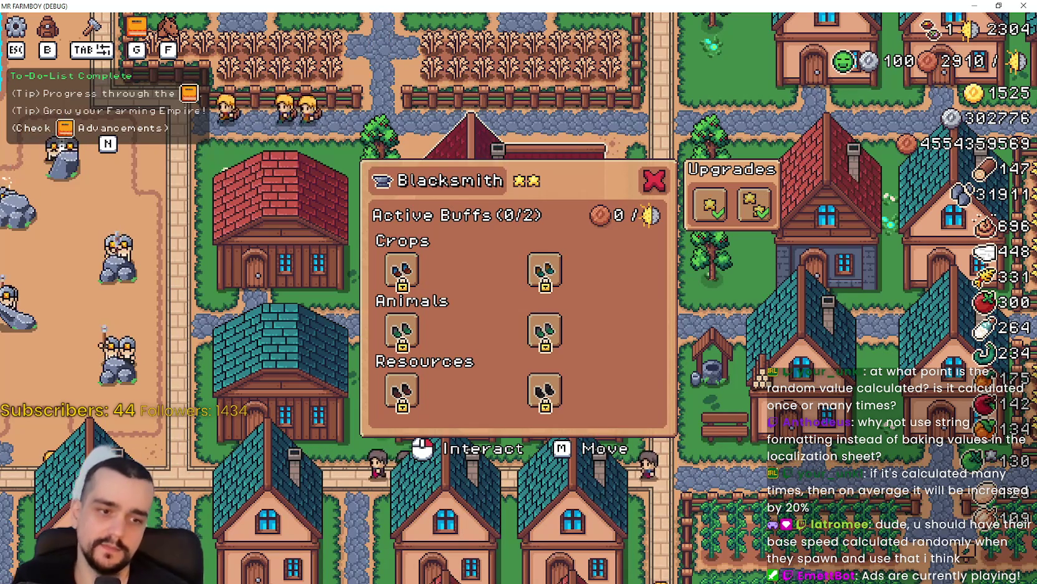
# Step: Bring the Localization spreadsheet back in front and start a new search
pyautogui.hotkey('alt', 'Tab')
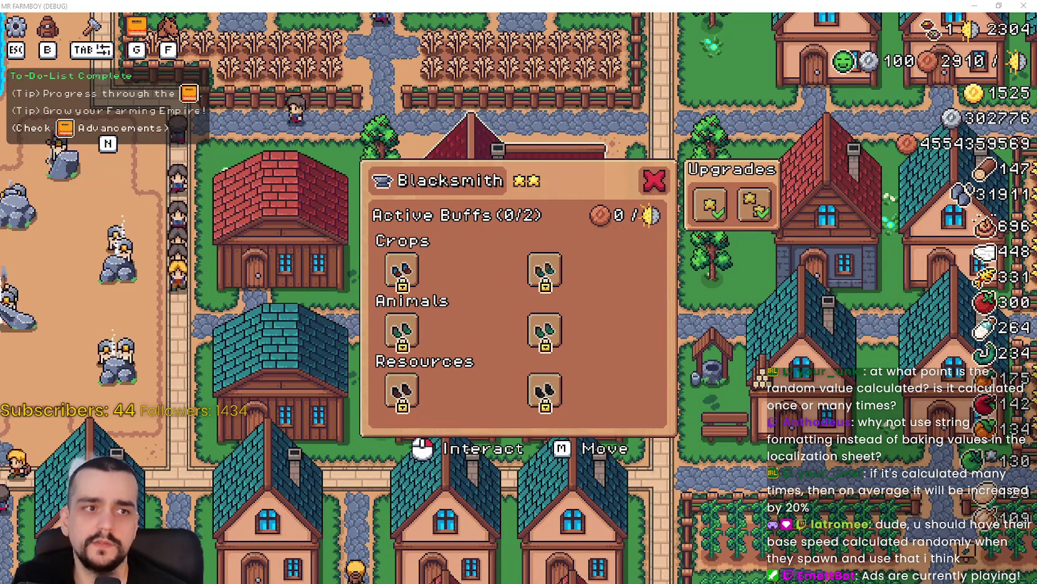
pyautogui.hotkey('alt', 'Tab')
pyautogui.hotkey('ctrl', 'f')
# Step: Search the localization sheet for 'by 20%' to locate the farmer boot description row
pyautogui.write('C')
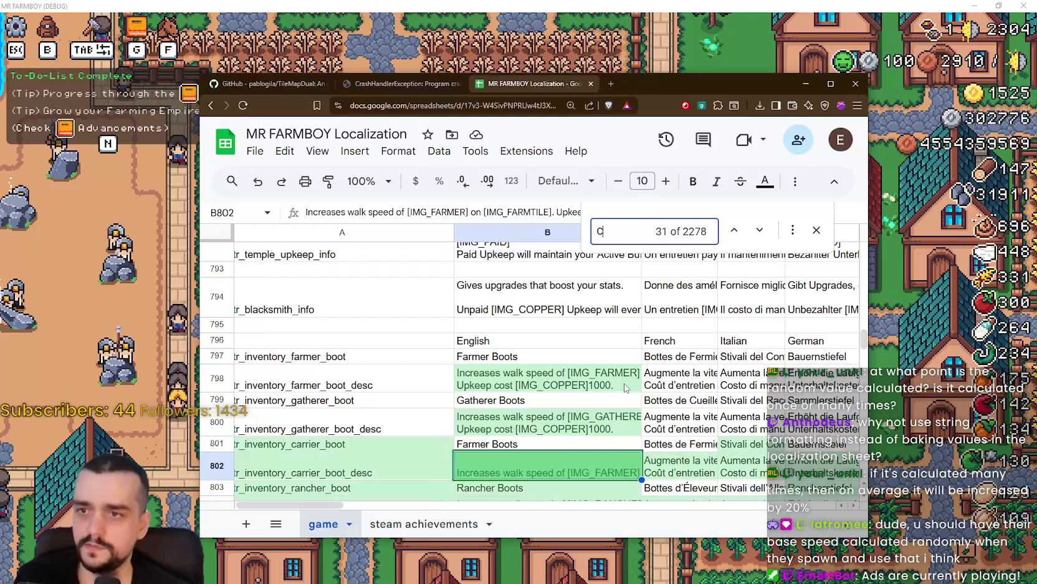
pyautogui.press('BackSpace')
pyautogui.write('color')
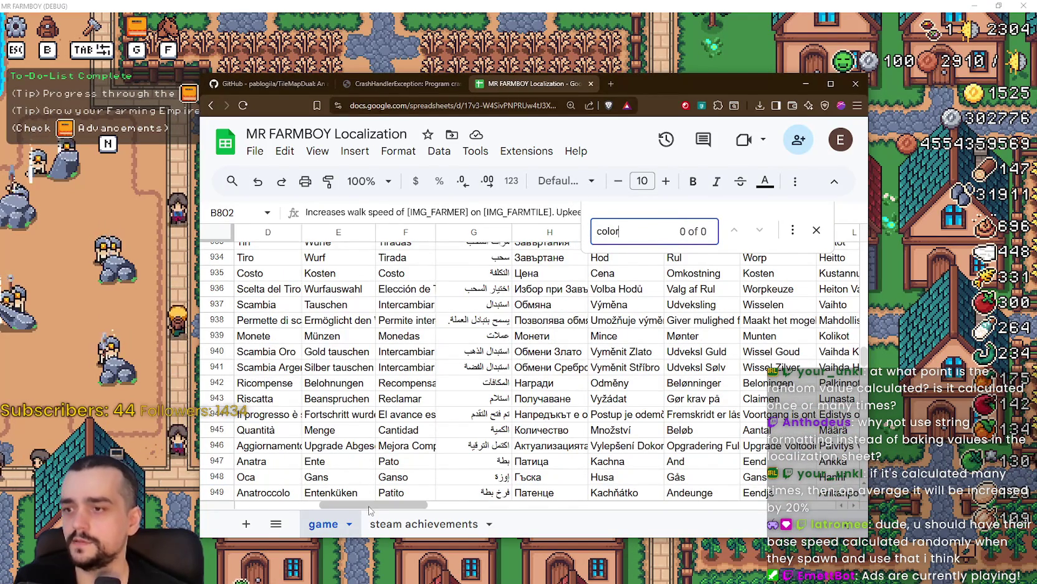
pyautogui.moveTo(369, 510); pyautogui.dragTo(349, 510)
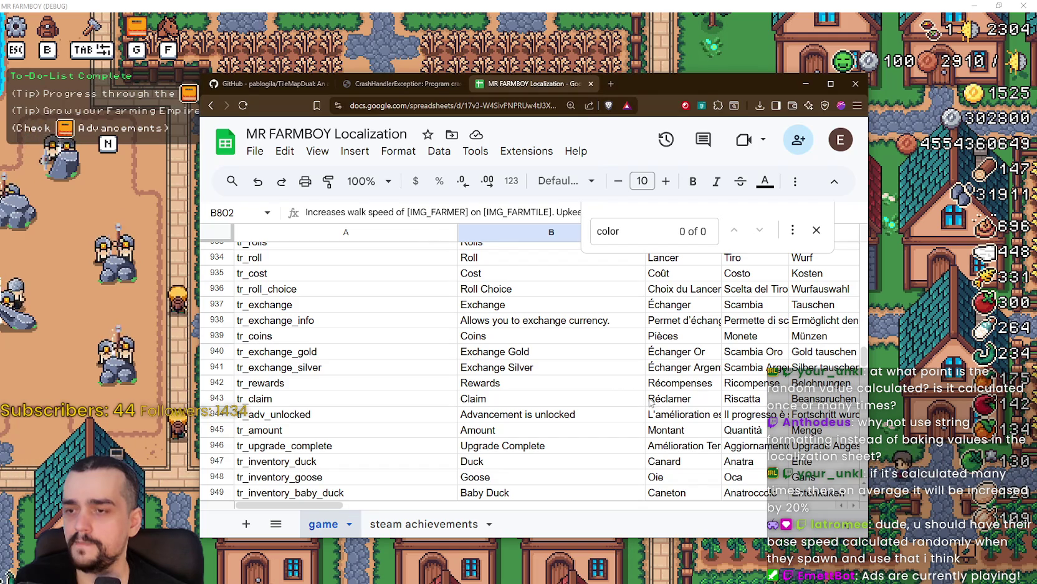
pyautogui.hotkey('ctrl', 'f')
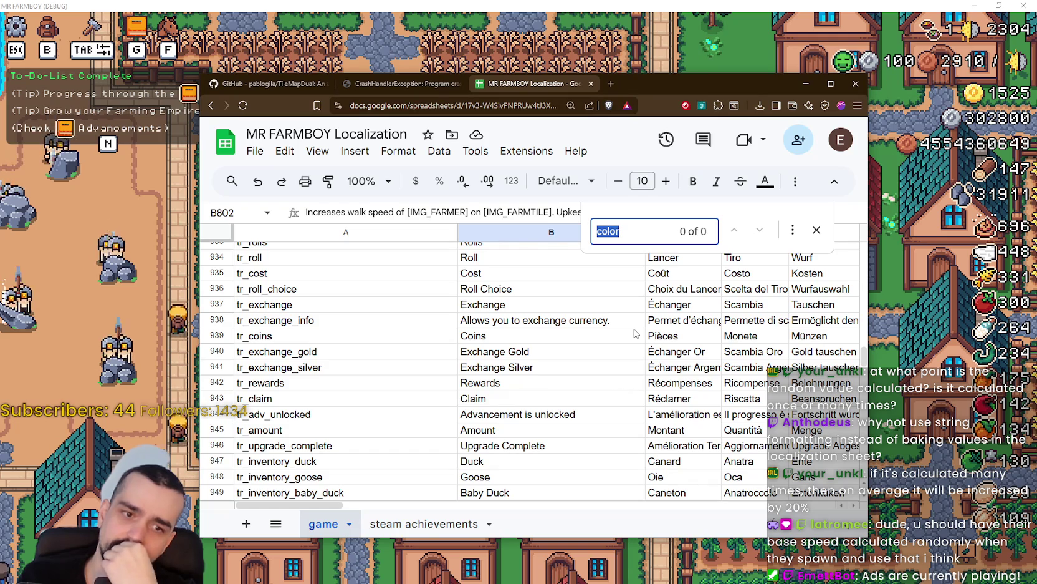
pyautogui.hotkey('alt', 'Tab')
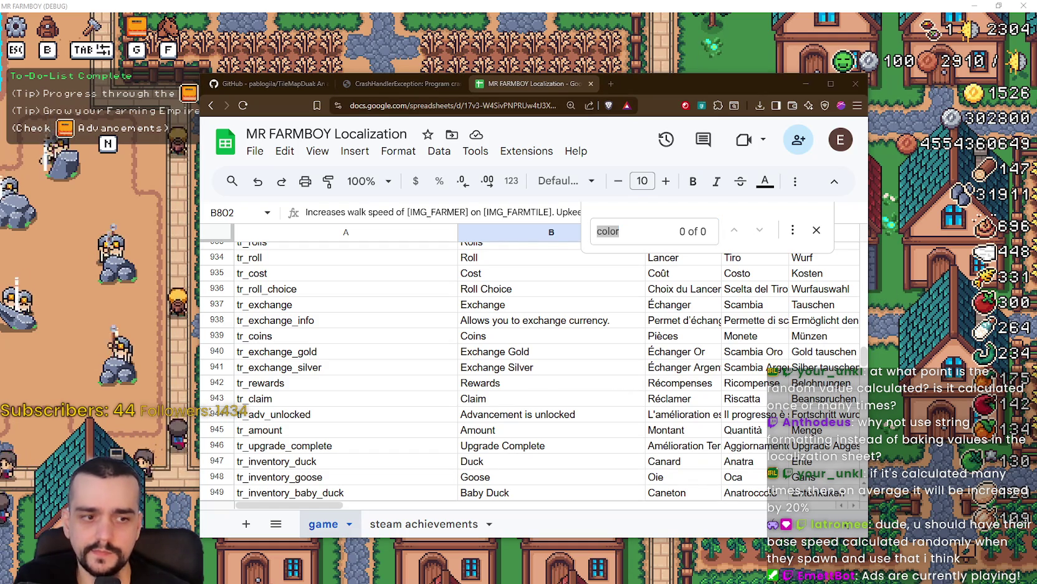
pyautogui.hotkey('alt', 'Tab')
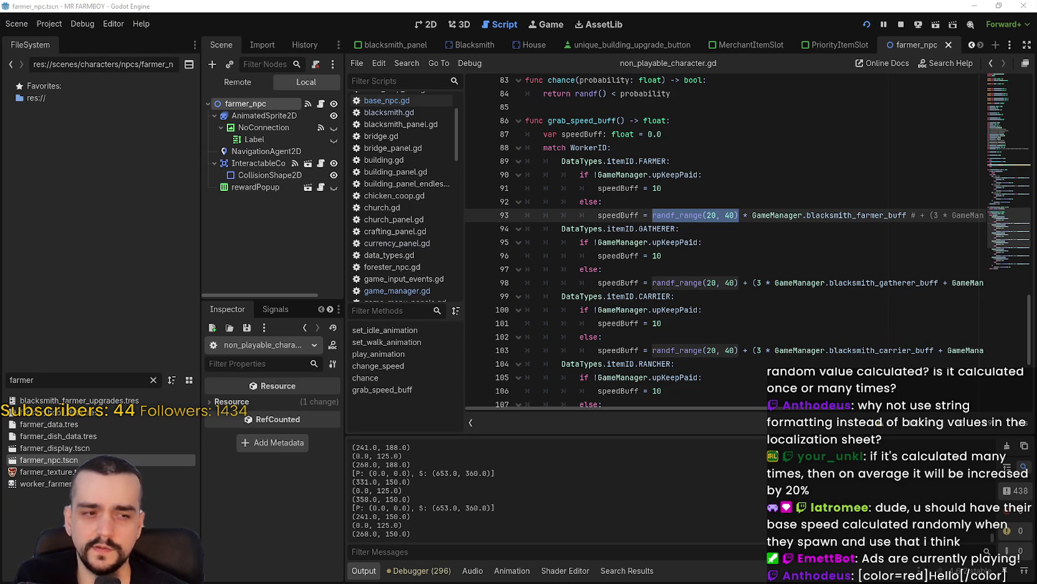
pyautogui.hotkey('alt', 'Tab')
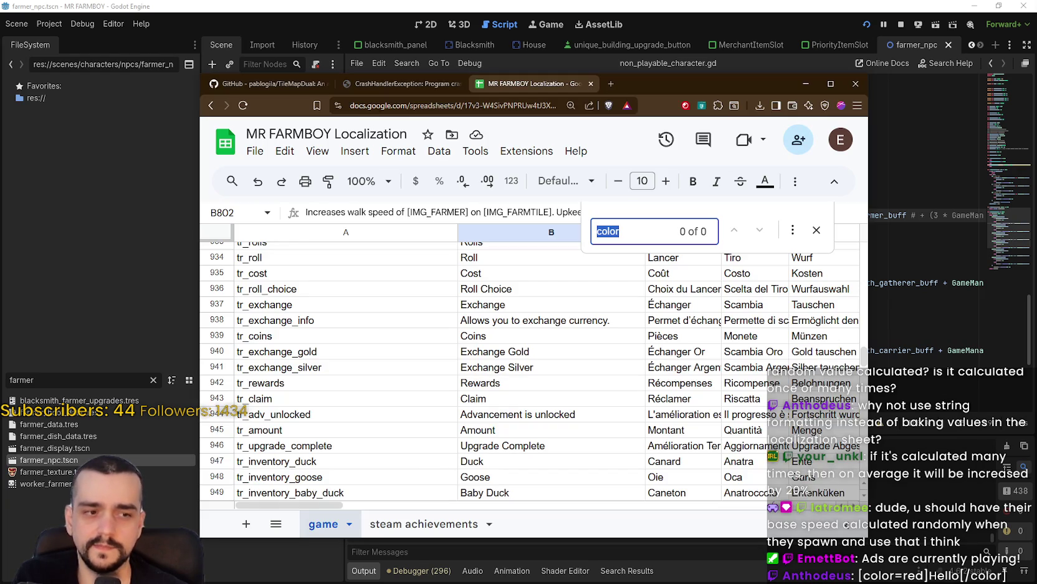
pyautogui.click(636, 369)
pyautogui.click(637, 235)
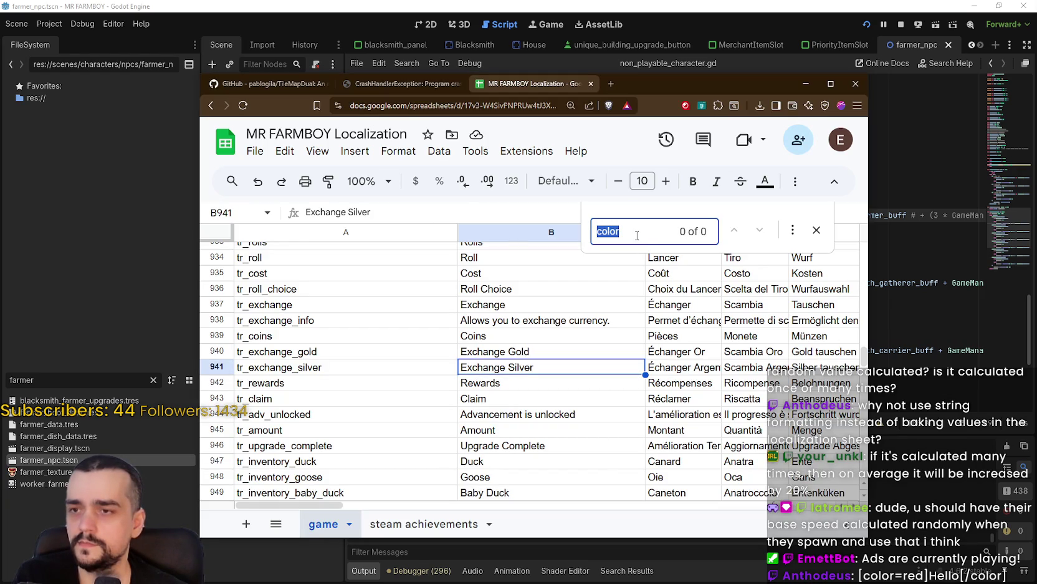
pyautogui.write('by 20%')
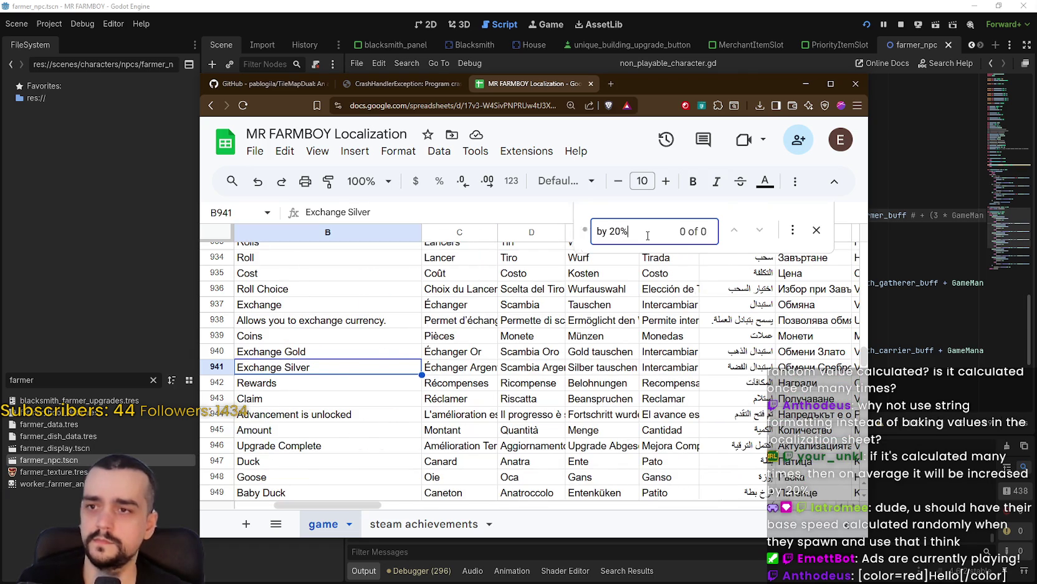
pyautogui.scroll(1, 435, 282)
# Step: In cell B798, replace 20% with [color=green]20%[/color] and commit the edit
pyautogui.doubleClick(394, 304)
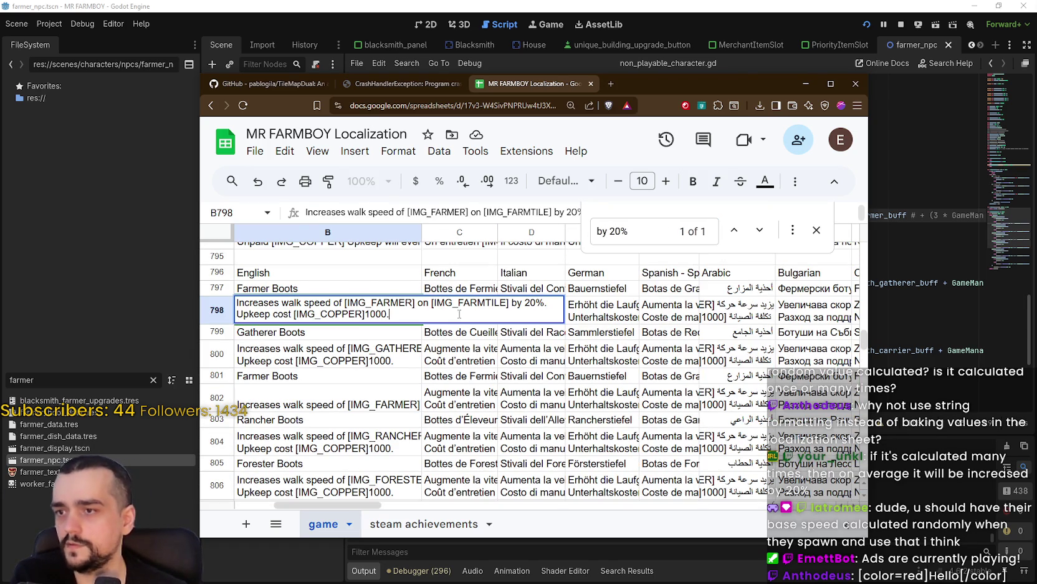
pyautogui.click(527, 303)
pyautogui.keyDown('shift'); pyautogui.click(544, 303); pyautogui.keyUp('shift')
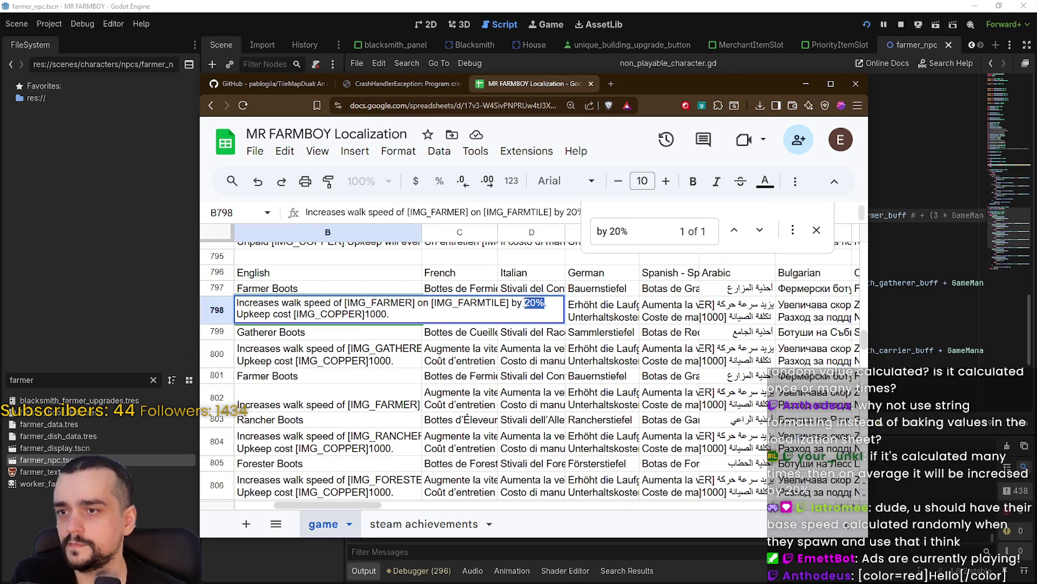
pyautogui.write('[color=red]Hello[/color]')
pyautogui.doubleClick(589, 303)
pyautogui.write('20')
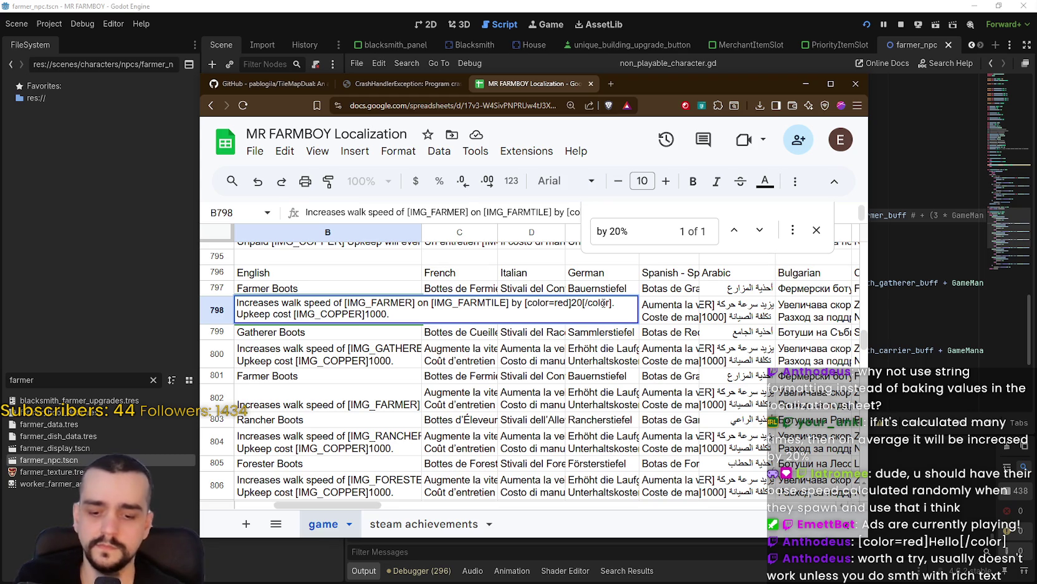
pyautogui.write('%')
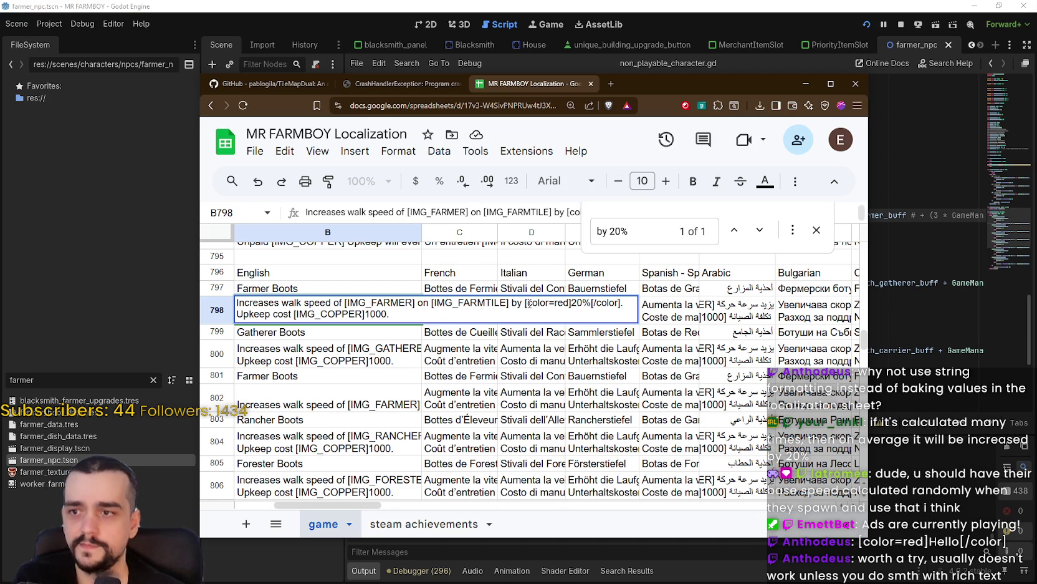
pyautogui.moveTo(527, 304); pyautogui.dragTo(602, 307)
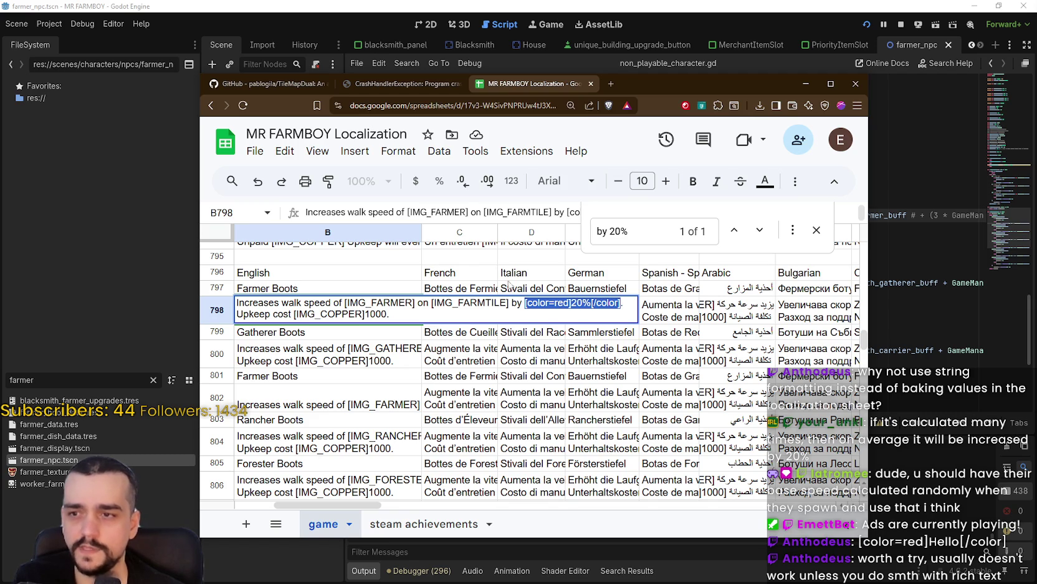
pyautogui.click(545, 302)
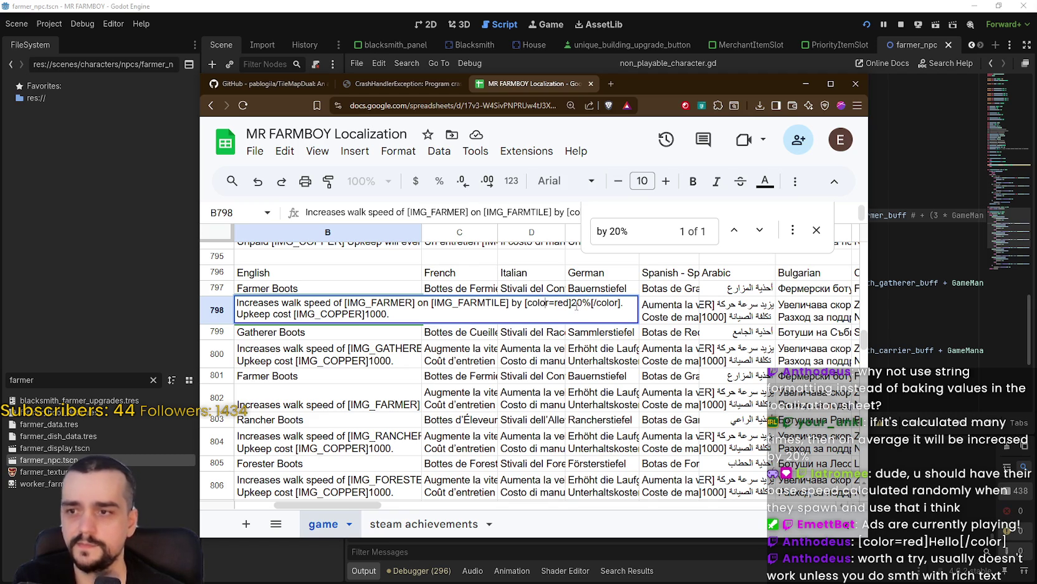
pyautogui.moveTo(525, 303)
pyautogui.mouseDown()
pyautogui.moveTo(635, 303)
pyautogui.moveTo(570, 310)
pyautogui.mouseUp()
pyautogui.doubleClick(560, 302)
pyautogui.write('green')
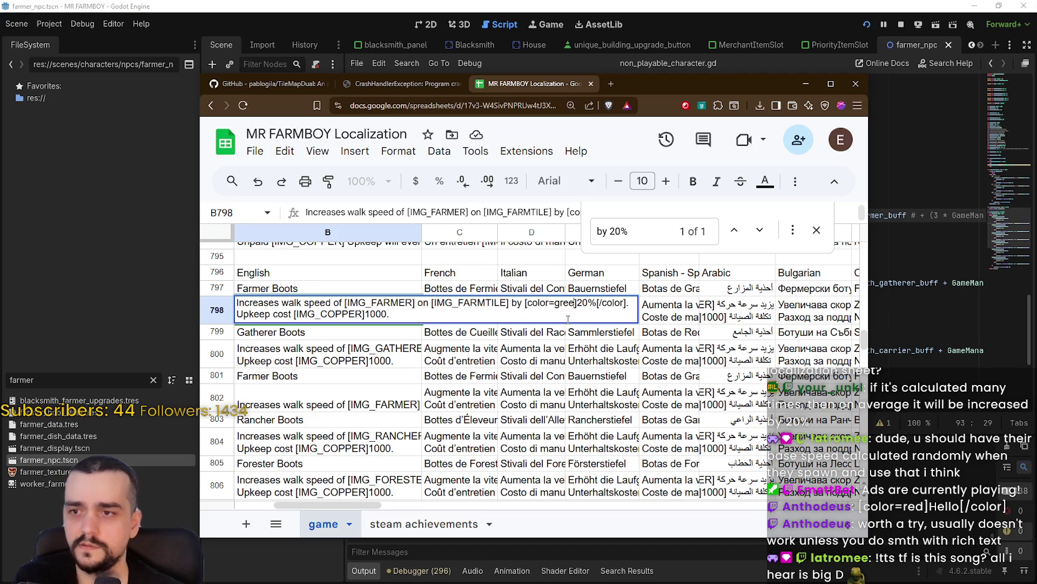
pyautogui.click(516, 340)
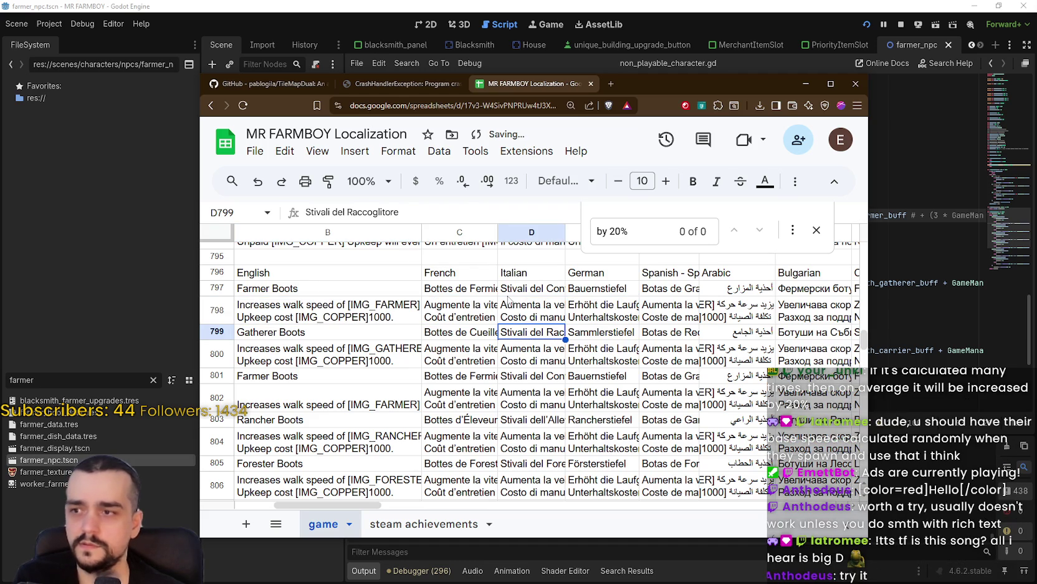
pyautogui.click(251, 154)
# Step: Download the sheet as CSV, replacing the existing translationsNew.csv
pyautogui.moveTo(436, 335)
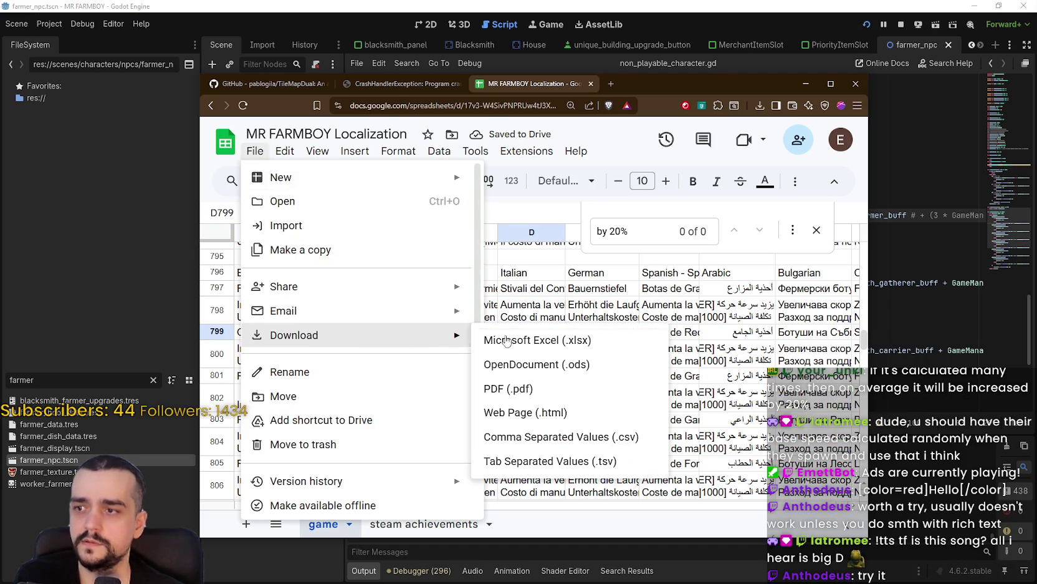
pyautogui.click(571, 439)
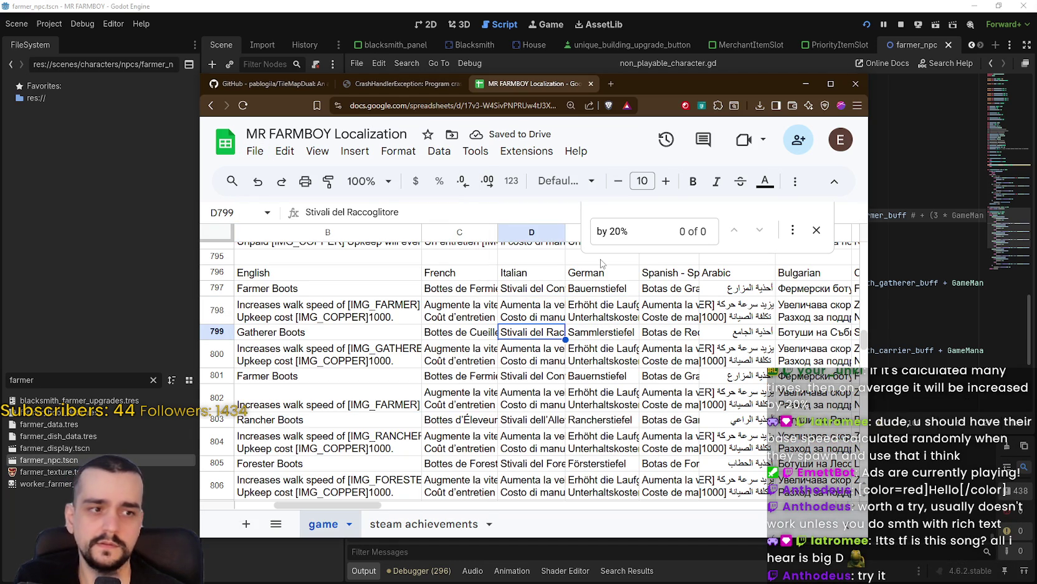
pyautogui.click(401, 148)
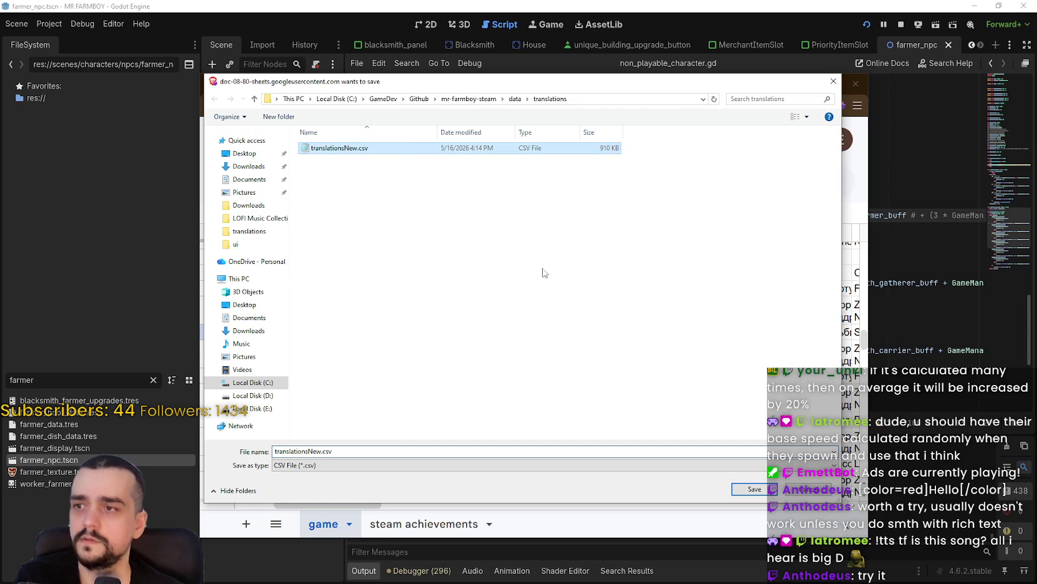
pyautogui.click(754, 488)
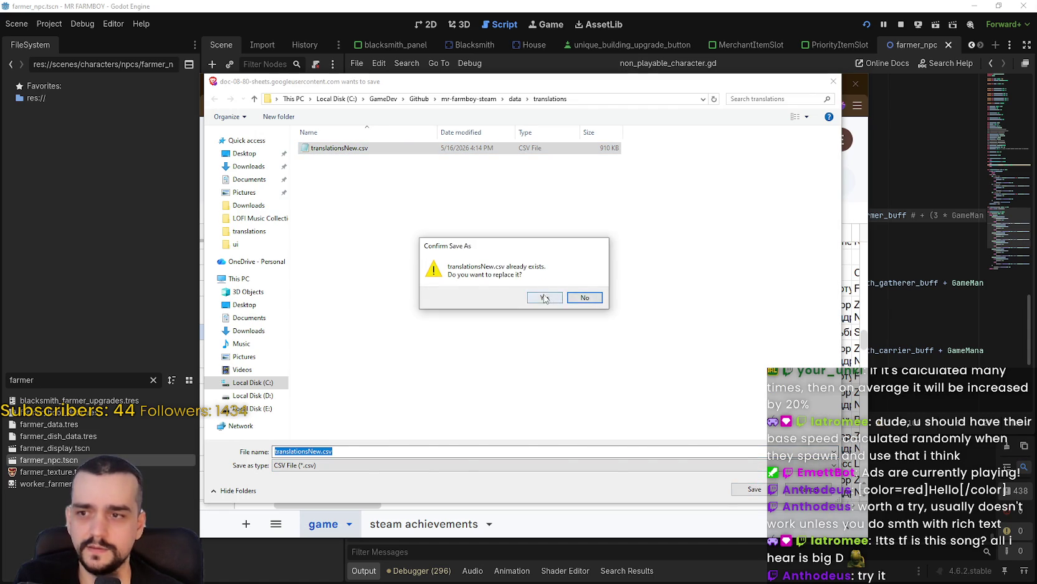
pyautogui.click(545, 297)
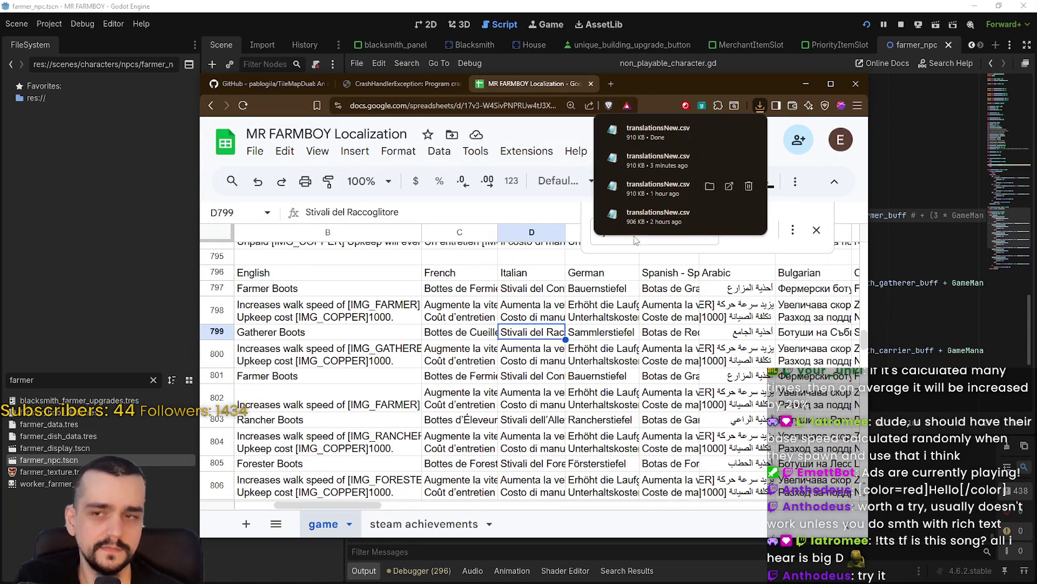
pyautogui.click(601, 332)
# Step: Return to Godot so it reimports the translations, and stop the running game
pyautogui.hotkey('alt', 'Tab')
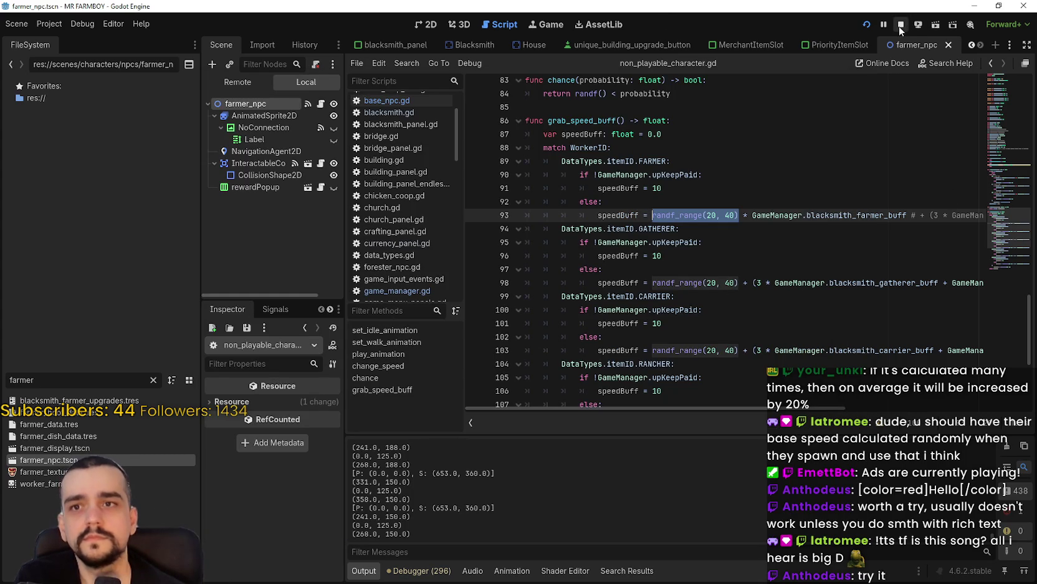
pyautogui.press('Right')
pyautogui.press('Up')
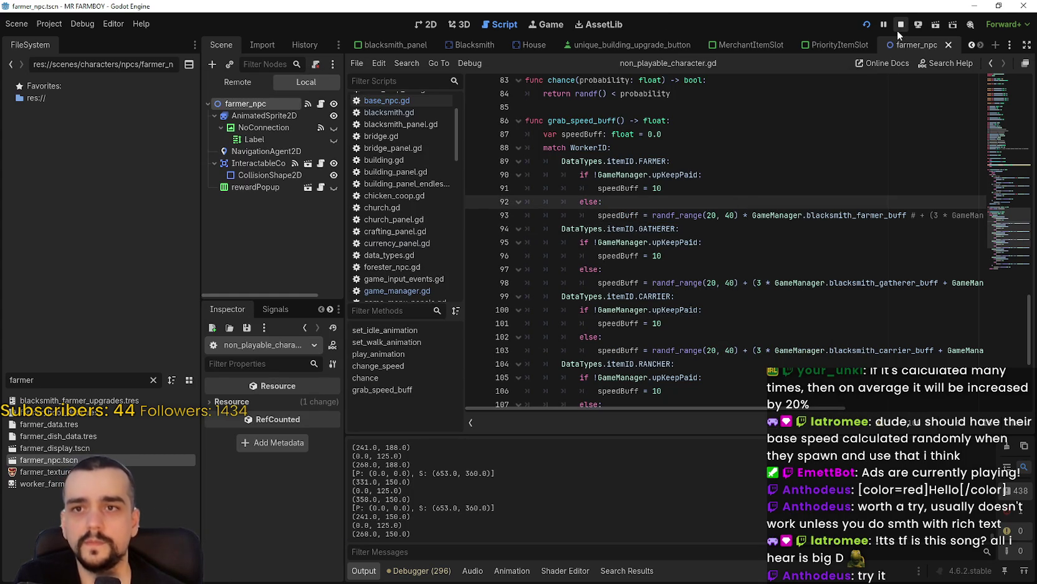
pyautogui.click(898, 29)
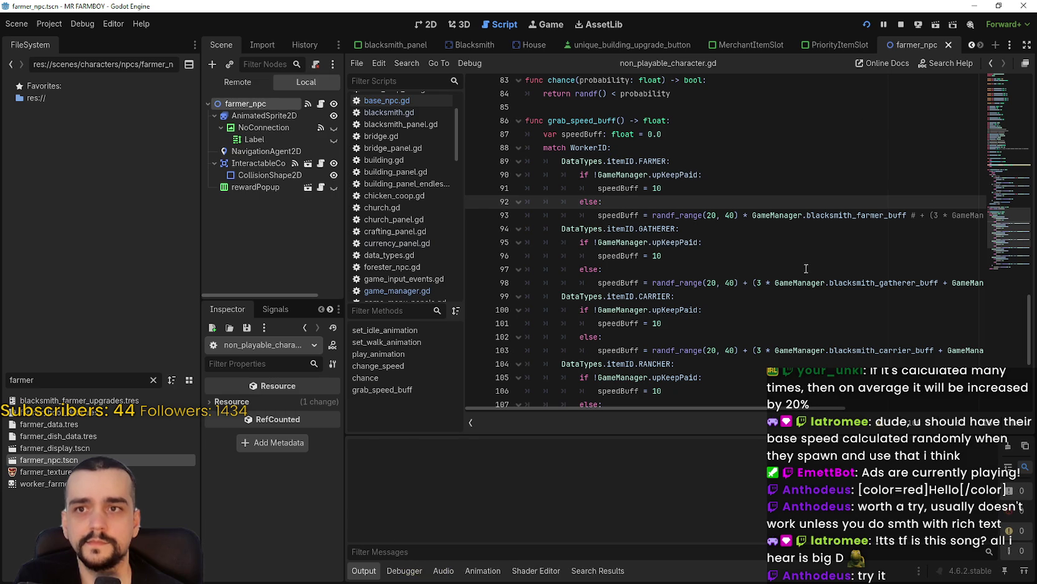
# Step: Run the project with F5 to reach the main menu, then open Task Manager
pyautogui.press('F5')
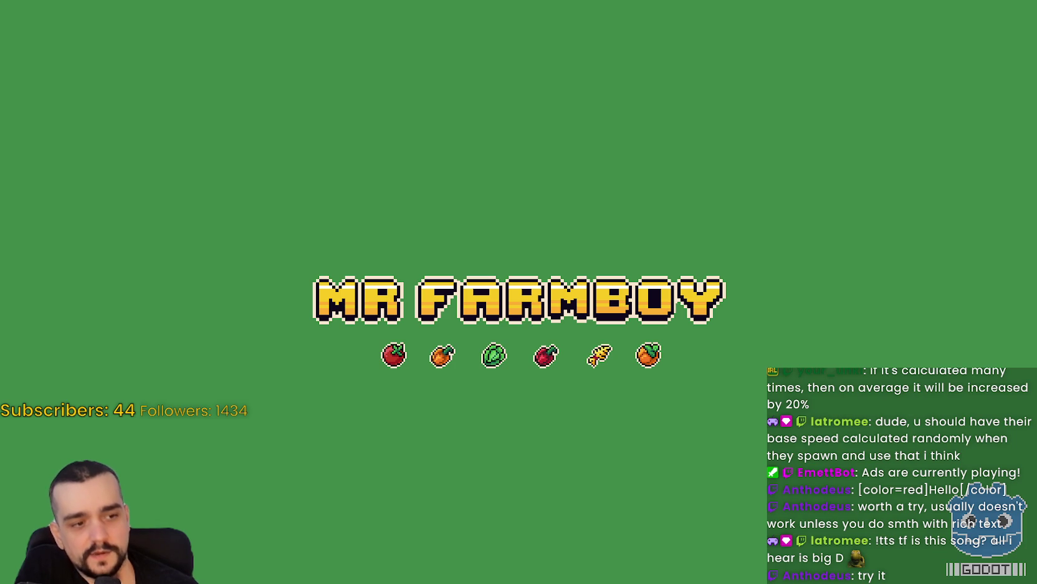
pyautogui.hotkey('ctrl', 'shift', 'Escape')
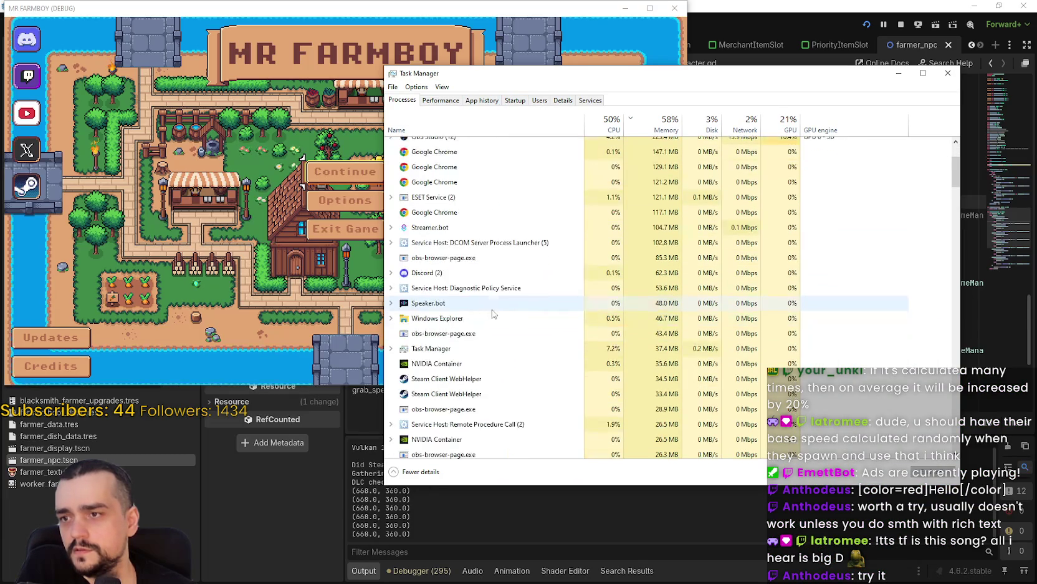
# Step: Scroll the Task Manager process list, then close Task Manager to reveal the game's main menu
pyautogui.scroll(-1, 491, 337)
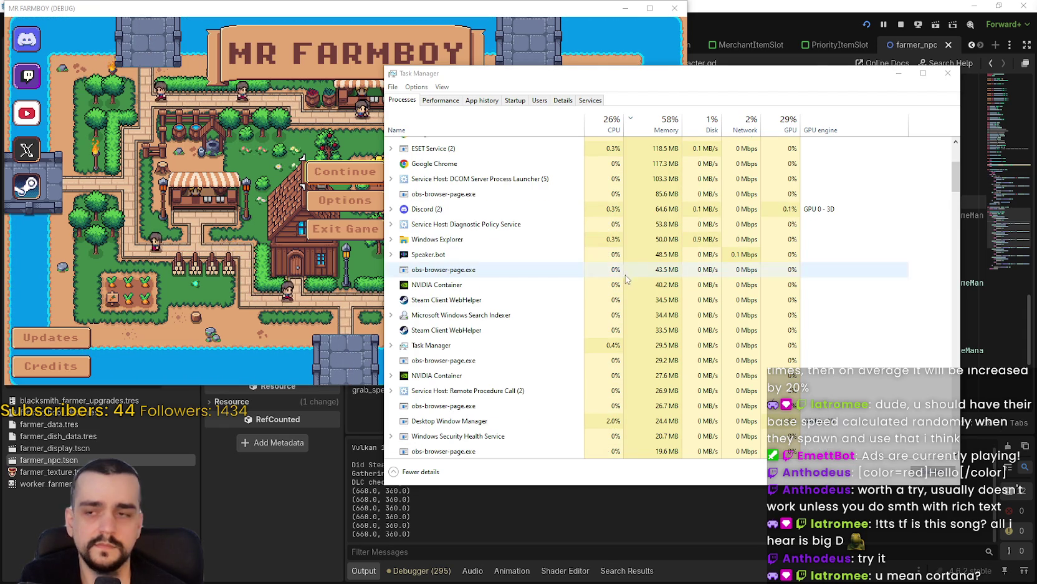
pyautogui.click(947, 73)
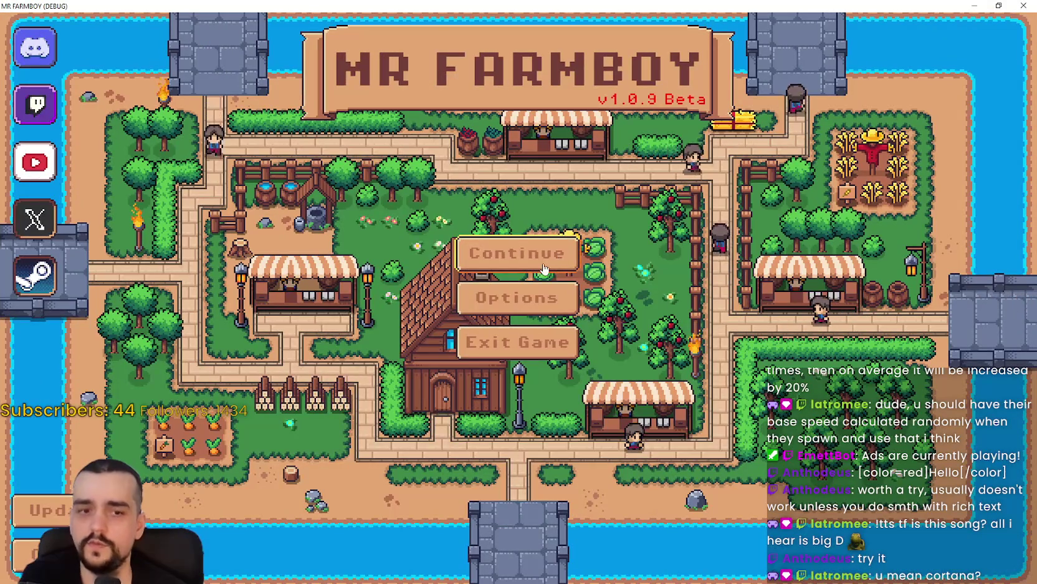
# Step: Load Save 1, check the Blacksmith's Crops boot buffs (0/2 active), then go back to Godot
pyautogui.click(514, 252)
pyautogui.click(428, 234)
pyautogui.click(447, 232)
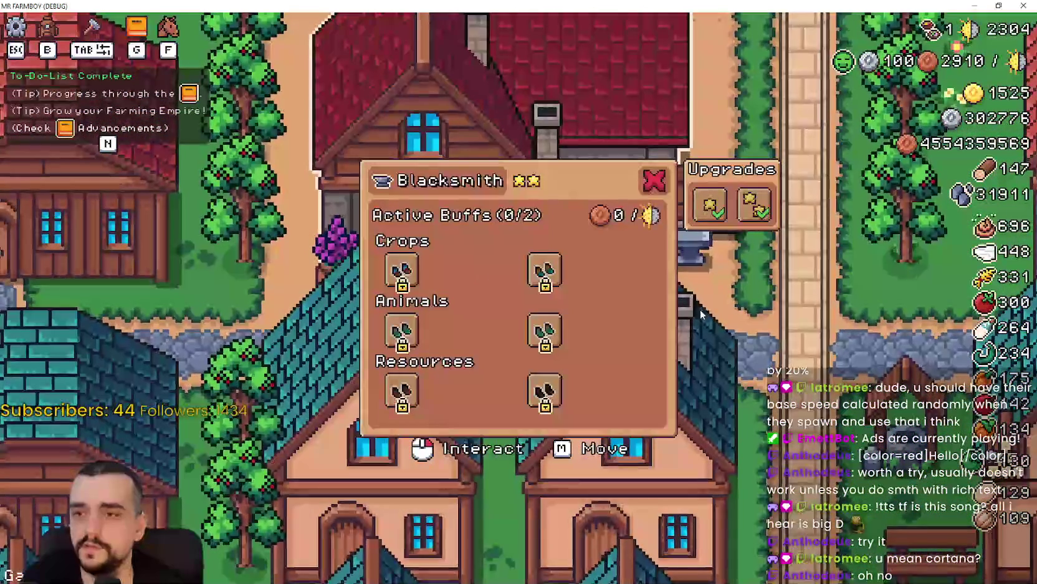
pyautogui.moveTo(406, 280)
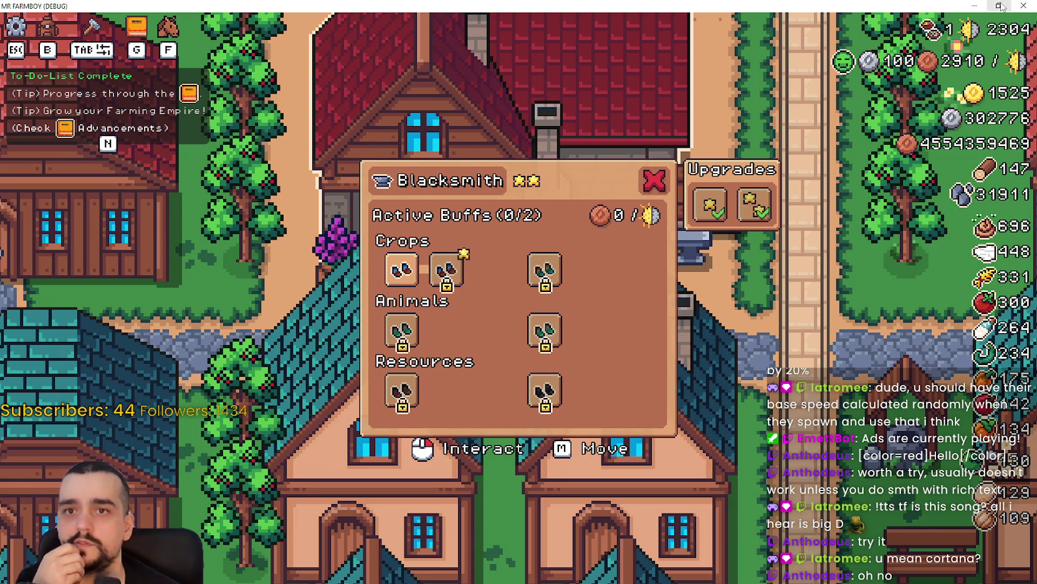
pyautogui.click(999, 6)
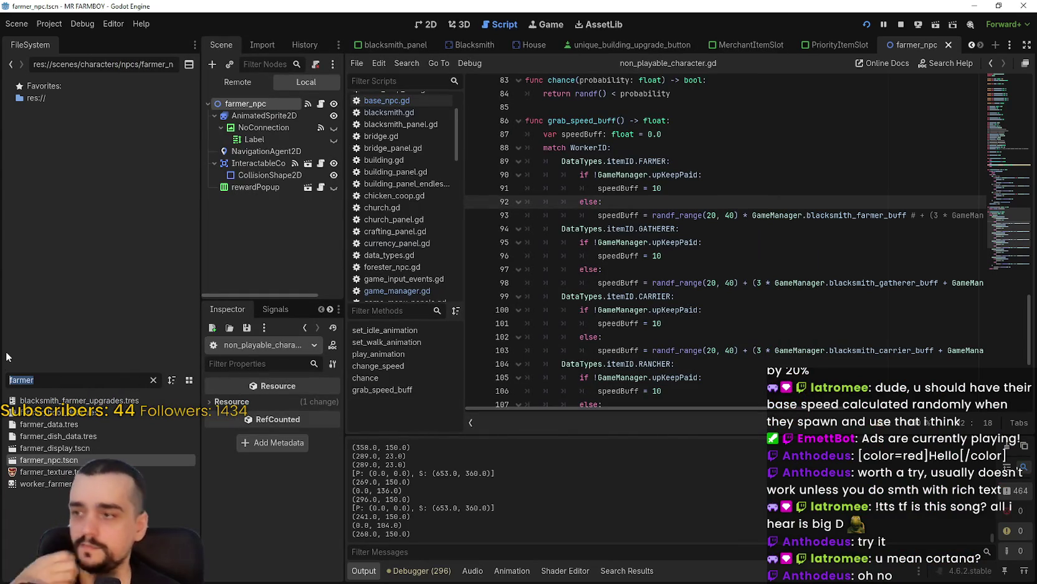
# Step: Filter FileSystem for 'toolti' and open tooltip_component_test.gd to review the tooltip code
pyautogui.write('toolti')
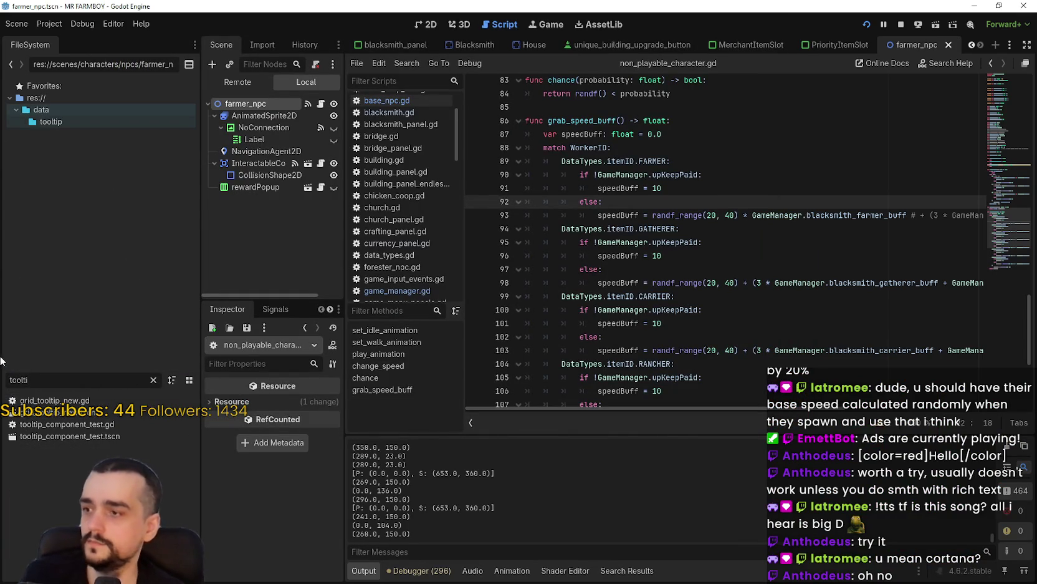
pyautogui.doubleClick(69, 424)
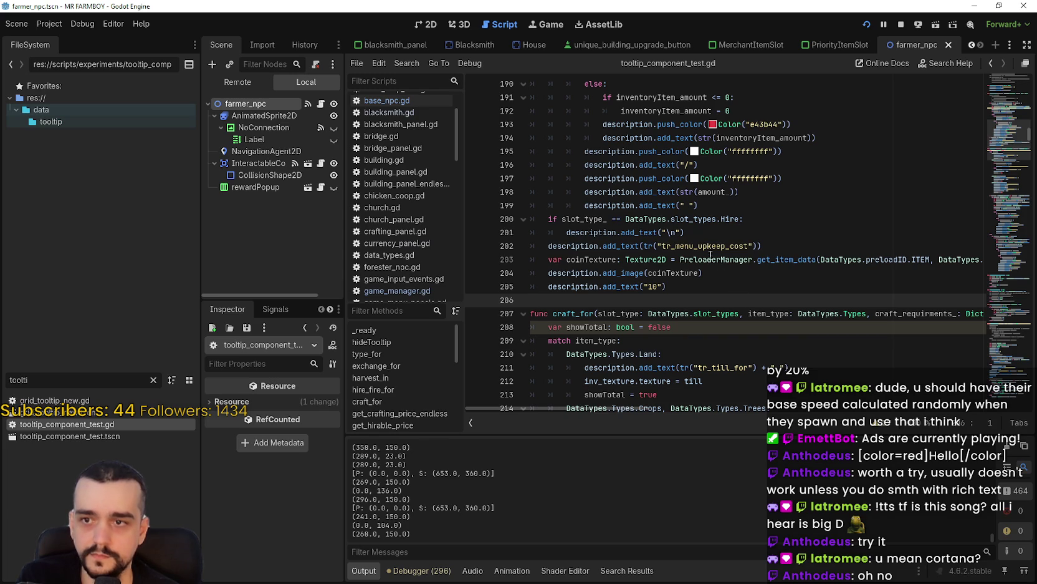
pyautogui.doubleClick(690, 245)
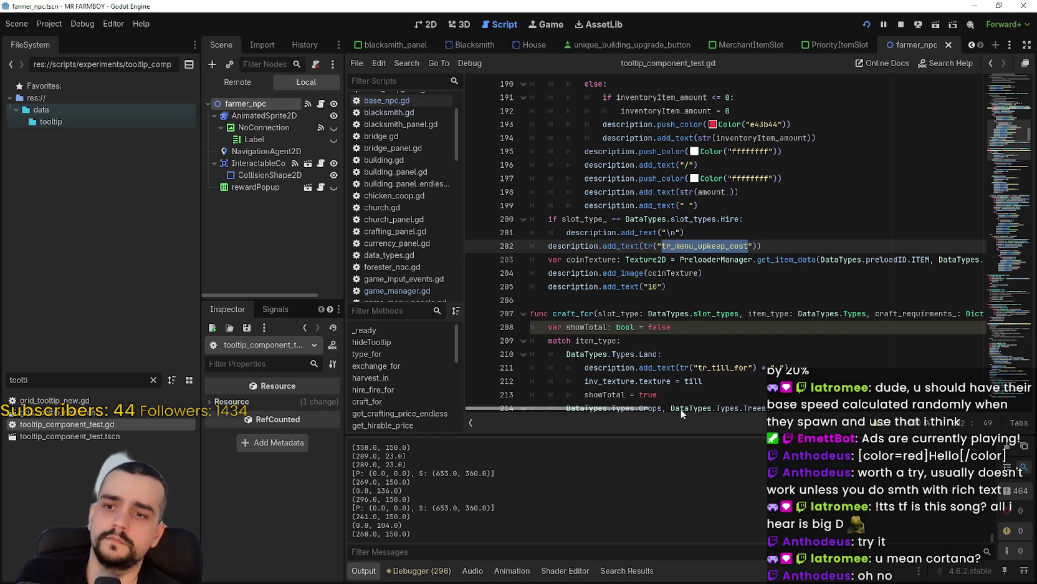
pyautogui.moveTo(653, 409)
pyautogui.mouseDown()
pyautogui.moveTo(668, 403)
pyautogui.moveTo(465, 404)
pyautogui.mouseUp()
pyautogui.scroll(2, 756, 237)
pyautogui.click(748, 286)
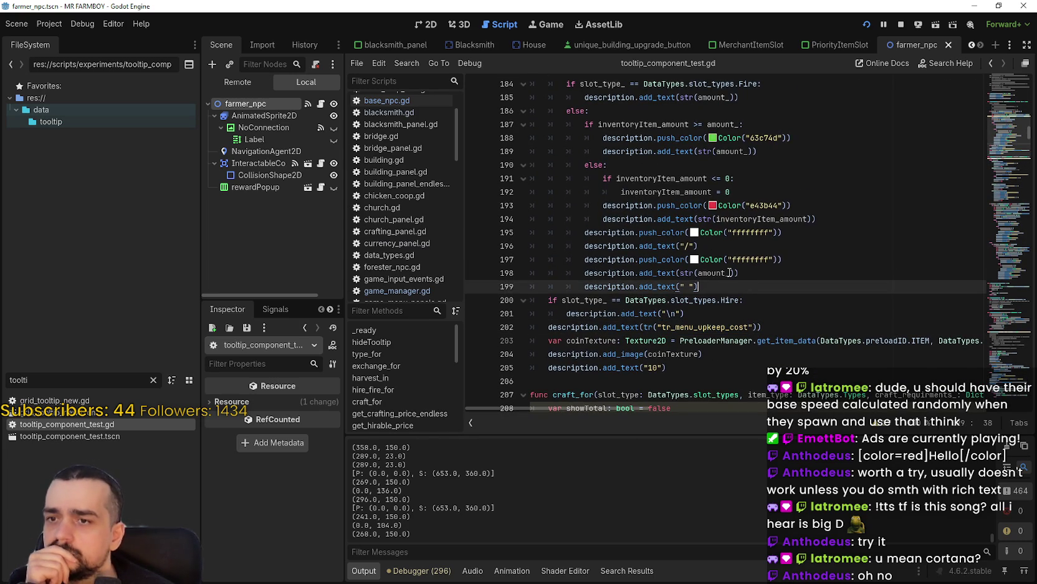
pyautogui.moveTo(729, 273)
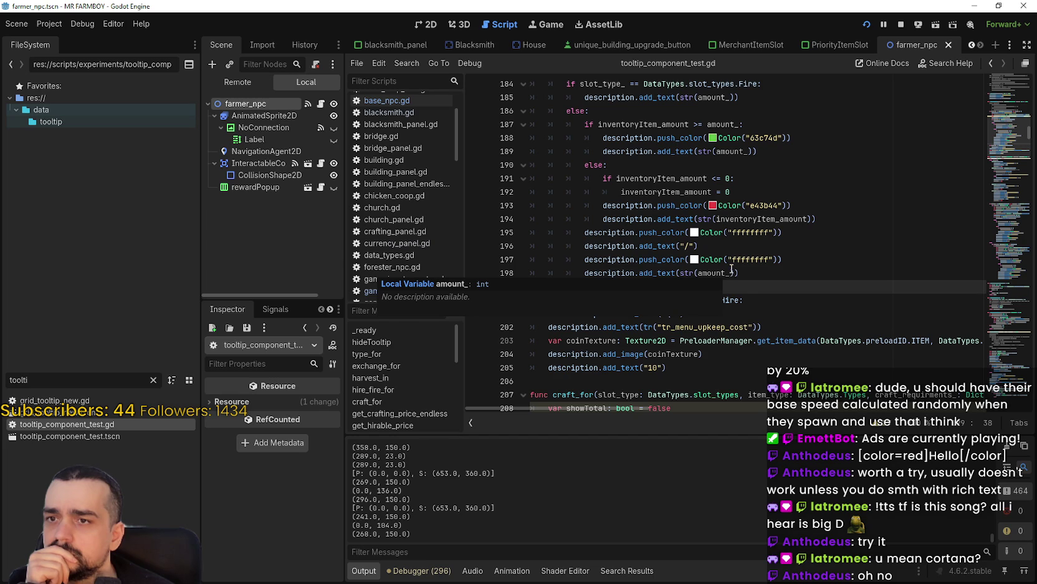
pyautogui.scroll(1, 732, 269)
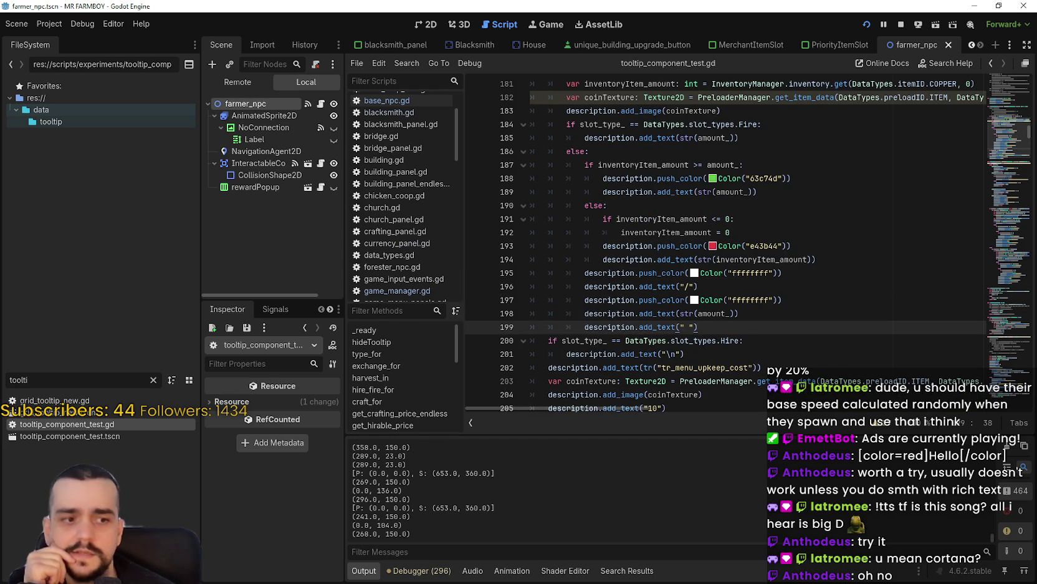
# Step: Copy the green hex value 63c74d from line 187, then switch to the localization spreadsheet
pyautogui.hotkey('alt', 'Tab')
pyautogui.moveTo(397, 232)
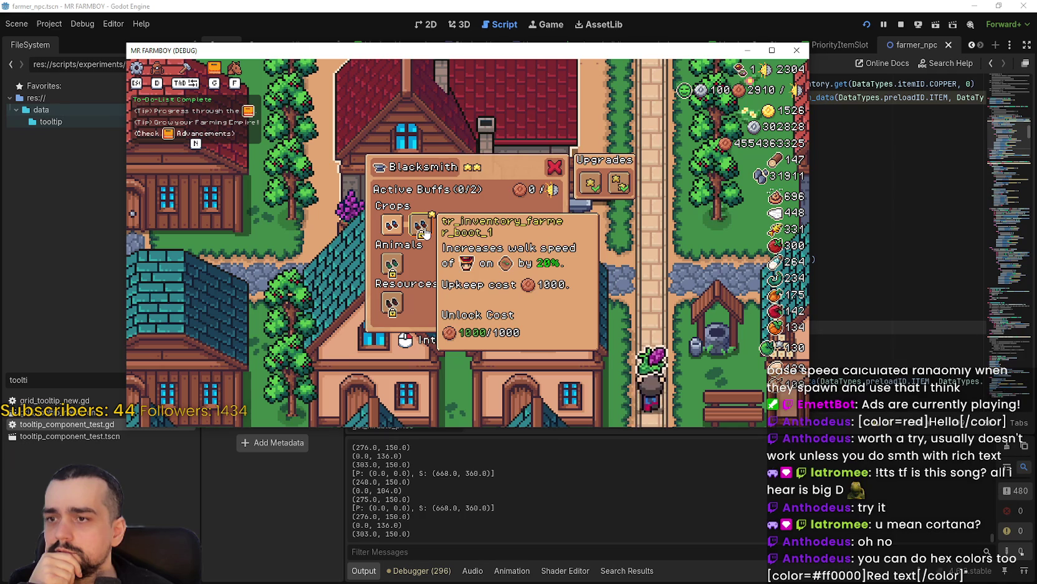
pyautogui.hotkey('alt', 'Tab')
pyautogui.click(765, 169)
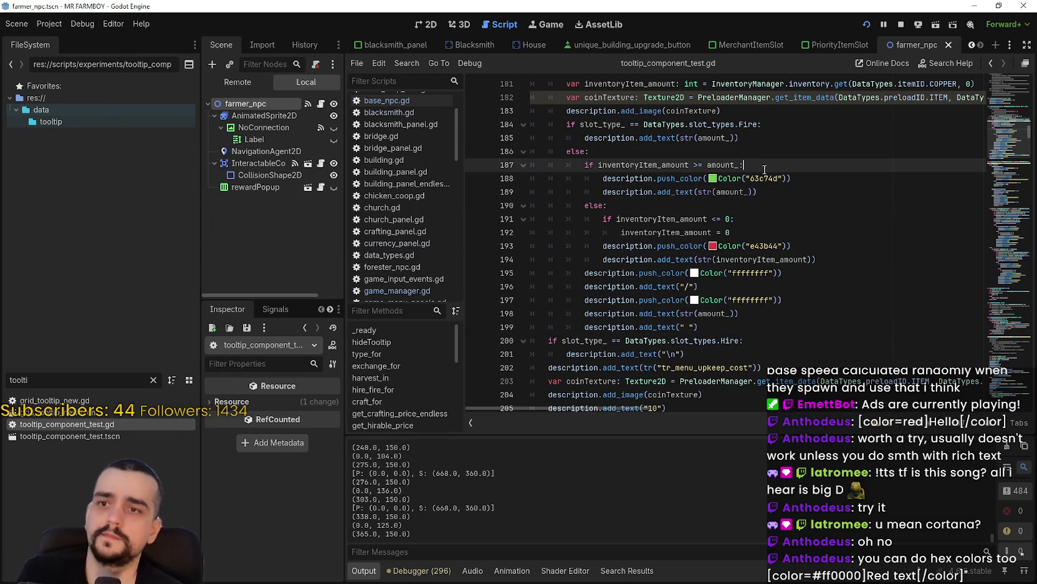
pyautogui.doubleClick(766, 178)
pyautogui.hotkey('ctrl', 'c')
pyautogui.click(769, 206)
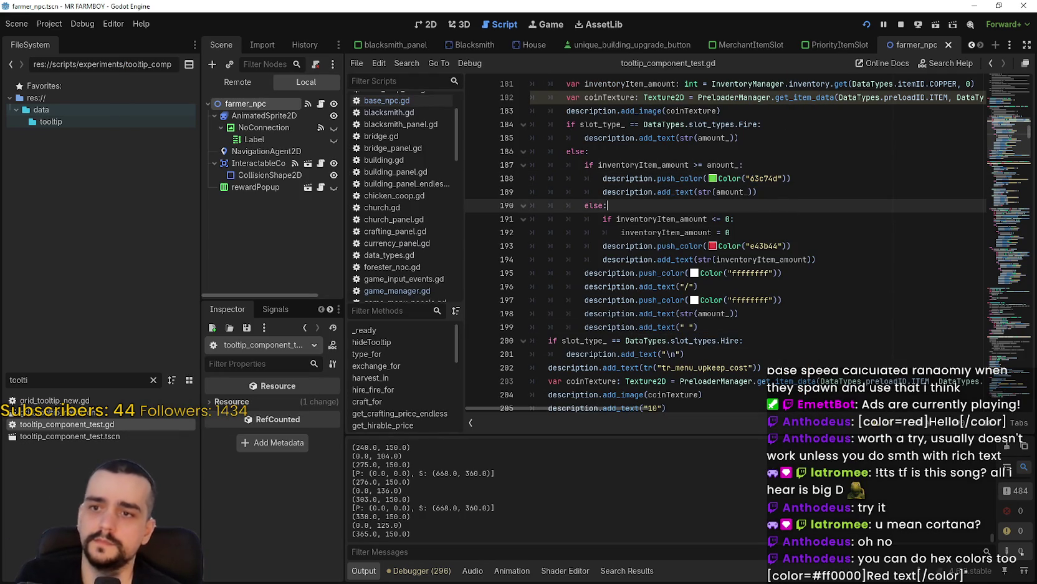
pyautogui.scroll(-1, 760, 289)
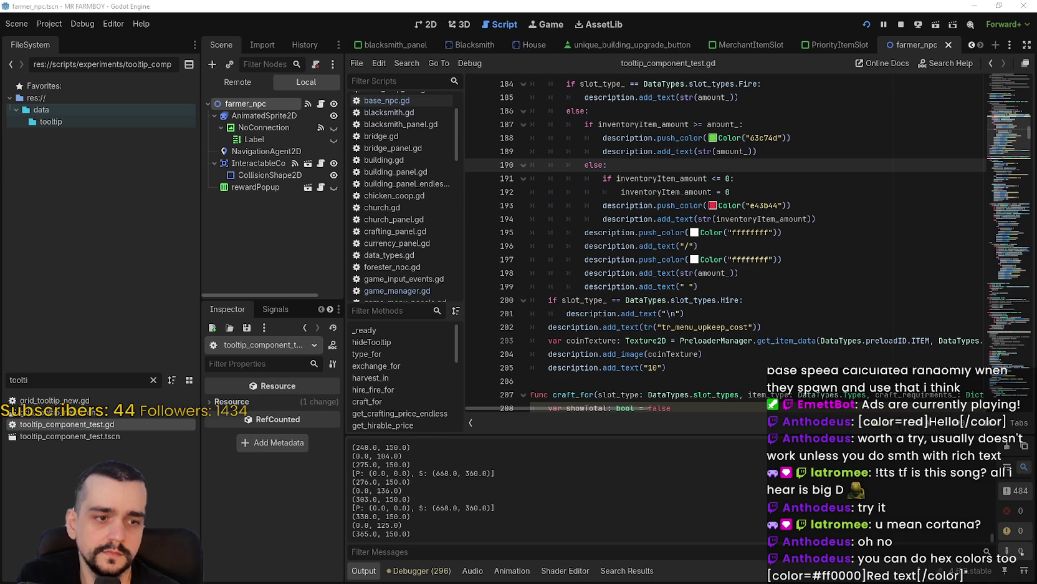
pyautogui.hotkey('alt', 'Tab')
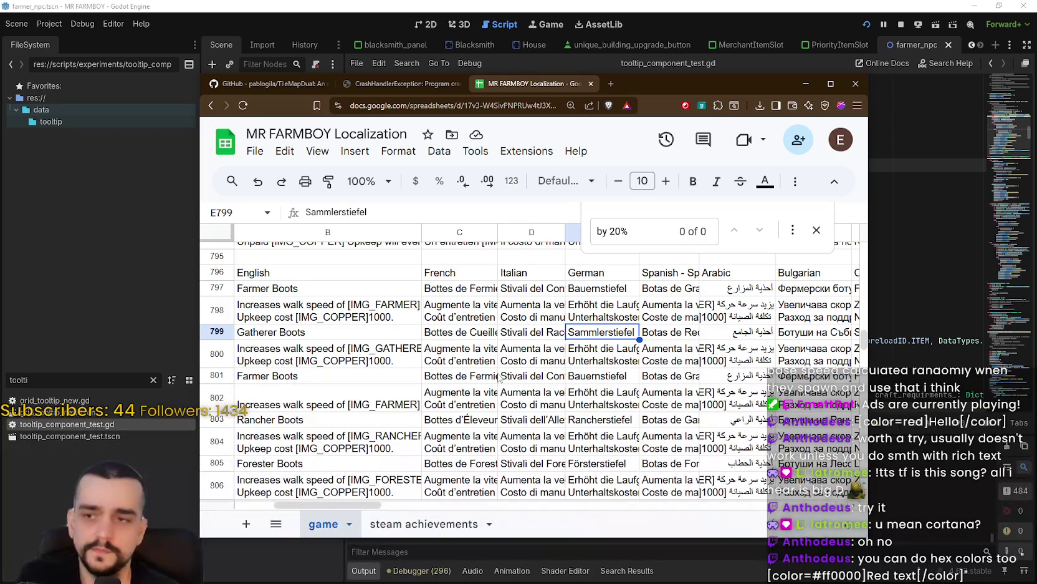
# Step: Replace 'green' with the hex colour 63c74d in cell B798's colour tag
pyautogui.click(351, 321)
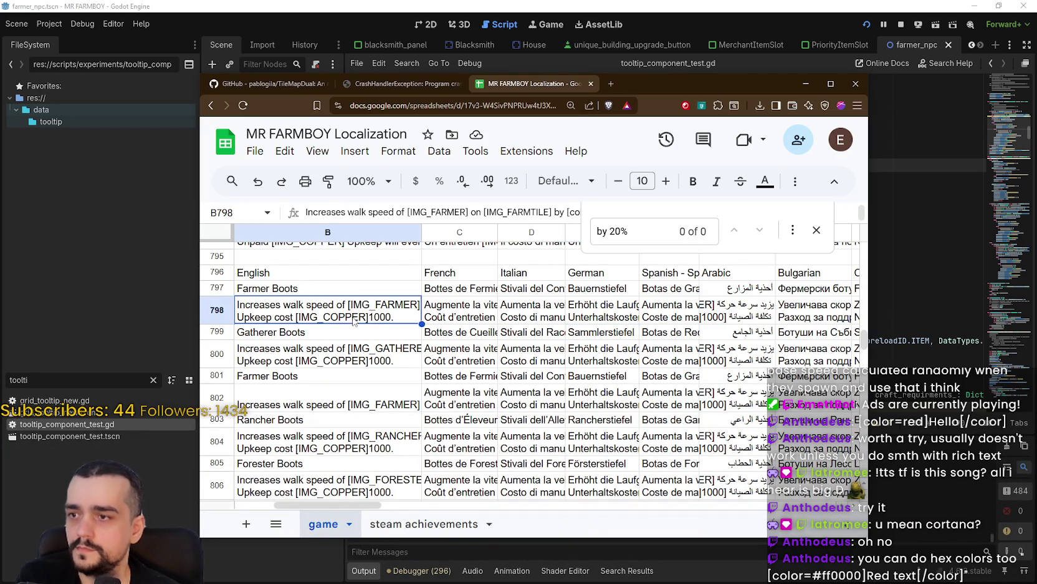
pyautogui.press('Return')
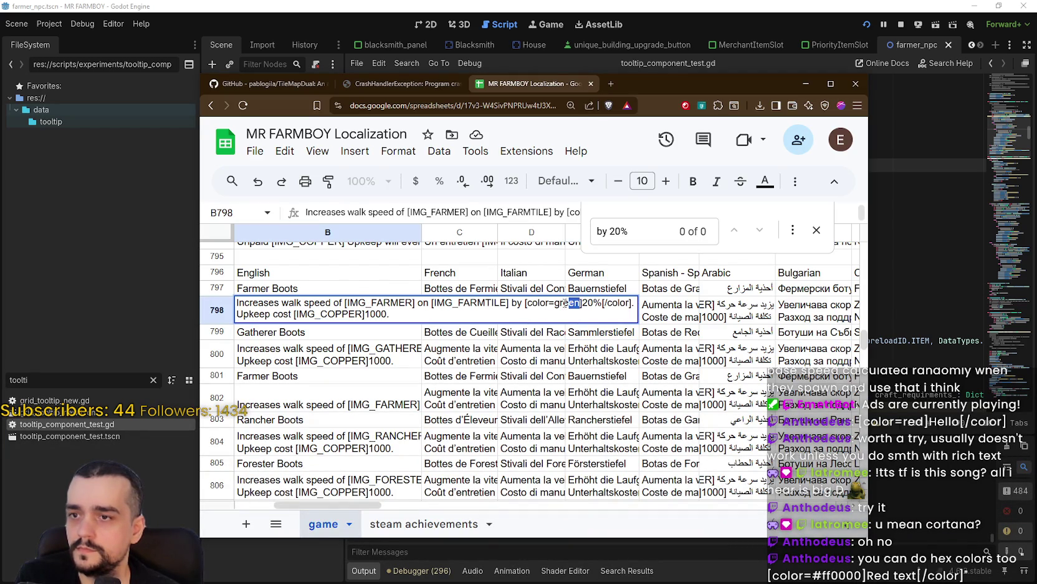
pyautogui.hotkey('ctrl', 'v')
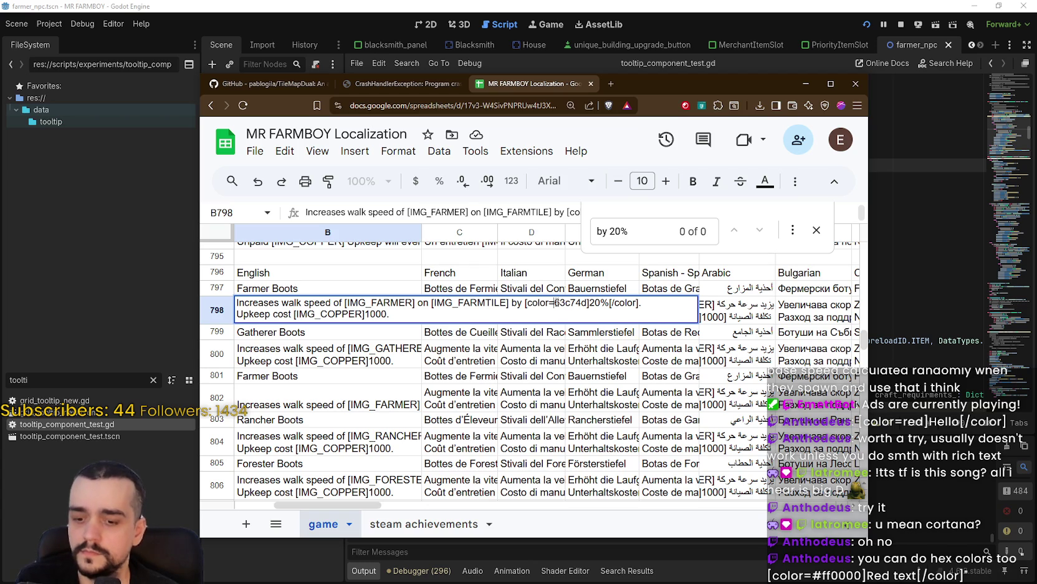
pyautogui.click(575, 338)
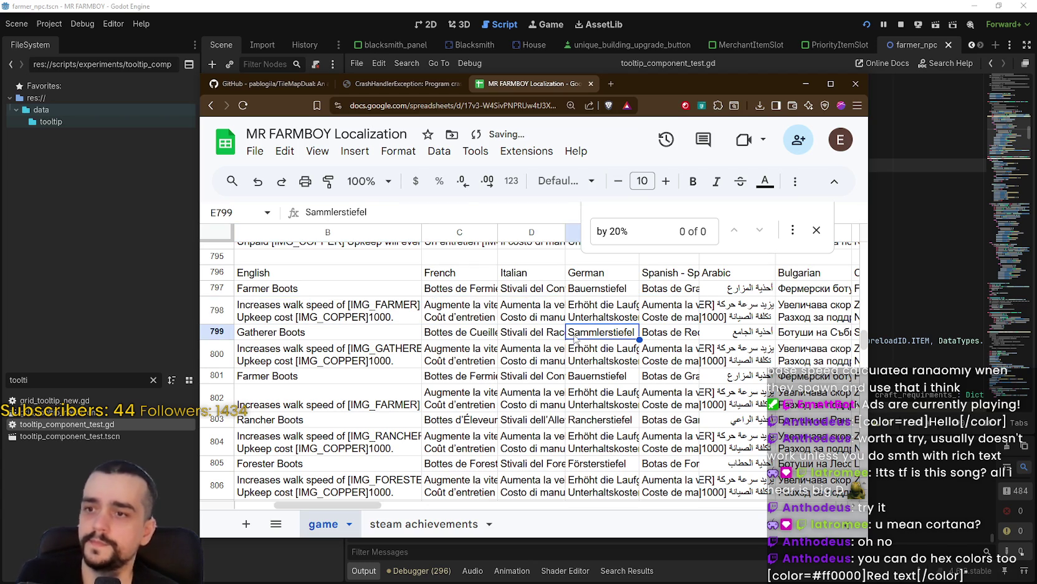
# Step: Export the sheet as CSV over translationsNew.csv, confirming the replace
pyautogui.click(252, 153)
pyautogui.moveTo(320, 332)
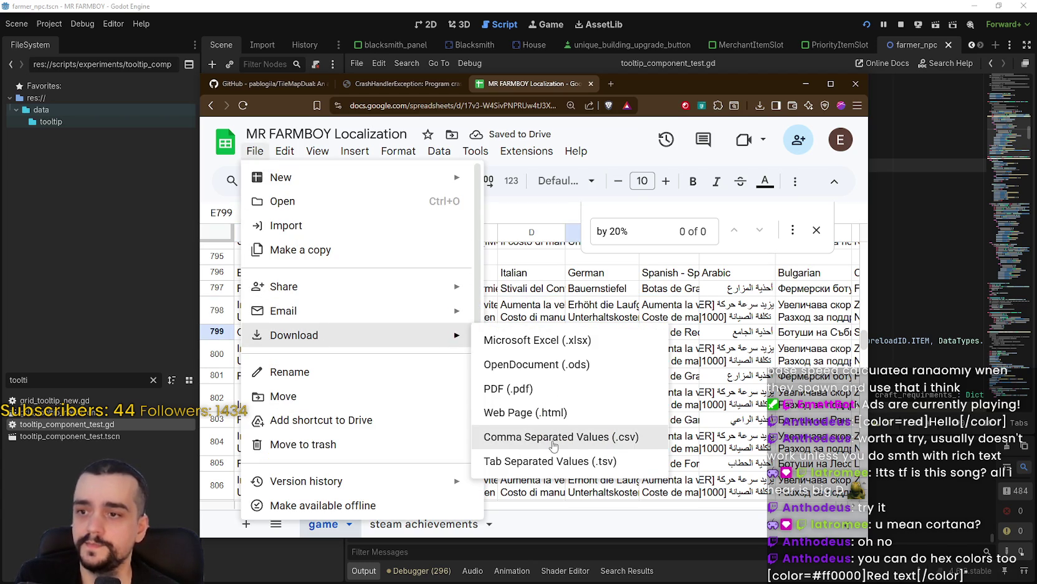
pyautogui.click(553, 439)
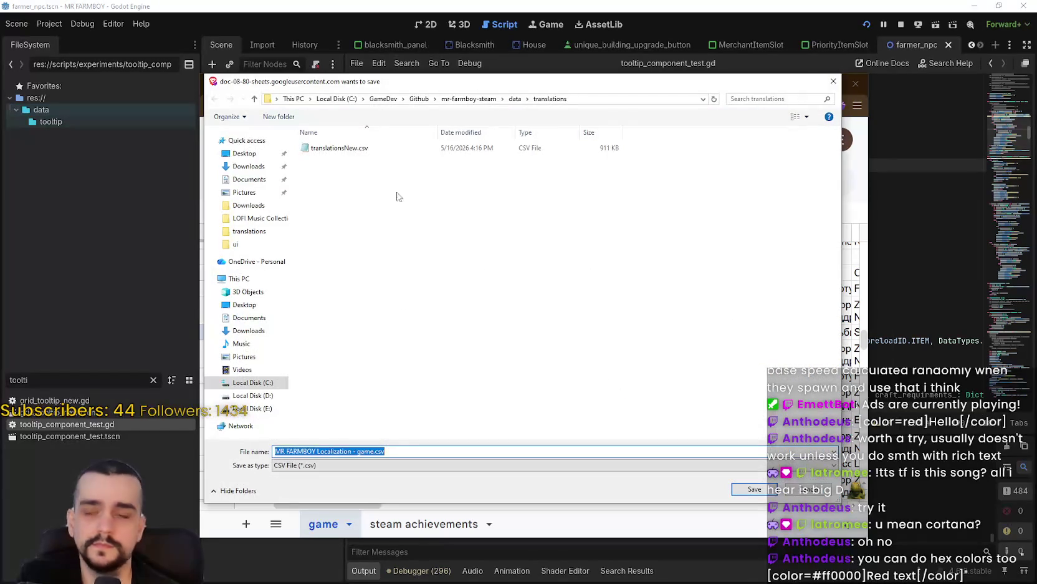
pyautogui.click(358, 148)
pyautogui.click(734, 490)
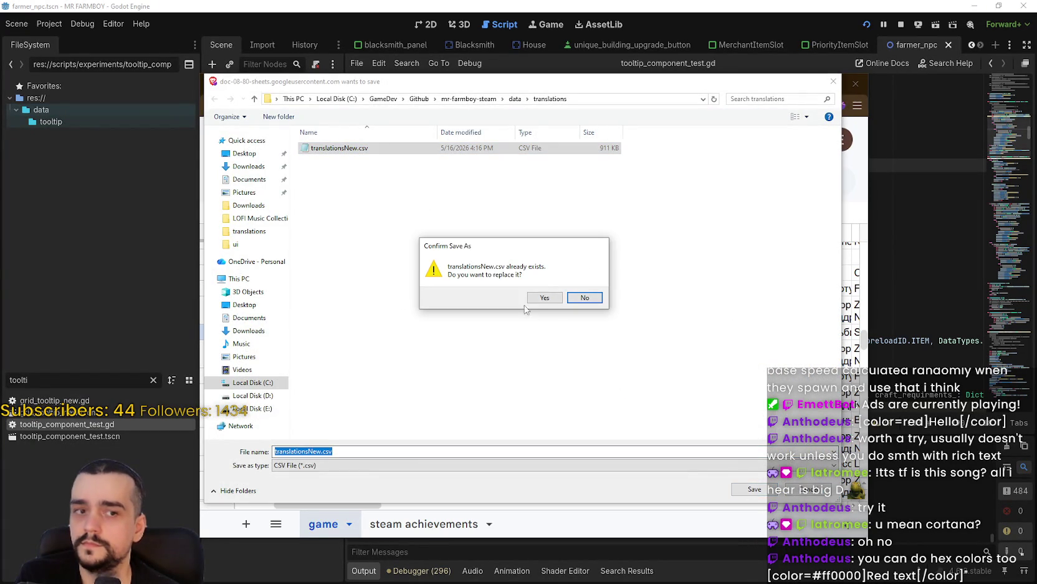
pyautogui.click(545, 298)
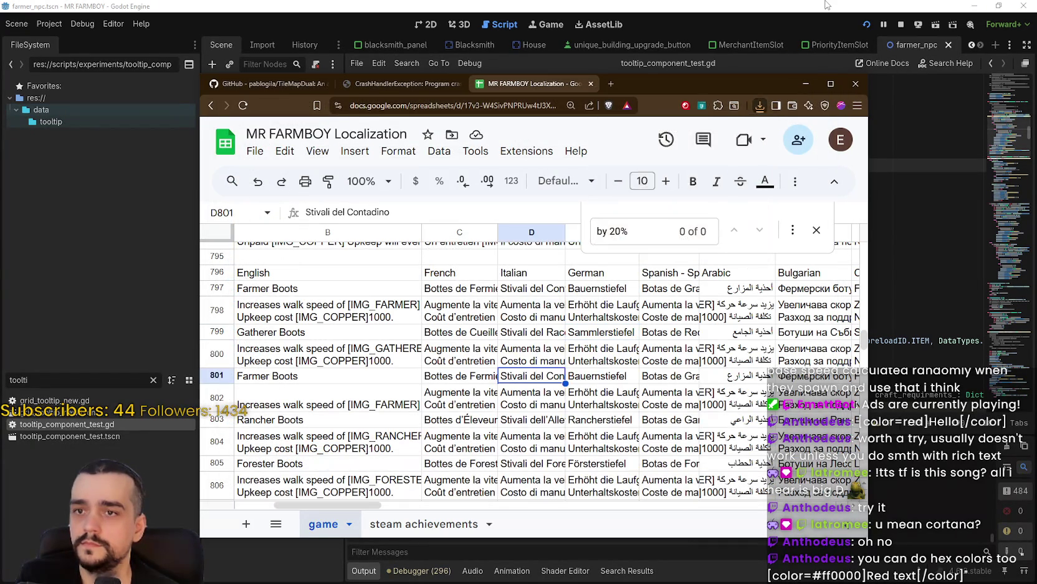
pyautogui.click(910, 44)
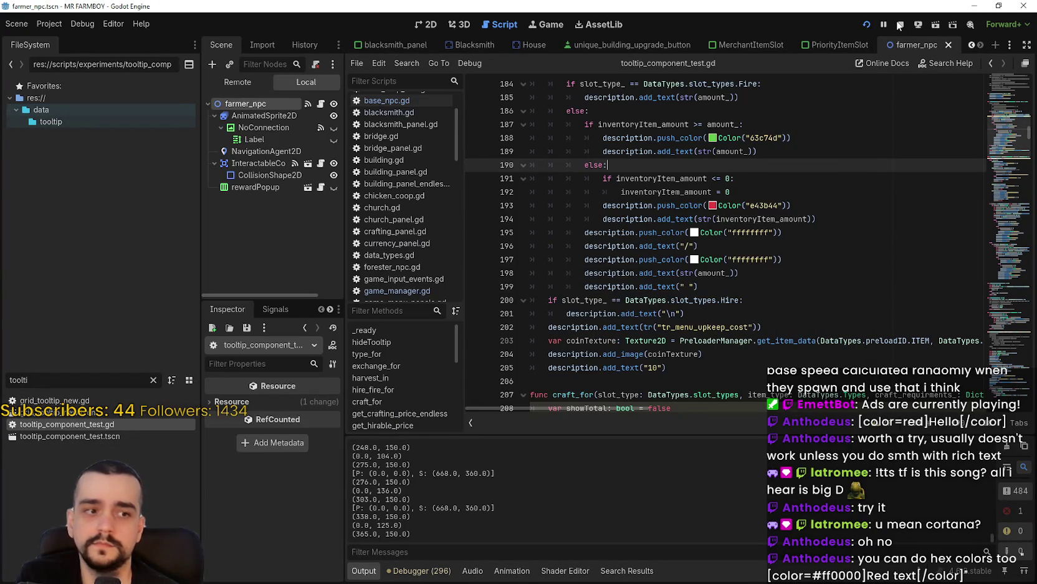
# Step: Restart the debug game from Godot, load Save 1, and maximize the game window
pyautogui.click(899, 25)
pyautogui.click(865, 25)
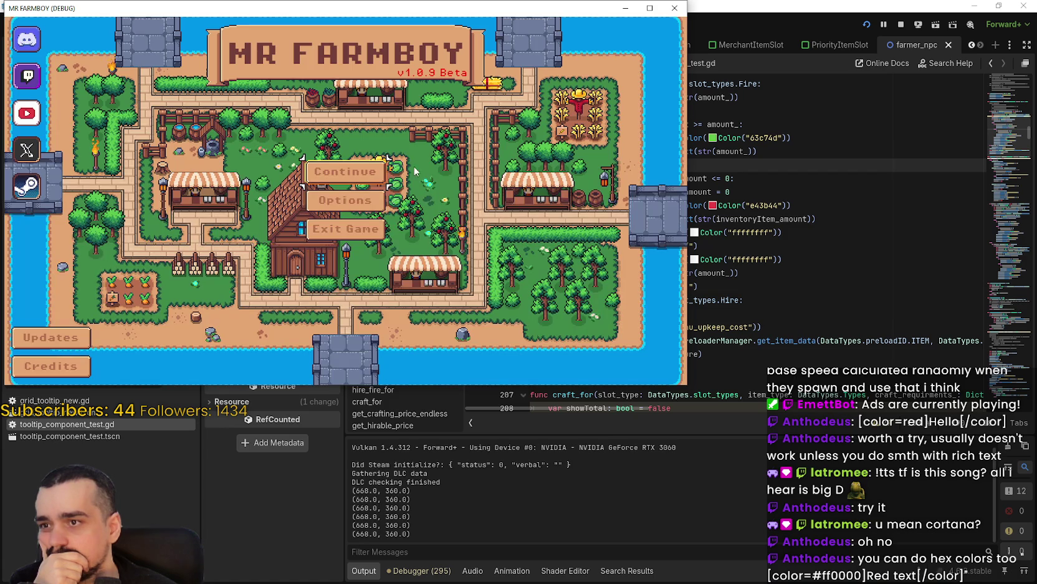
pyautogui.click(369, 178)
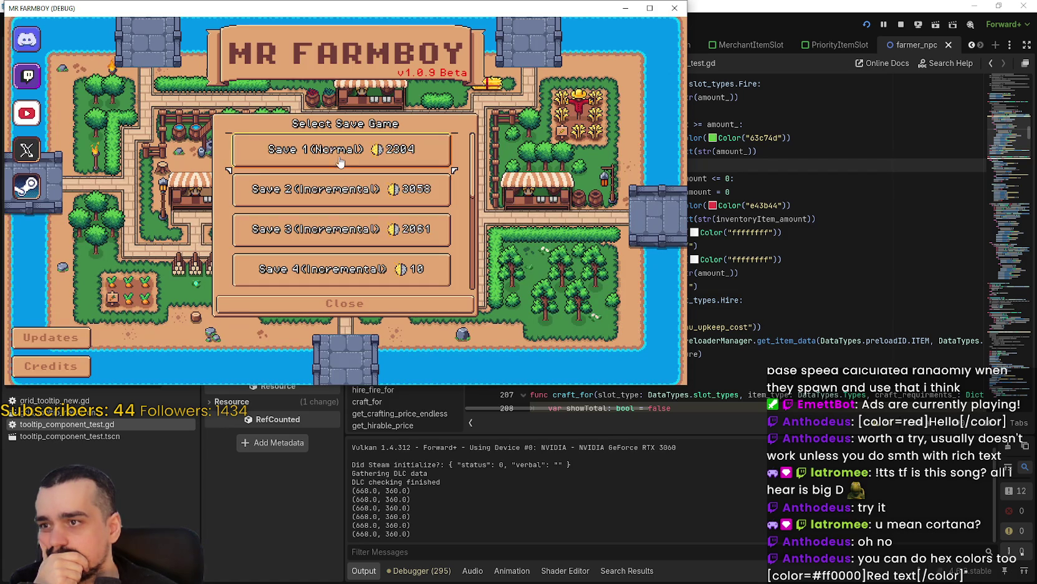
pyautogui.click(368, 155)
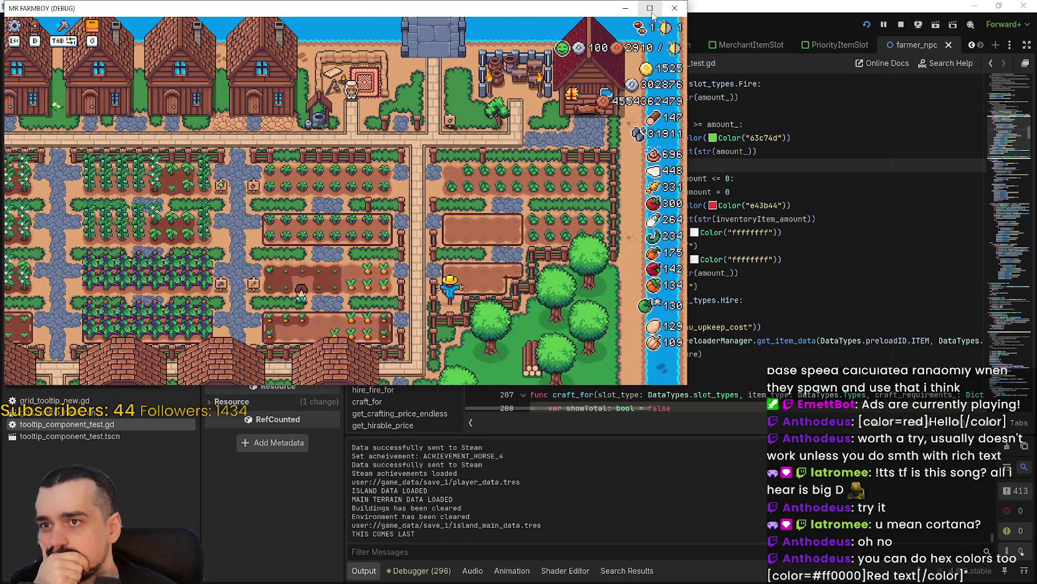
pyautogui.click(652, 10)
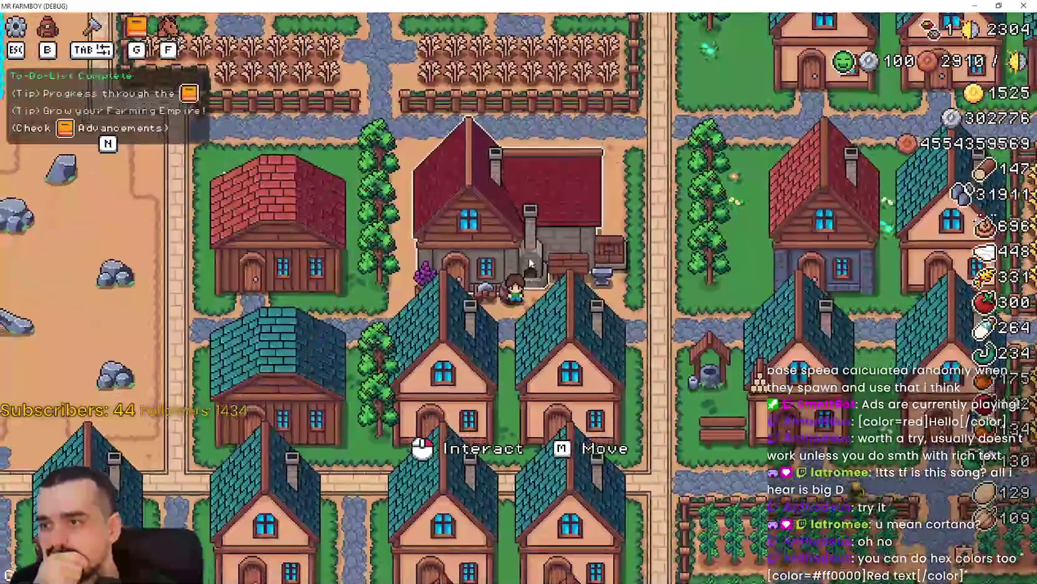
# Step: Open the Blacksmith panel and unlock all three Crops boot buffs
pyautogui.click(626, 337)
pyautogui.moveTo(411, 285)
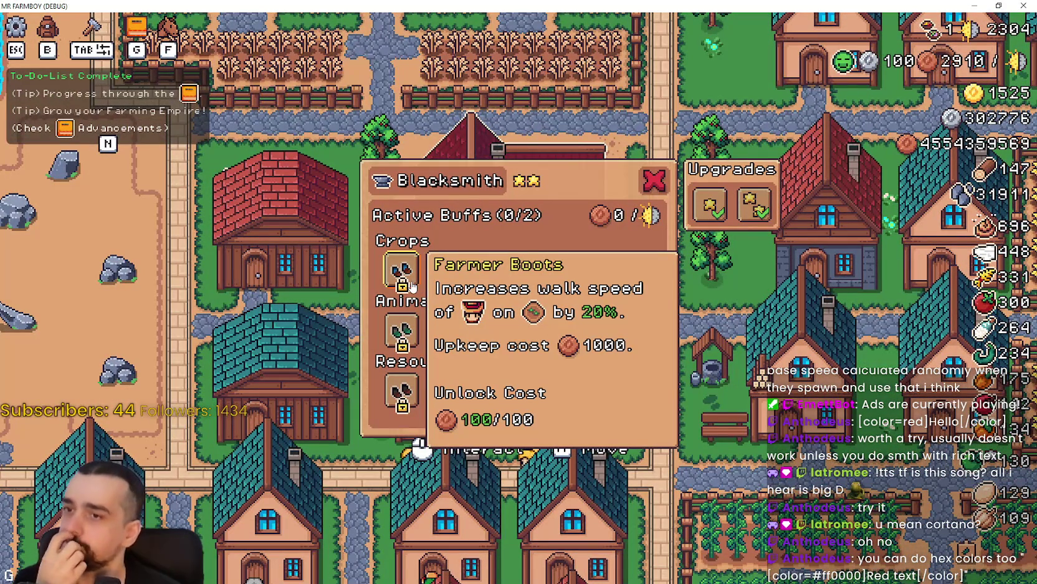
pyautogui.click(402, 270)
pyautogui.click(446, 274)
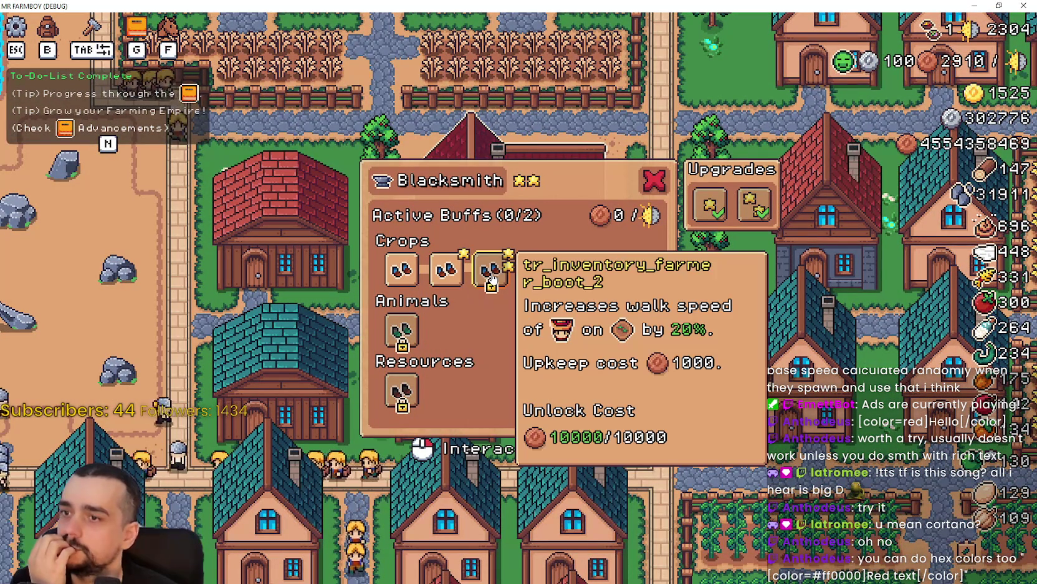
pyautogui.click(492, 278)
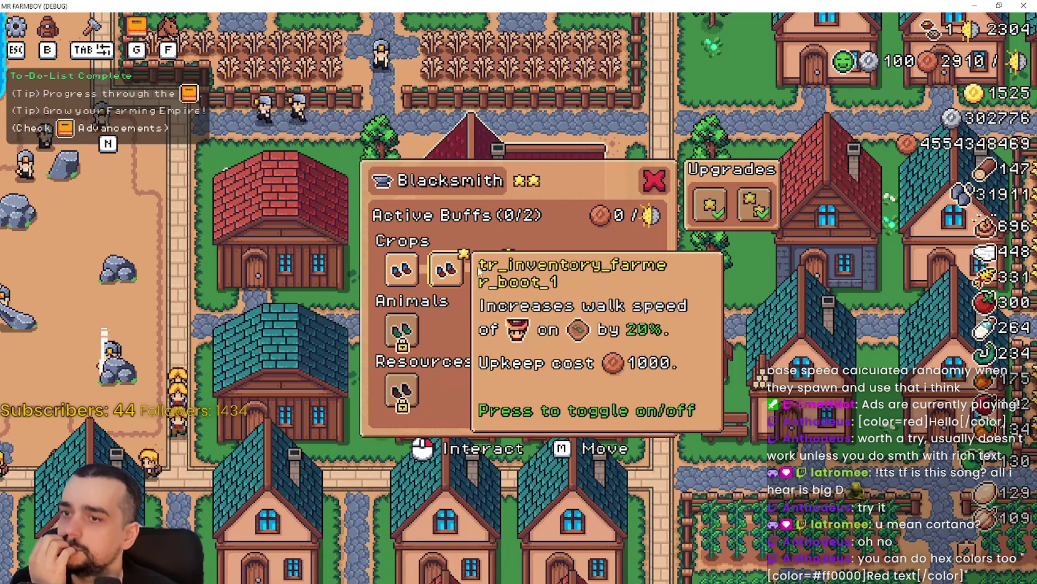
pyautogui.moveTo(493, 271)
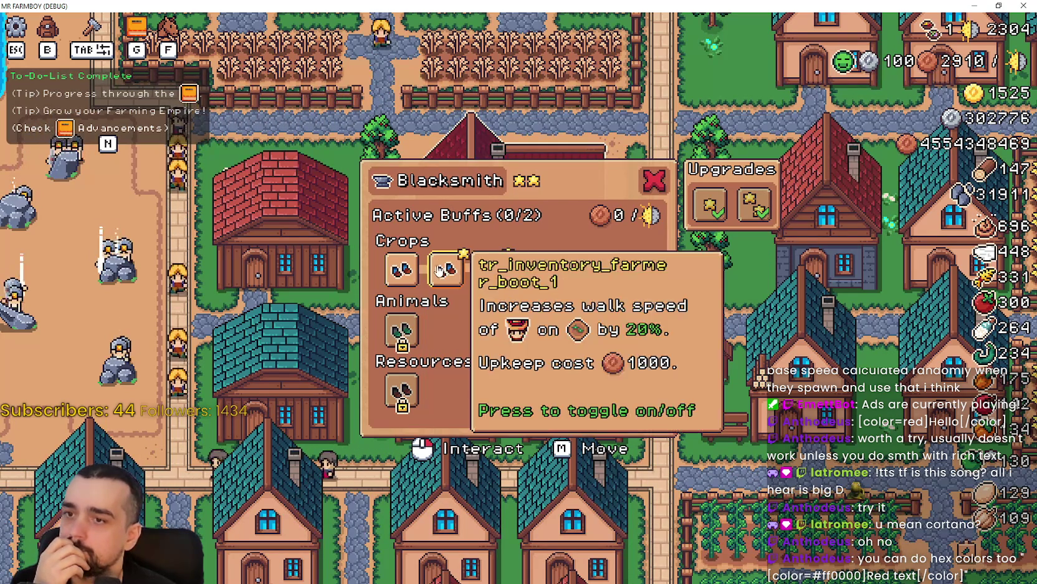
# Step: Make the third Crops boots buff active, then leave full screen and stop the game
pyautogui.click(457, 281)
pyautogui.click(457, 281)
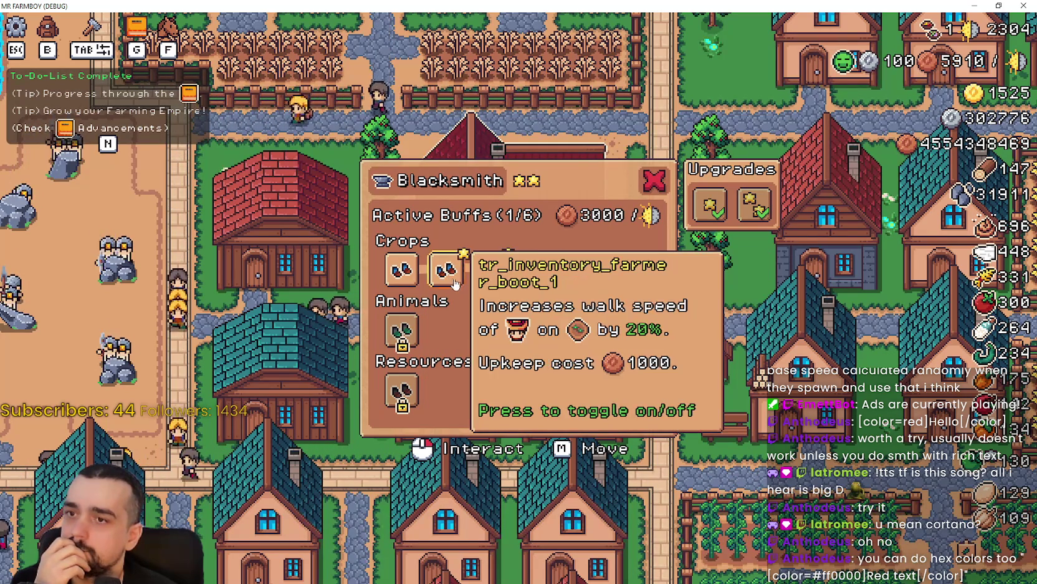
pyautogui.click(490, 282)
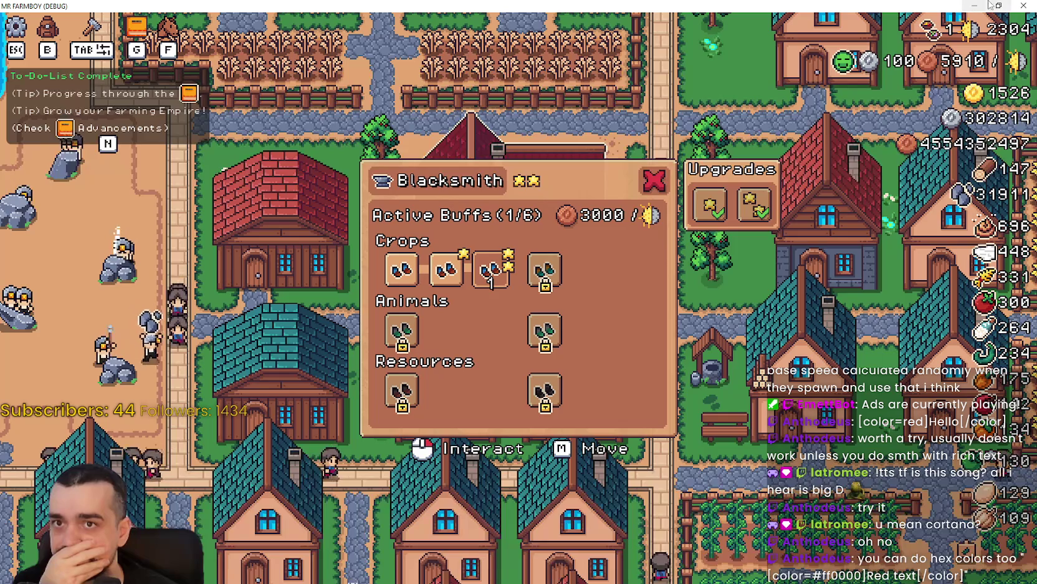
pyautogui.press('super+Down')
pyautogui.click(900, 23)
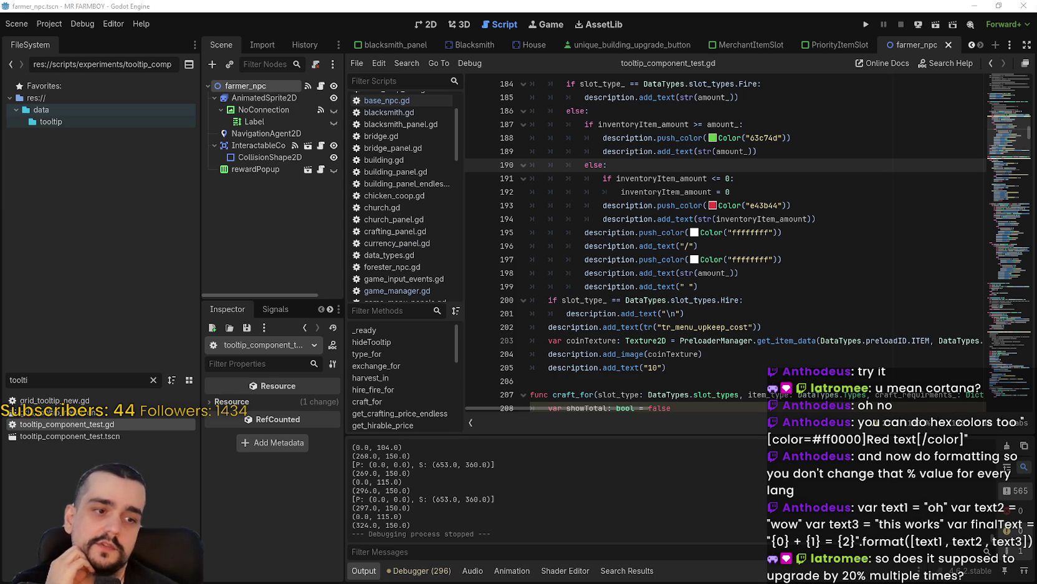
# Step: Copy the tr_inventory_farmer_boot_desc key and its English description from row 798
pyautogui.hotkey('alt', 'Tab')
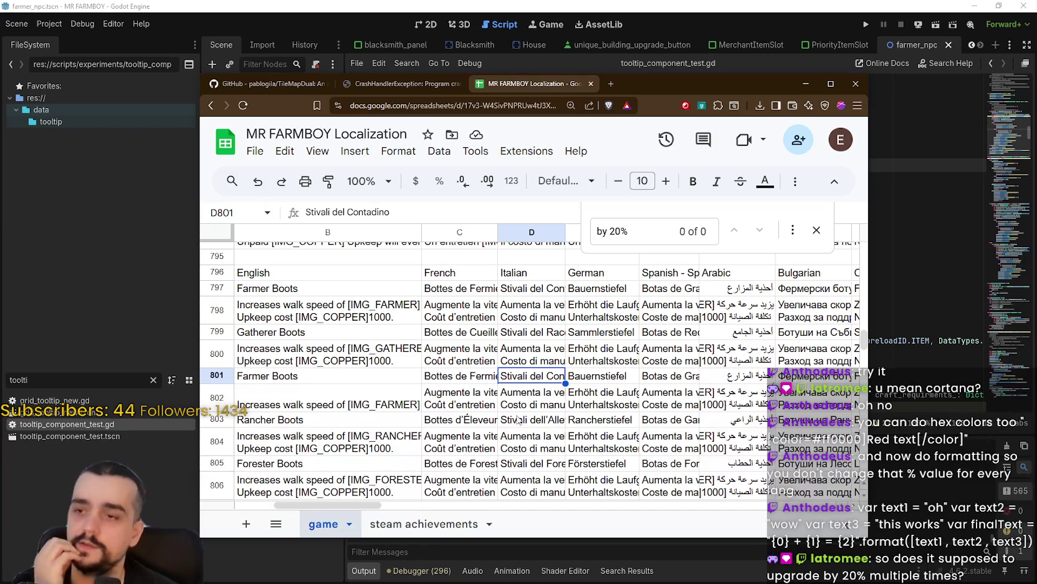
pyautogui.click(345, 366)
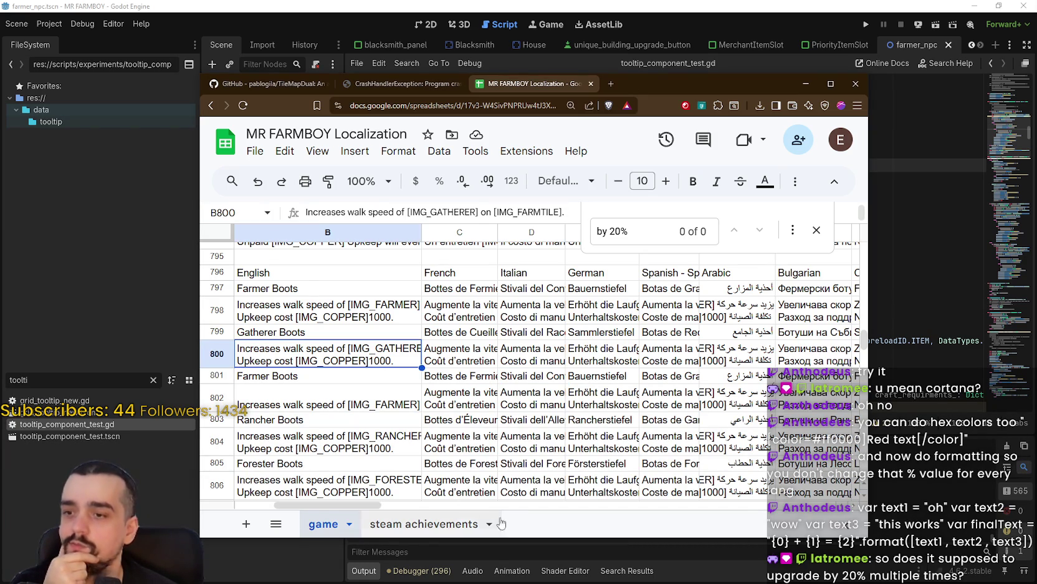
pyautogui.moveTo(324, 509); pyautogui.dragTo(259, 500)
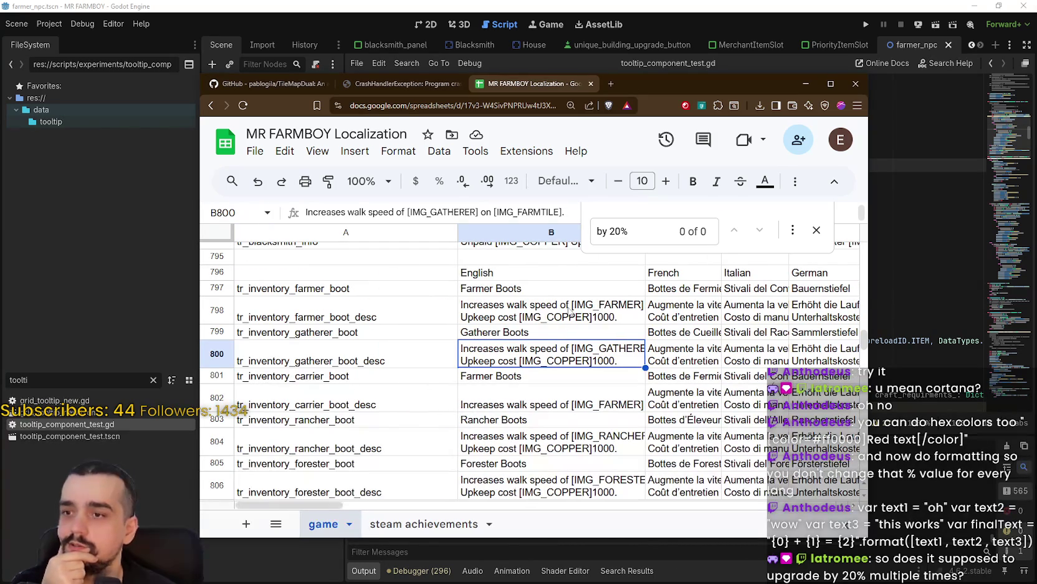
pyautogui.moveTo(493, 317); pyautogui.dragTo(357, 317)
pyautogui.rightClick(358, 317)
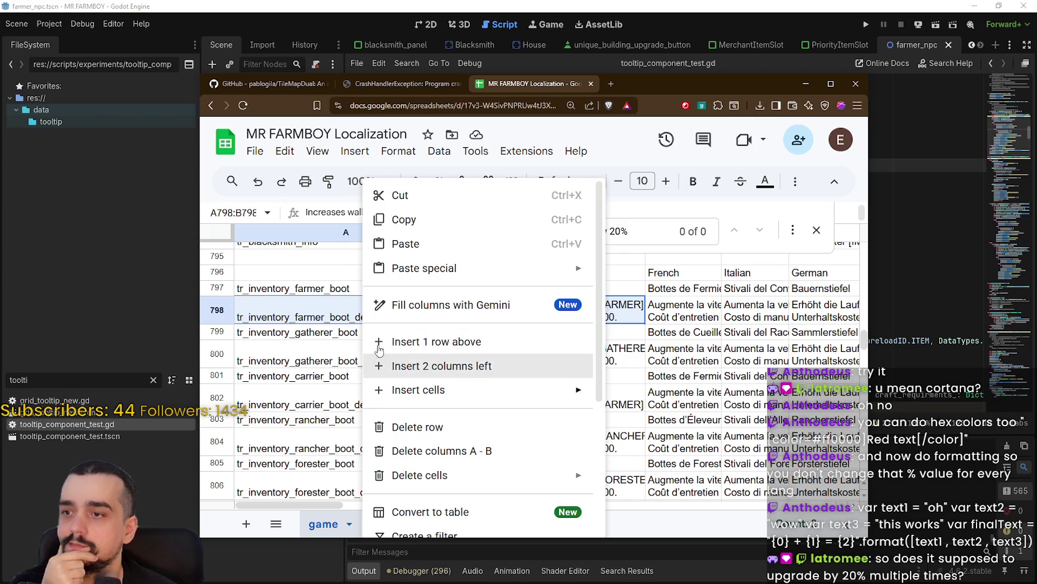
pyautogui.click(444, 229)
# Step: Scroll down to the empty rows near row 1082 and select the first one
pyautogui.moveTo(864, 336); pyautogui.dragTo(866, 373)
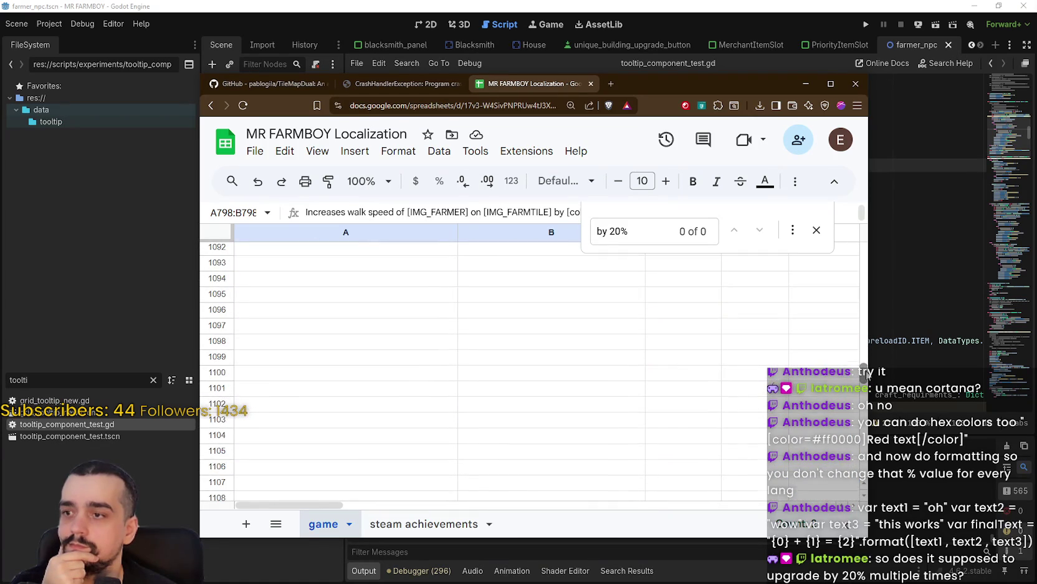
pyautogui.scroll(5, 517, 431)
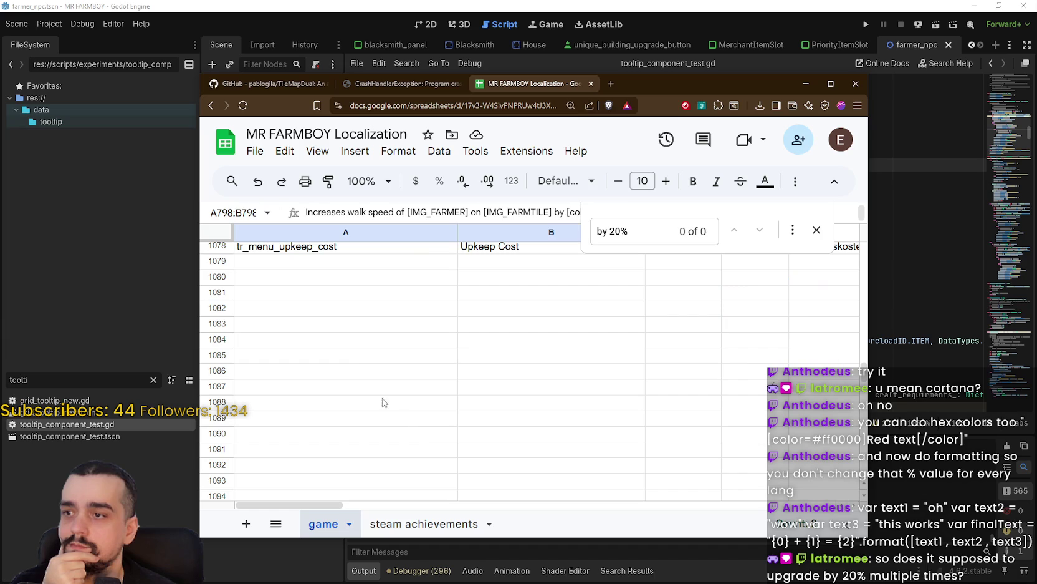
pyautogui.click(345, 336)
pyautogui.click(305, 310)
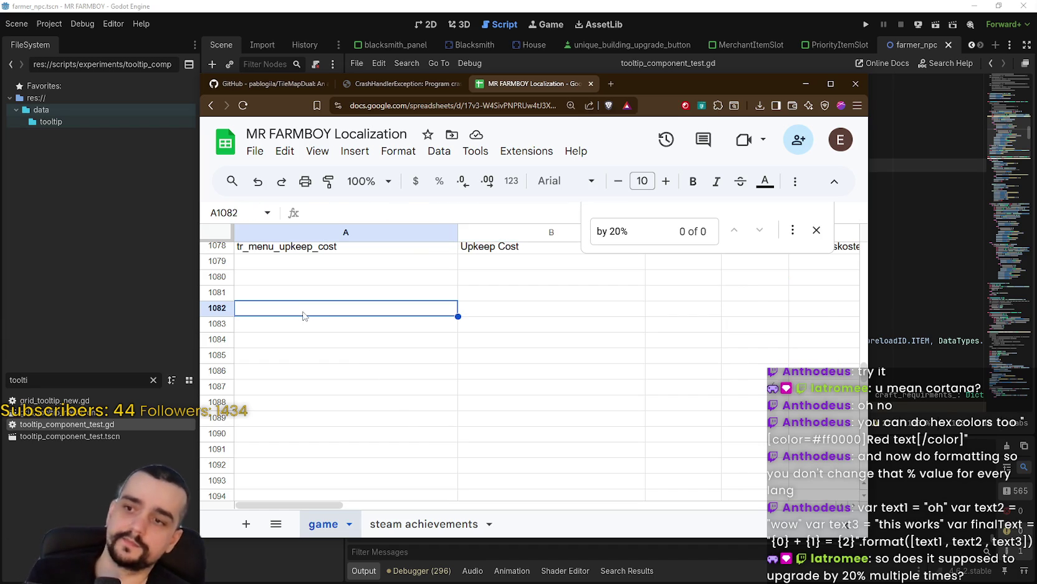
# Step: Paste the copied row into rows 1082 and 1083 and suffix the keys with _1 and _2
pyautogui.hotkey('ctrl', 'v')
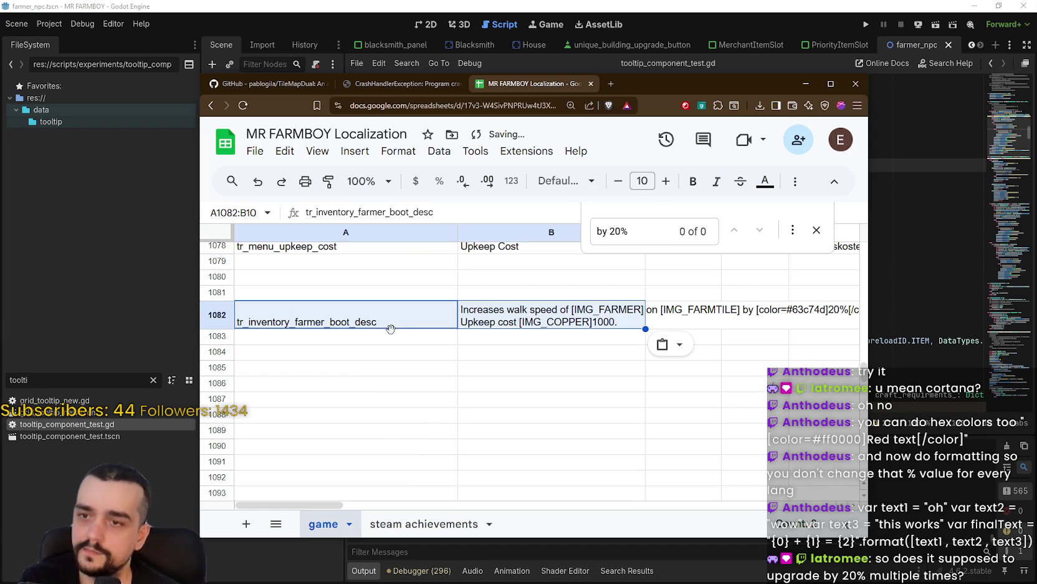
pyautogui.click(392, 336)
pyautogui.hotkey('ctrl', 'v')
pyautogui.click(395, 364)
pyautogui.click(403, 323)
pyautogui.doubleClick(401, 319)
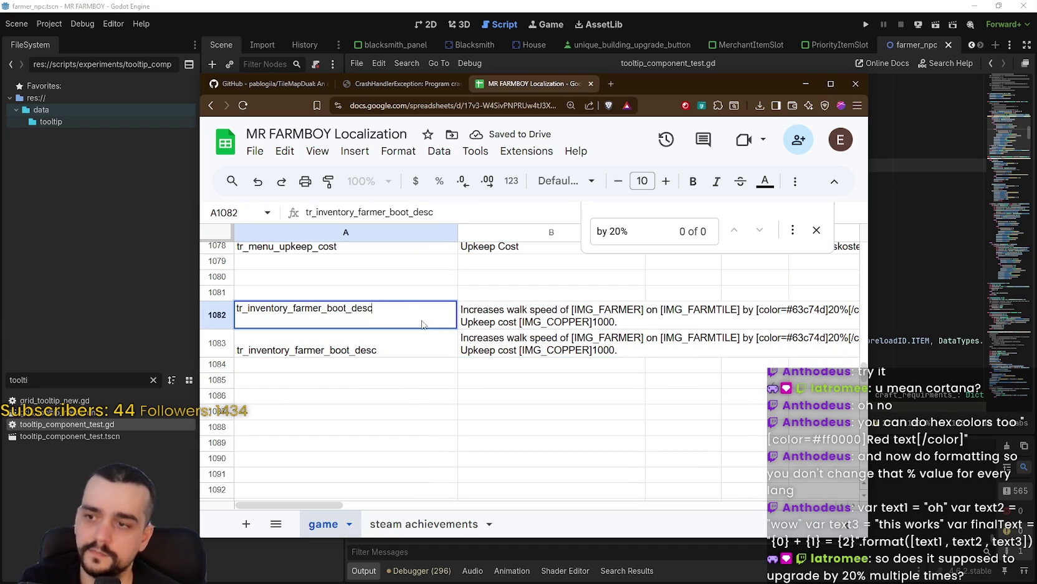
pyautogui.write('_1')
pyautogui.press('Return')
pyautogui.press('Return')
pyautogui.write('_2')
pyautogui.press('Return')
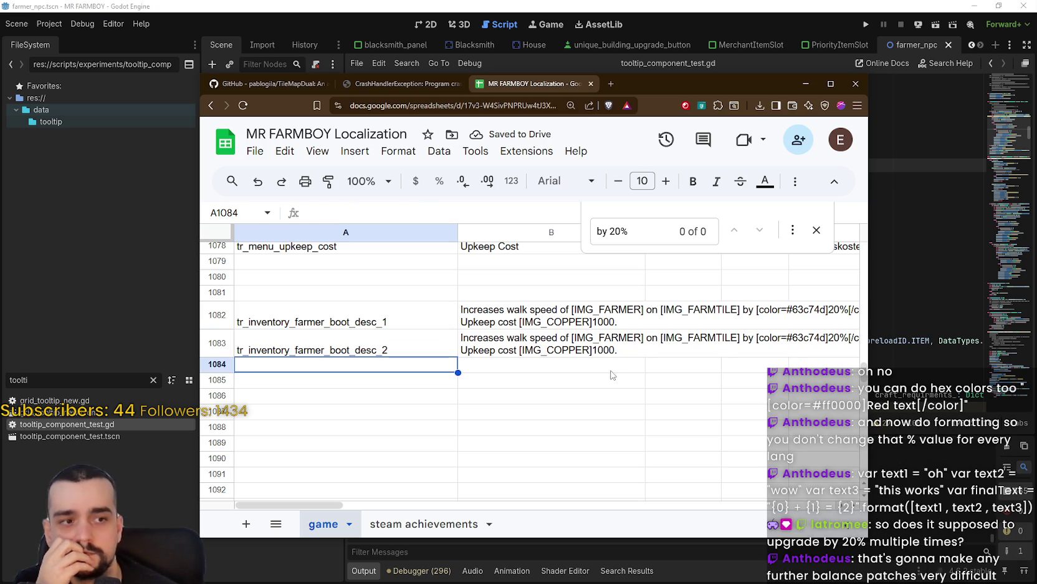
# Step: Change the 20% speed buff to 40% in both pasted descriptions
pyautogui.doubleClick(548, 314)
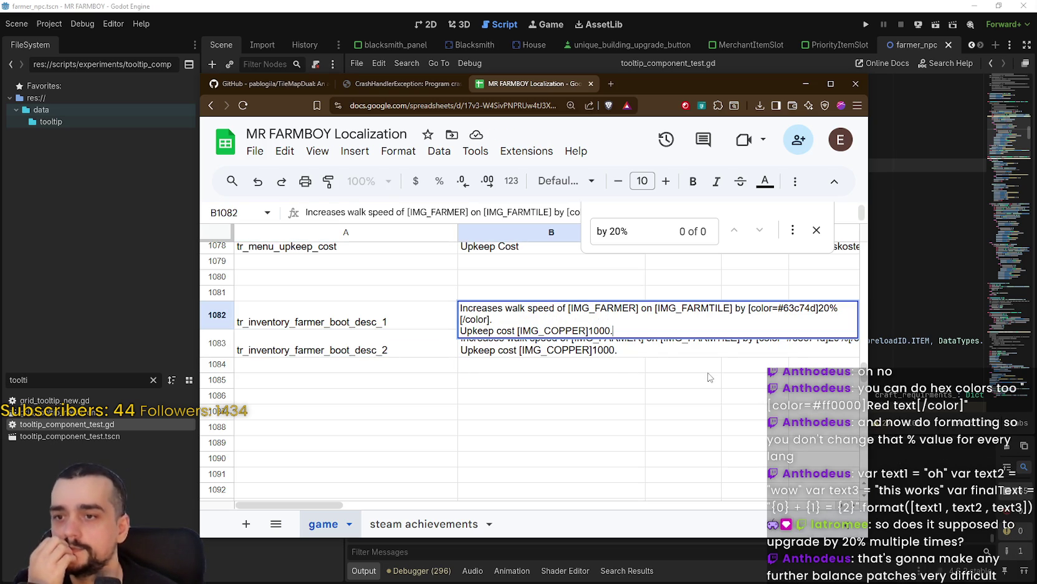
pyautogui.click(821, 310)
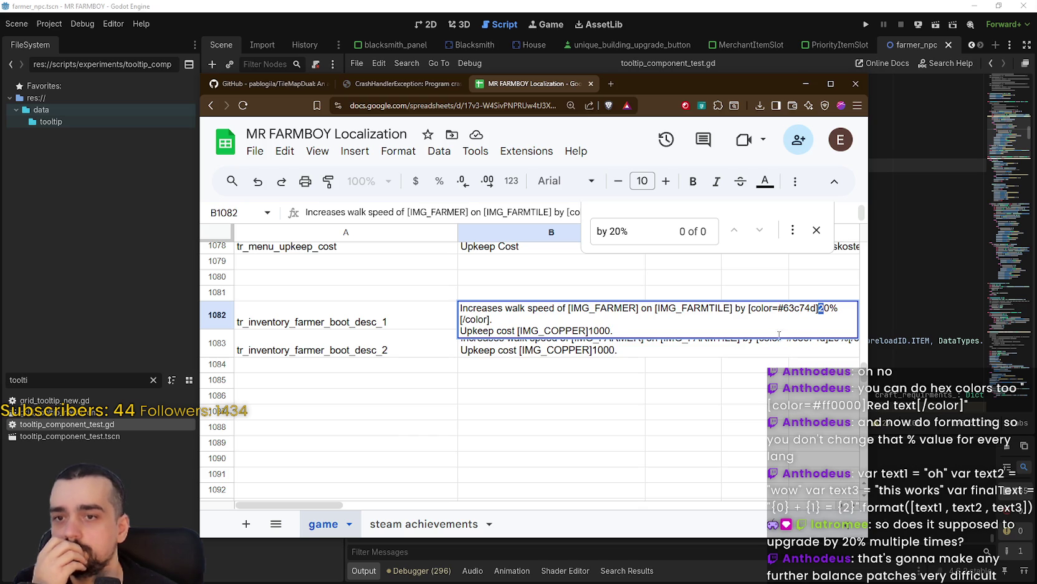
pyautogui.press('BackSpace')
pyautogui.write('4')
pyautogui.click(671, 380)
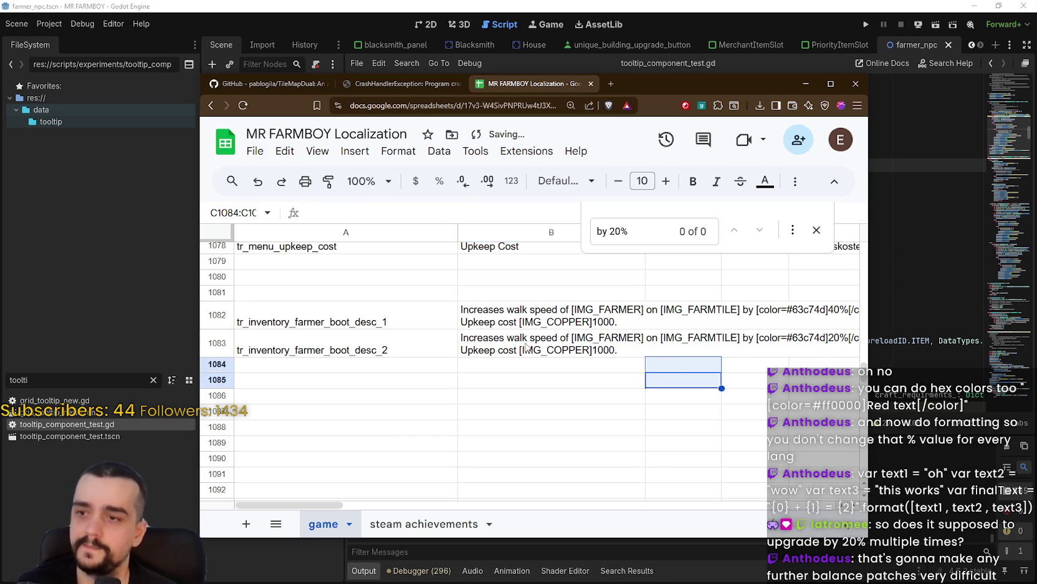
pyautogui.doubleClick(696, 337)
pyautogui.write('4')
pyautogui.click(625, 413)
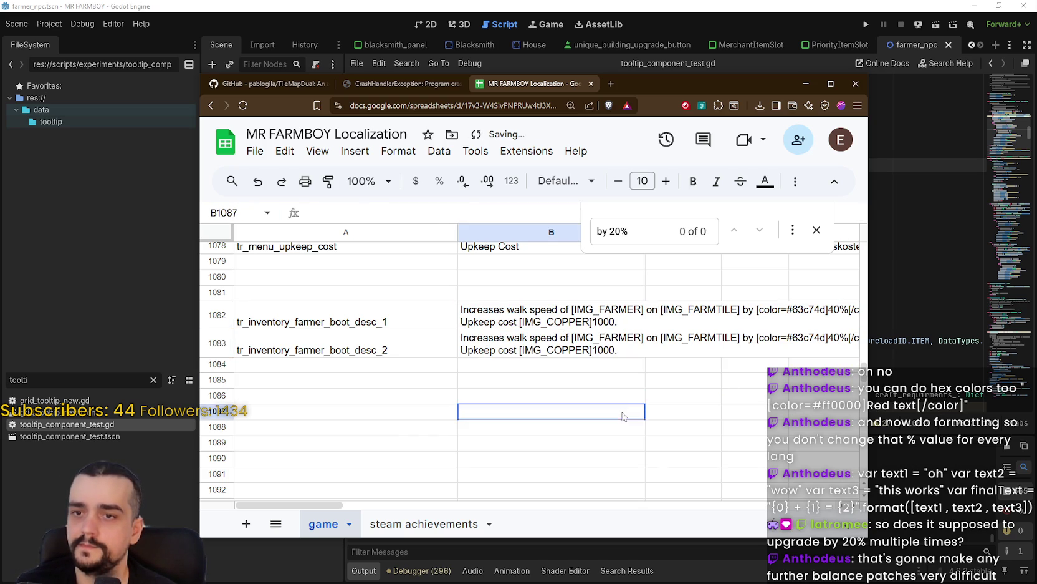
# Step: Set the upkeep to 2000 in the first description and 3000 in the second
pyautogui.click(582, 342)
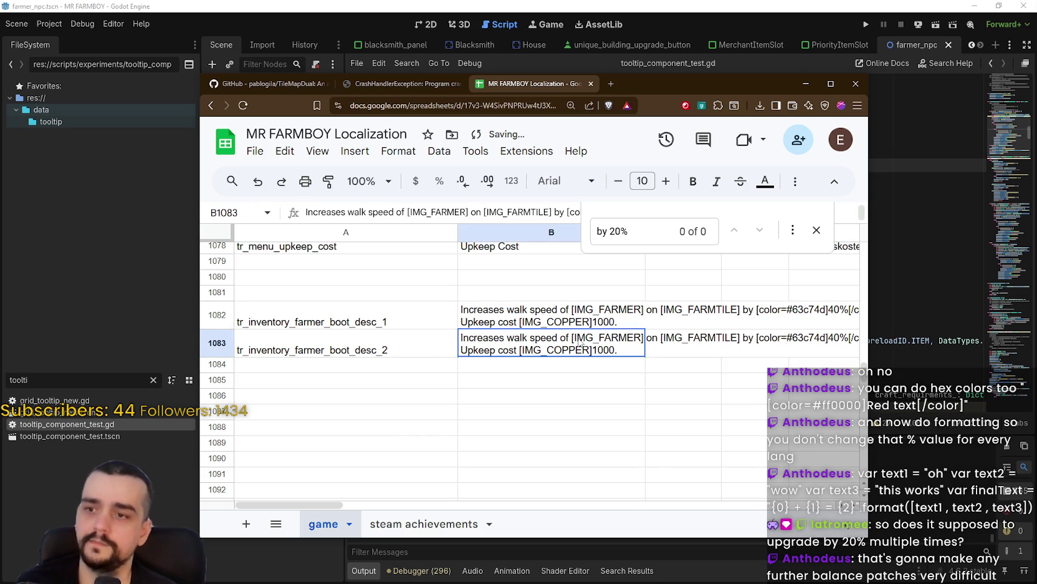
pyautogui.doubleClick(609, 321)
pyautogui.click(591, 330)
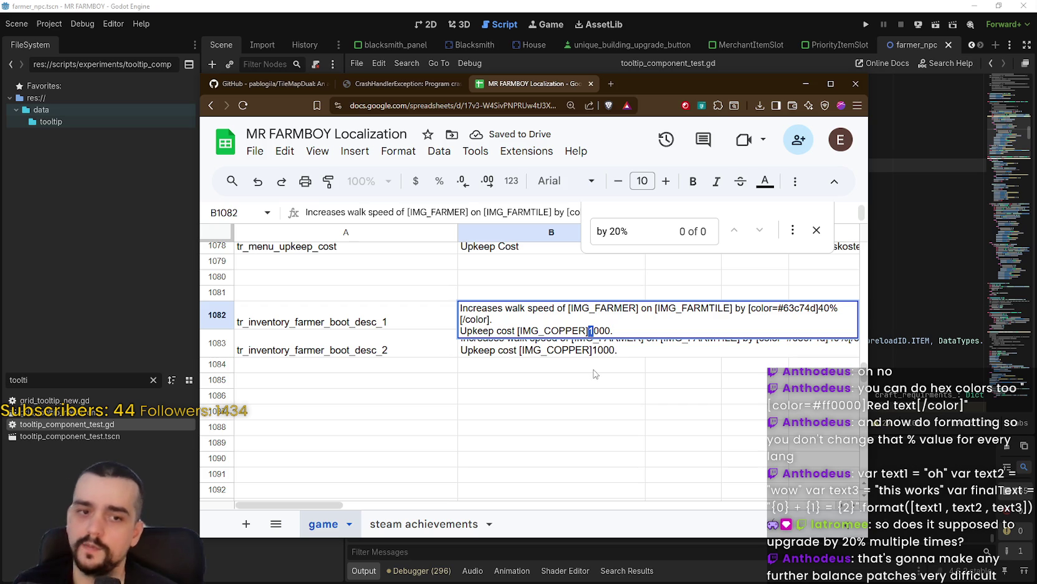
pyautogui.write('2')
pyautogui.doubleClick(597, 351)
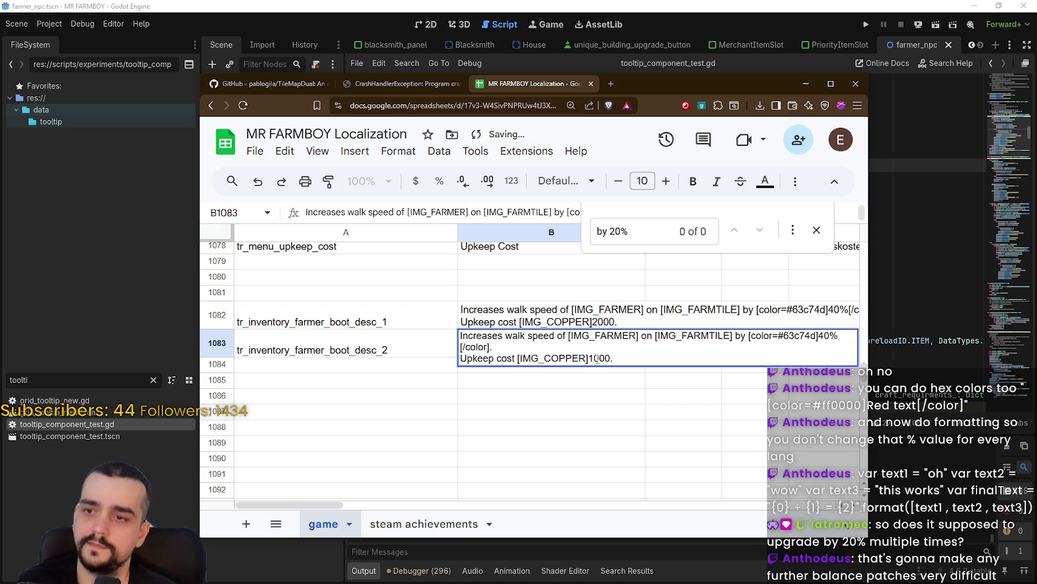
pyautogui.write('3')
pyautogui.click(594, 383)
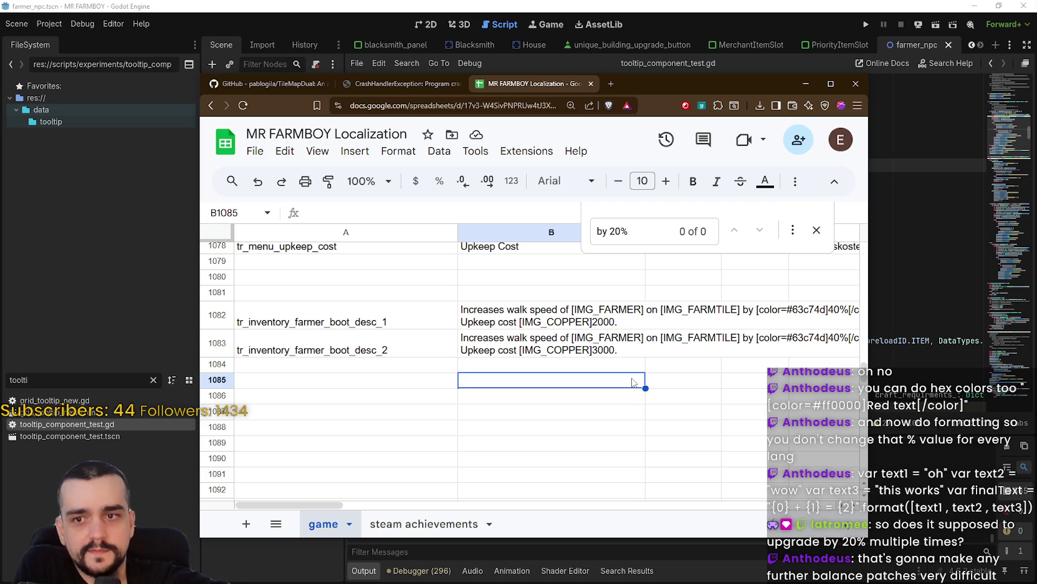
# Step: Raise the second description's speed buff to 60%
pyautogui.doubleClick(571, 339)
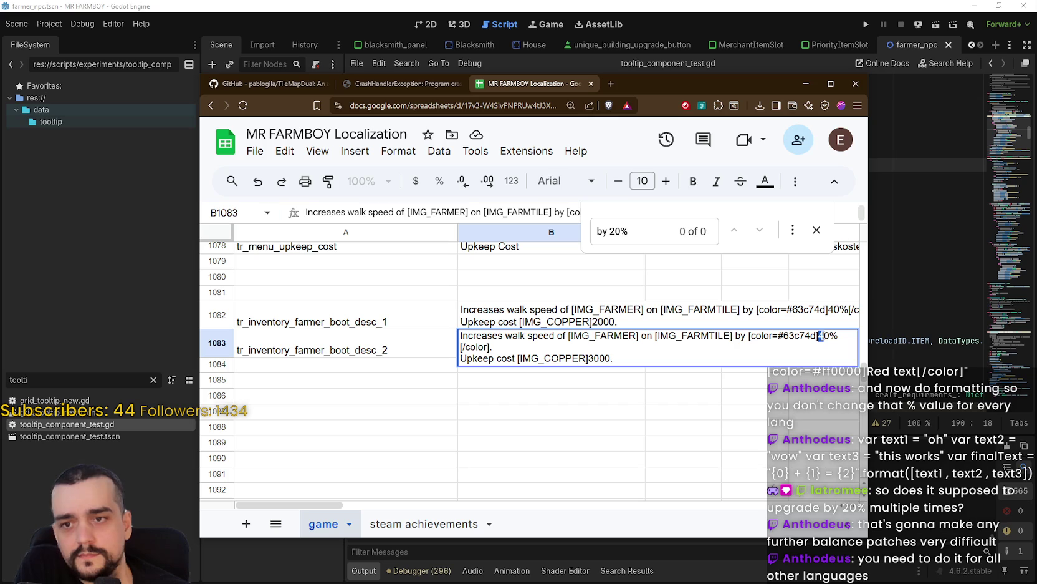
pyautogui.write('6')
pyautogui.click(784, 381)
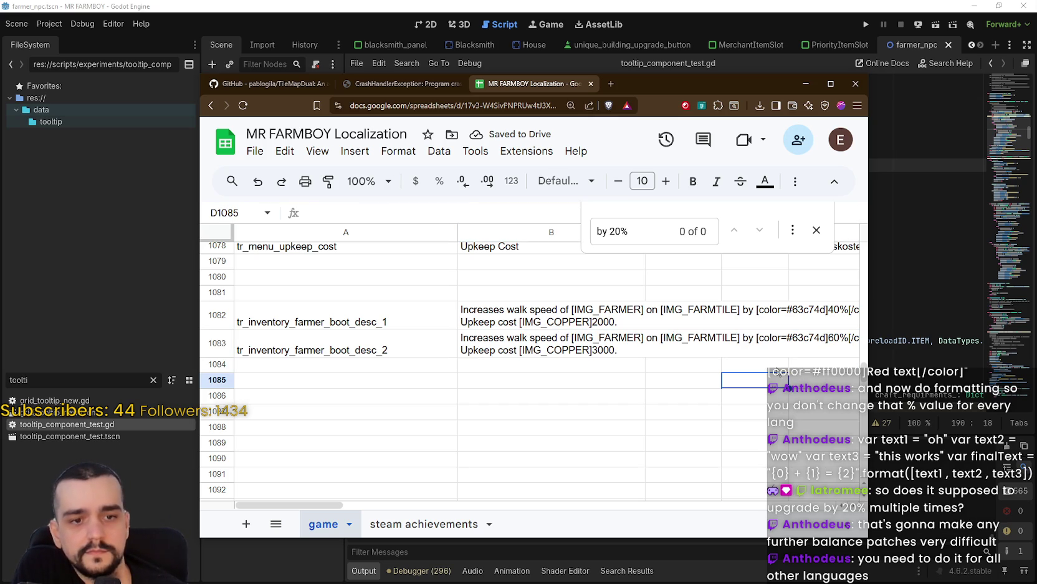
pyautogui.click(255, 151)
# Step: Download the sheet as CSV, overwriting translationsNew.csv
pyautogui.moveTo(329, 340)
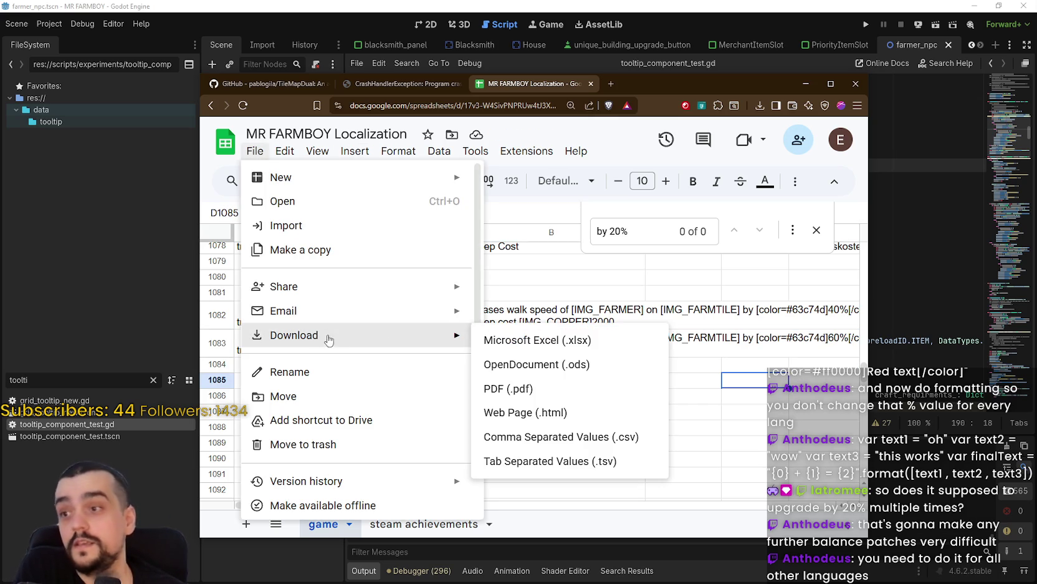
pyautogui.click(558, 440)
pyautogui.click(336, 151)
pyautogui.click(751, 488)
pyautogui.click(540, 297)
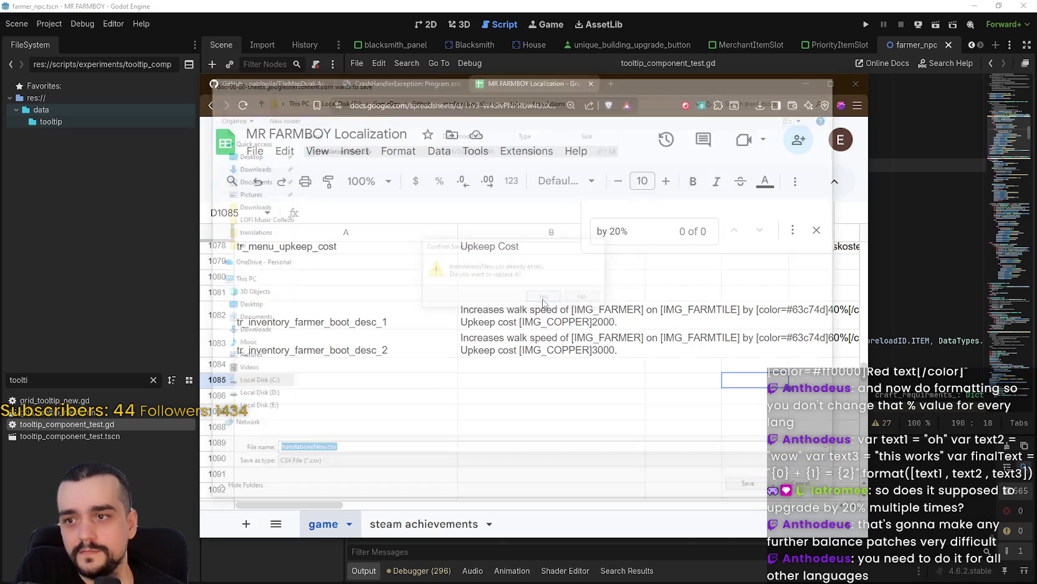
# Step: Close Chrome, return to the Godot script so translations reimport, and run the project
pyautogui.click(806, 83)
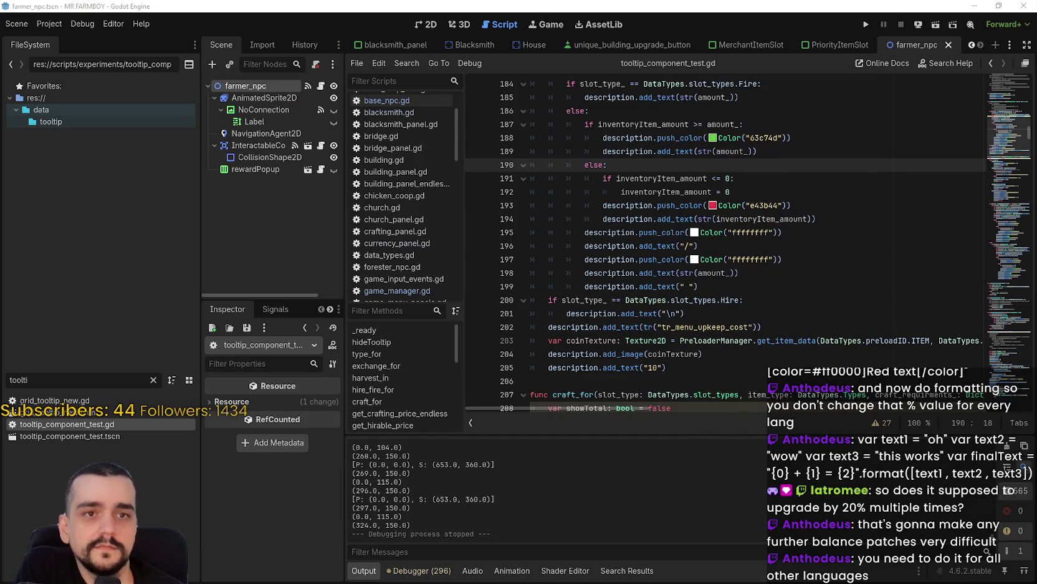
pyautogui.click(767, 98)
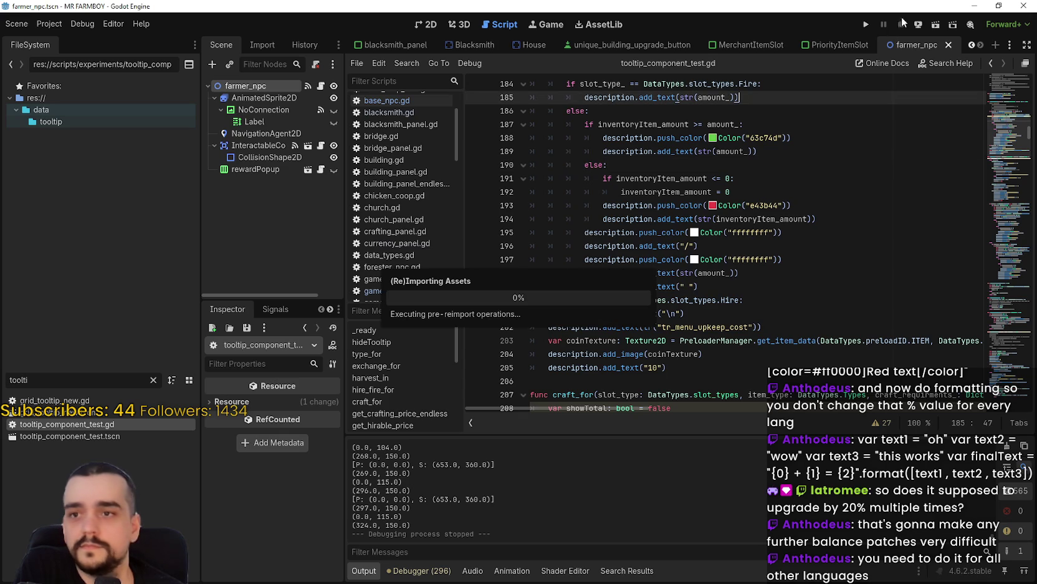
pyautogui.click(864, 26)
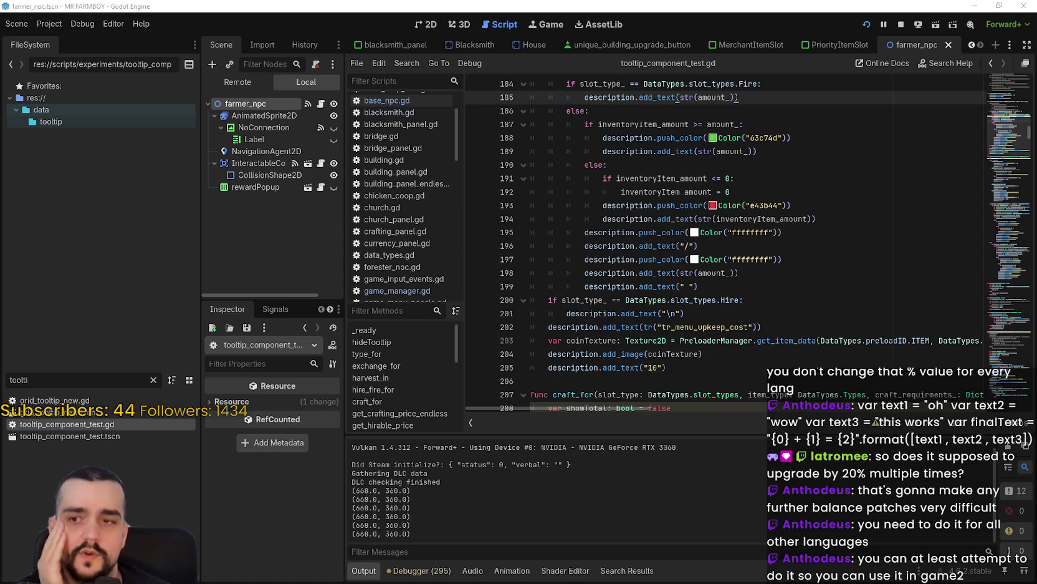
pyautogui.click(628, 245)
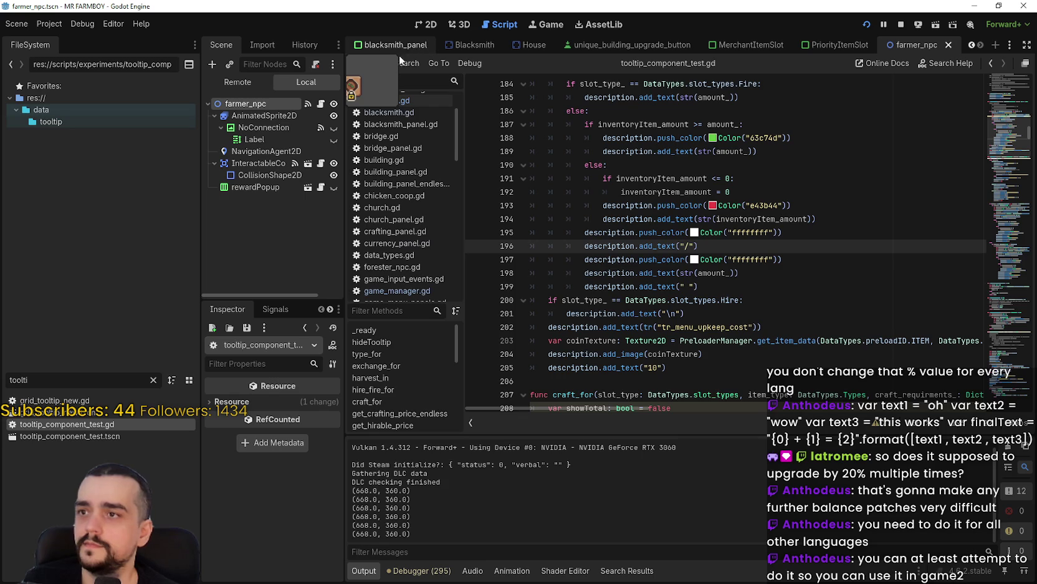
# Step: In blacksmith_panel, change FarmerBoots1's description key to tr_inventory_farmer_boot_desc_1 and save
pyautogui.hotkey('ctrl', 'Tab')
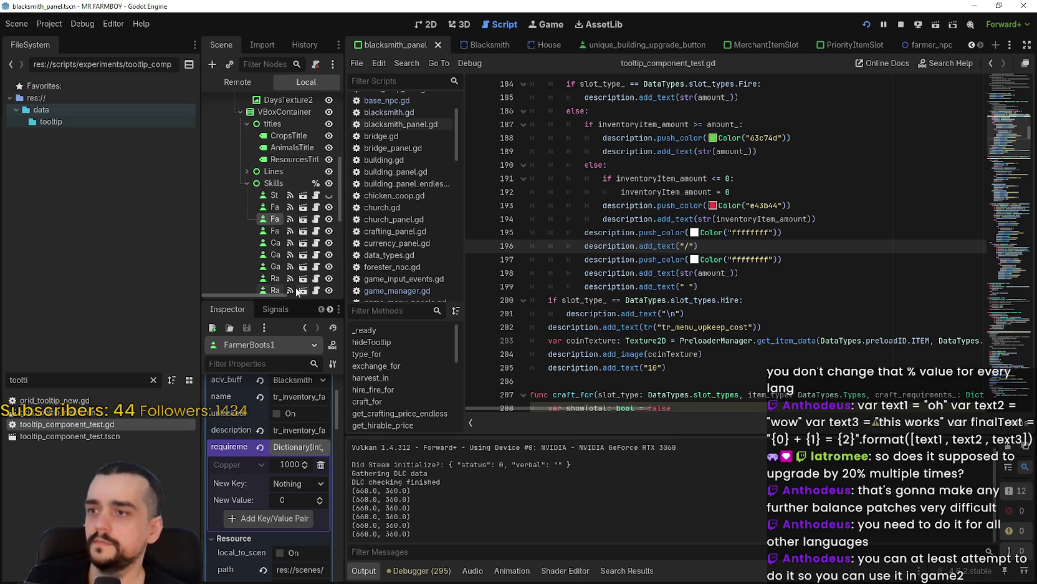
pyautogui.moveTo(345, 400); pyautogui.dragTo(517, 402)
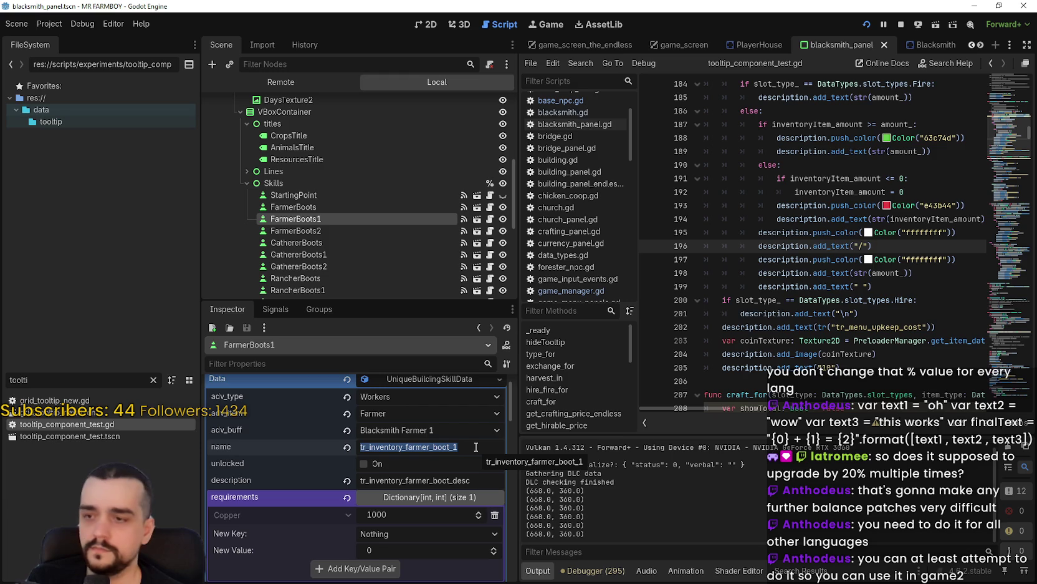
pyautogui.press('End')
pyautogui.write('_1')
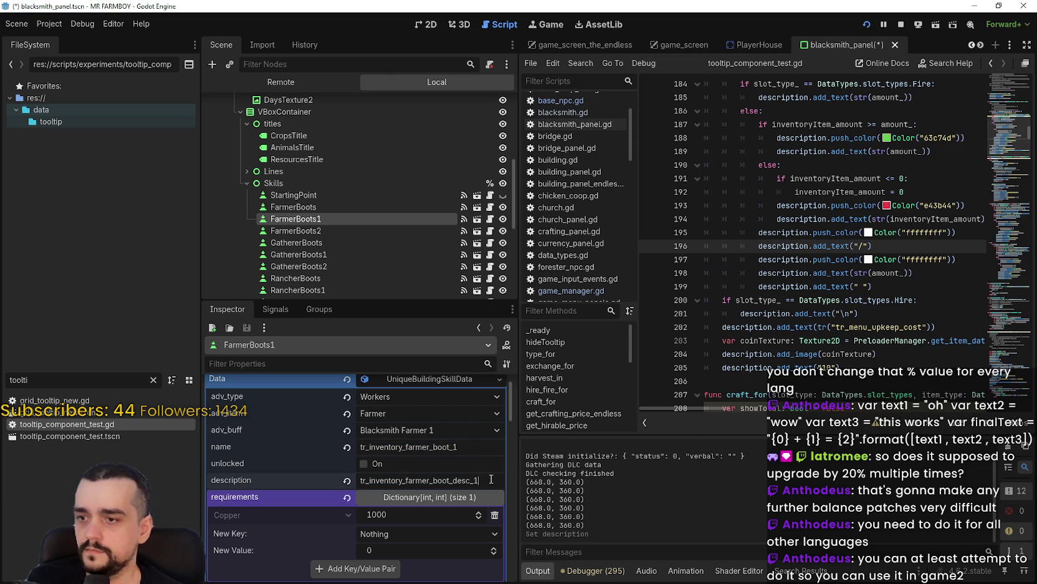
pyautogui.hotkey('ctrl', 's')
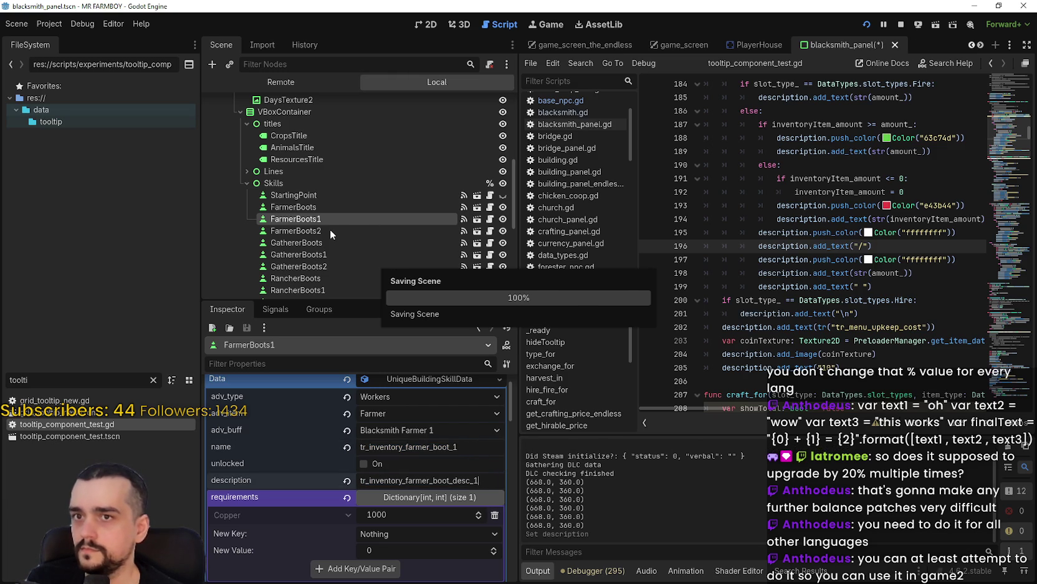
# Step: Change FarmerBoots2's description key to tr_inventory_farmer_boot_desc_2 and save
pyautogui.click(330, 229)
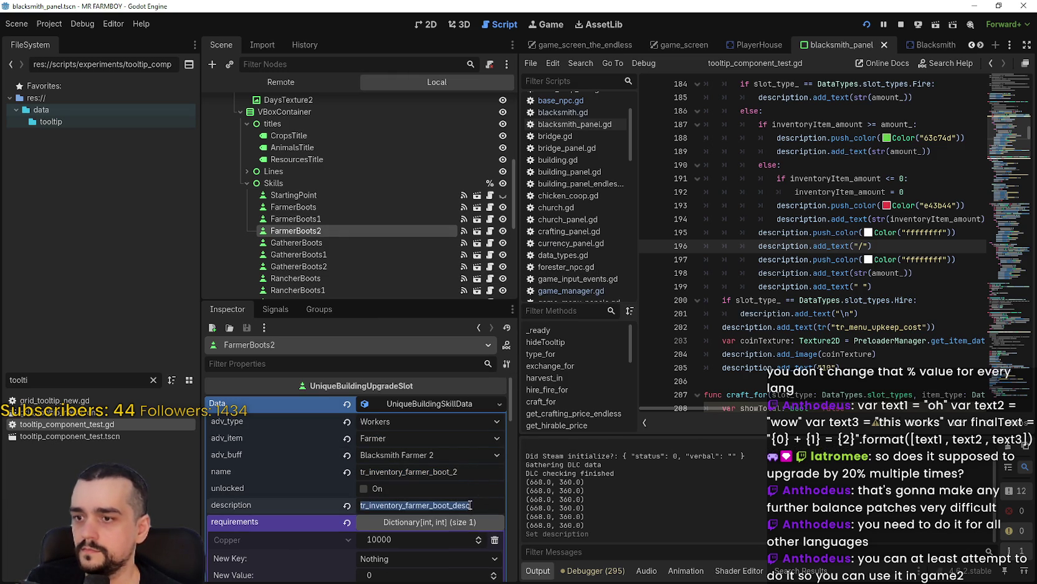
pyautogui.press('BackSpace')
pyautogui.write('2')
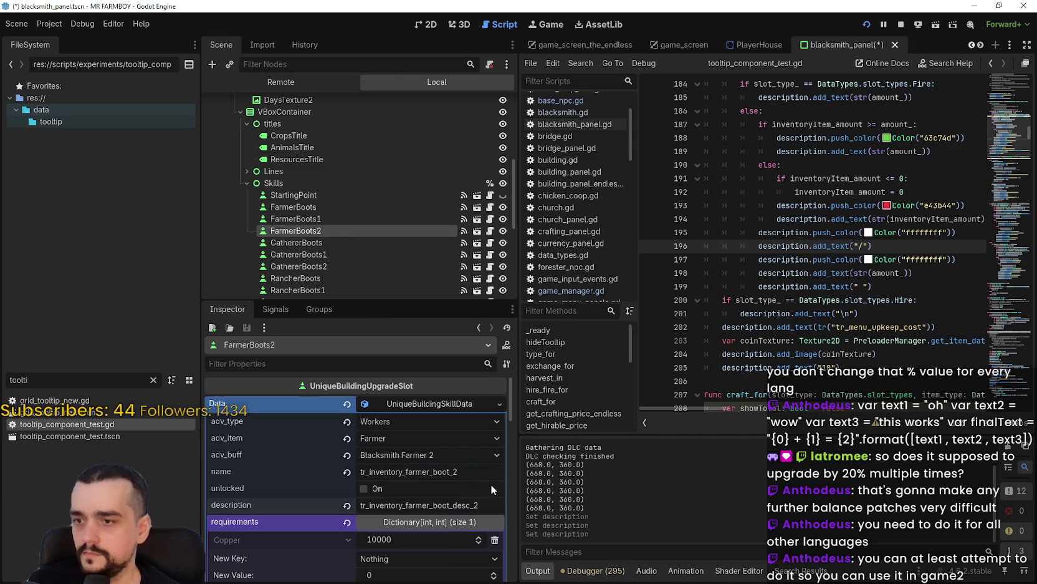
pyautogui.hotkey('ctrl', 's')
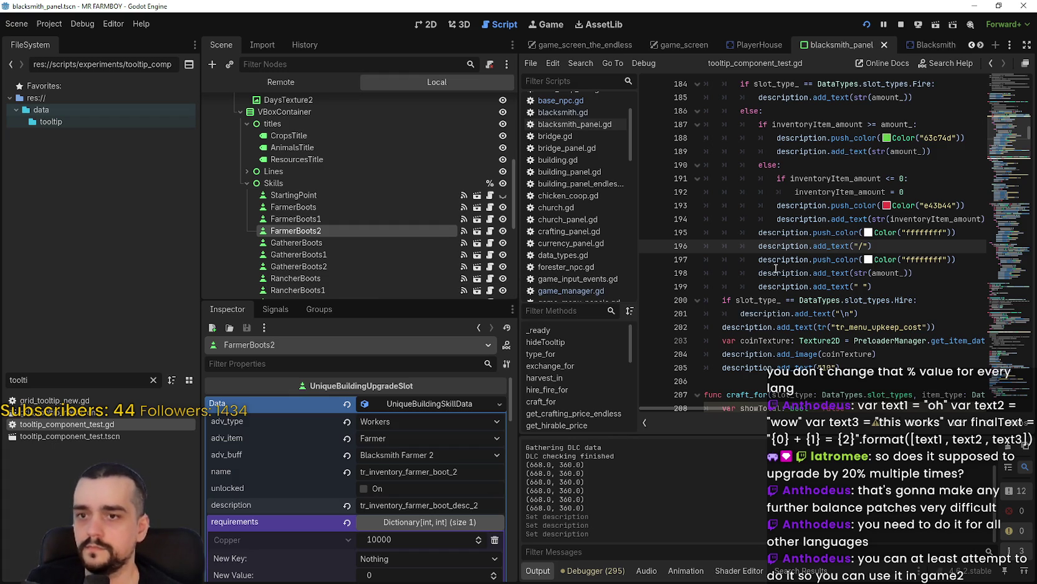
pyautogui.click(776, 272)
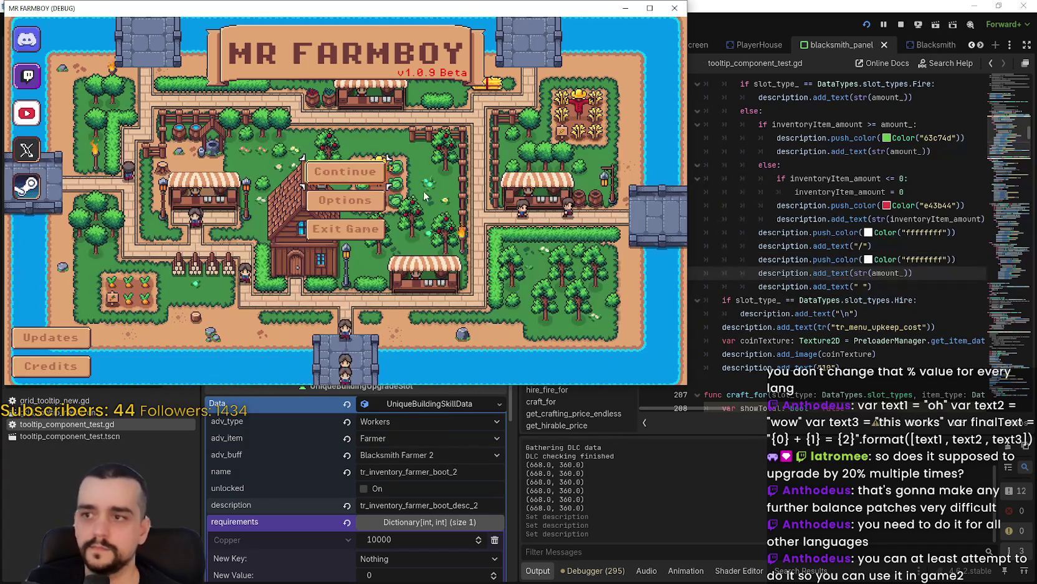
# Step: Continue from the save slot, maximize the game, and open the Blacksmith panel
pyautogui.click(376, 174)
pyautogui.click(374, 152)
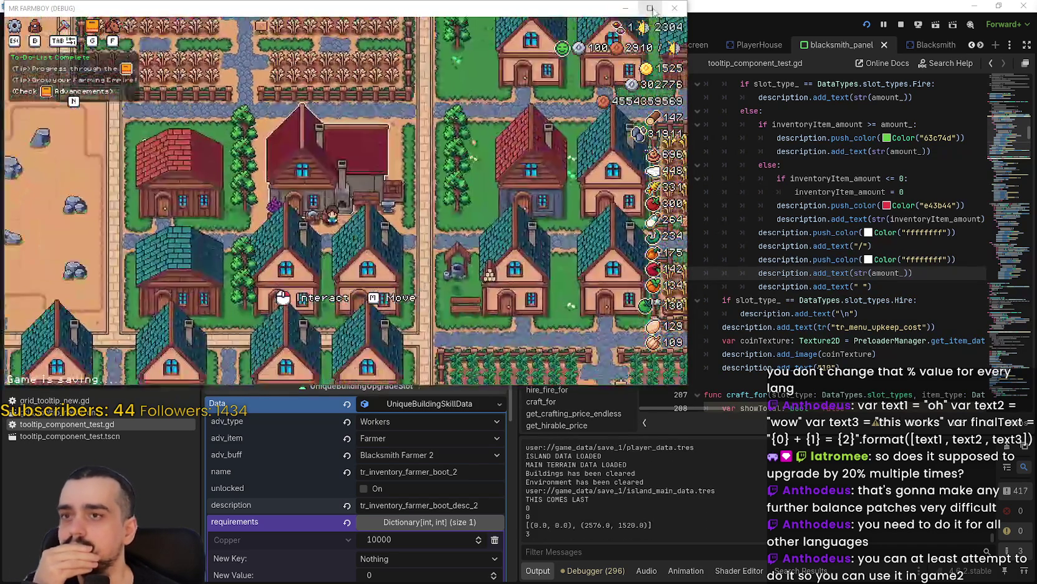
pyautogui.click(654, 7)
pyautogui.click(630, 295)
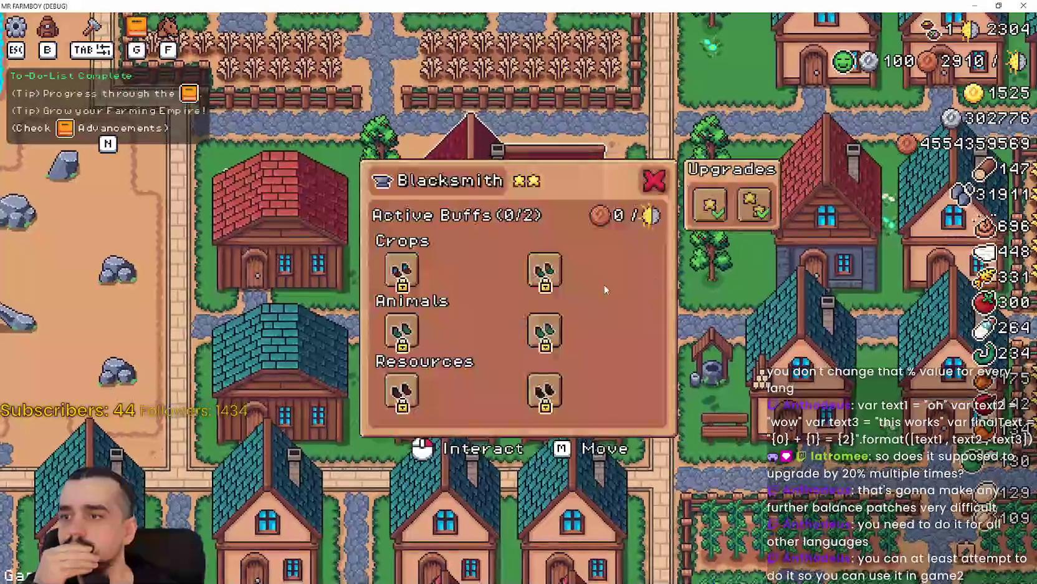
# Step: Unlock both farmer boot tiers and activate the 40% speed buff
pyautogui.moveTo(441, 282)
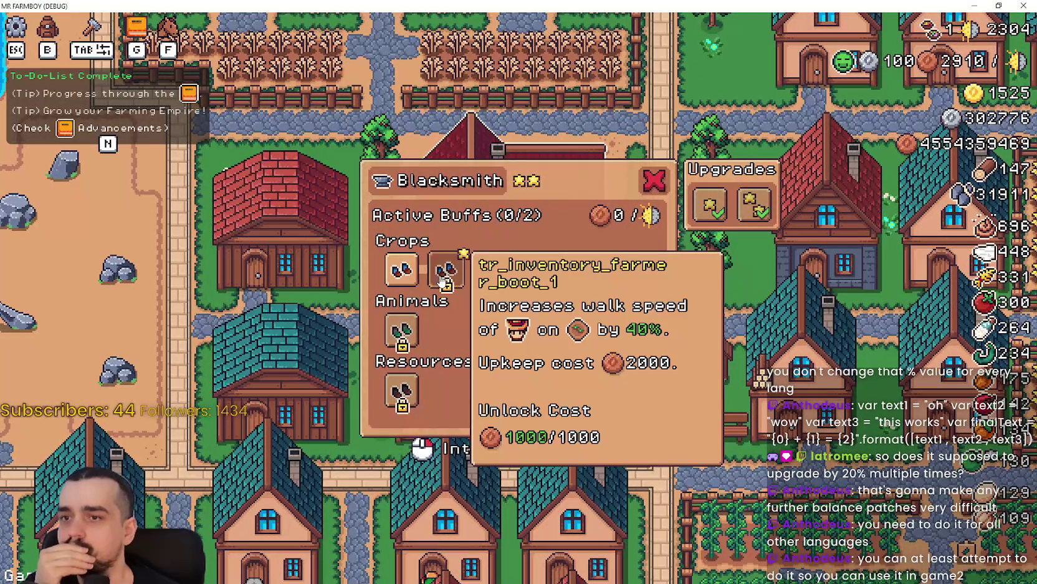
pyautogui.click(441, 282)
pyautogui.moveTo(481, 283)
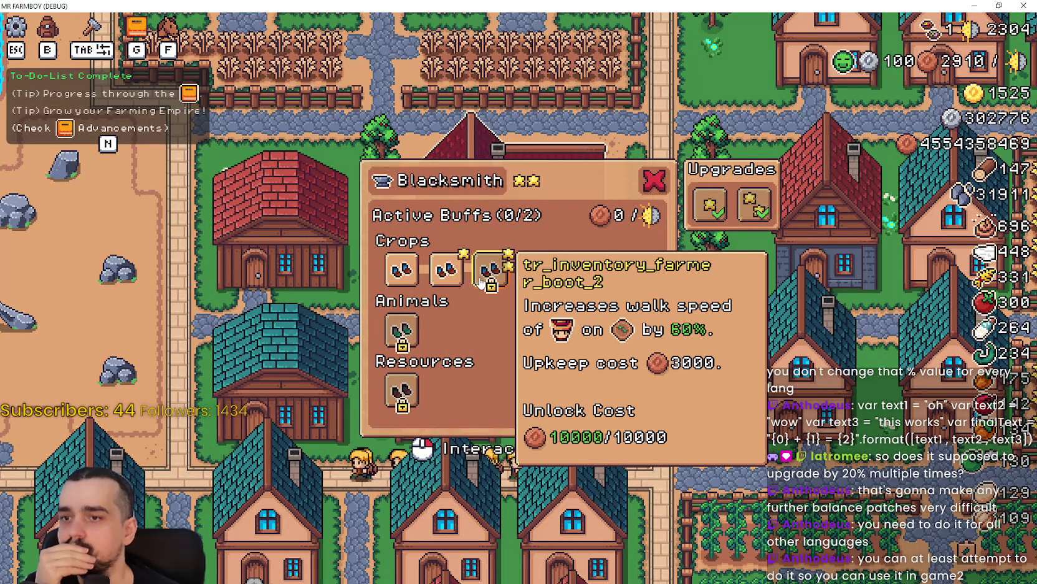
pyautogui.click(481, 283)
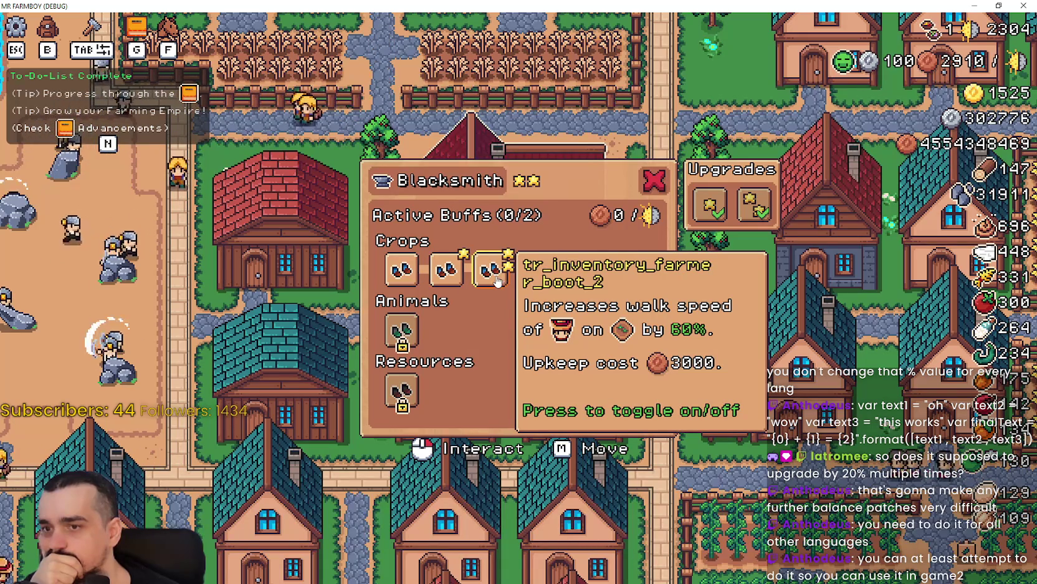
pyautogui.moveTo(402, 274)
pyautogui.click(445, 271)
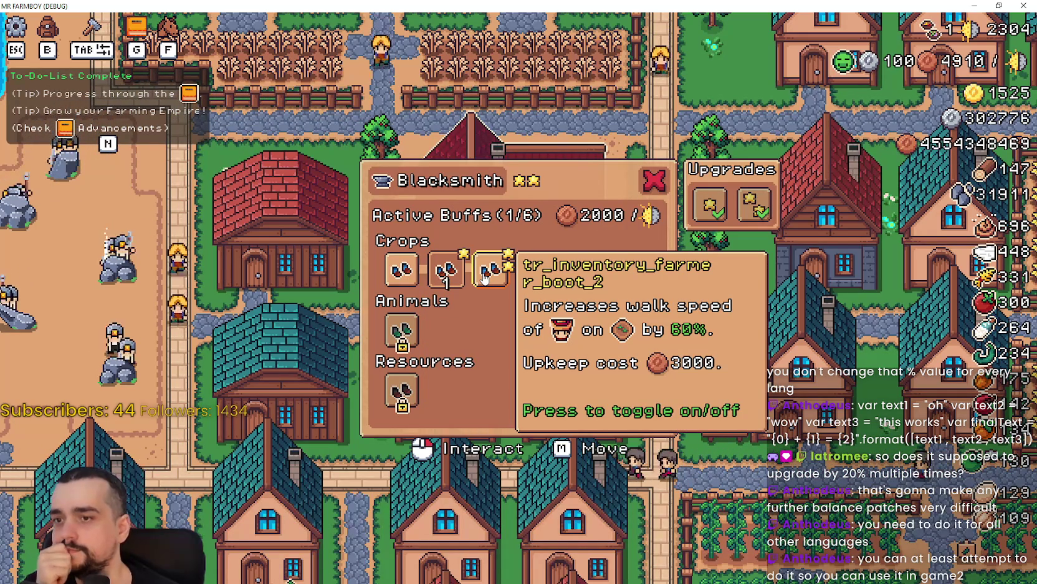
# Step: Swap the active Crops boot buff from the 40% tier to the 60% tier, upkeep 3000
pyautogui.click(490, 275)
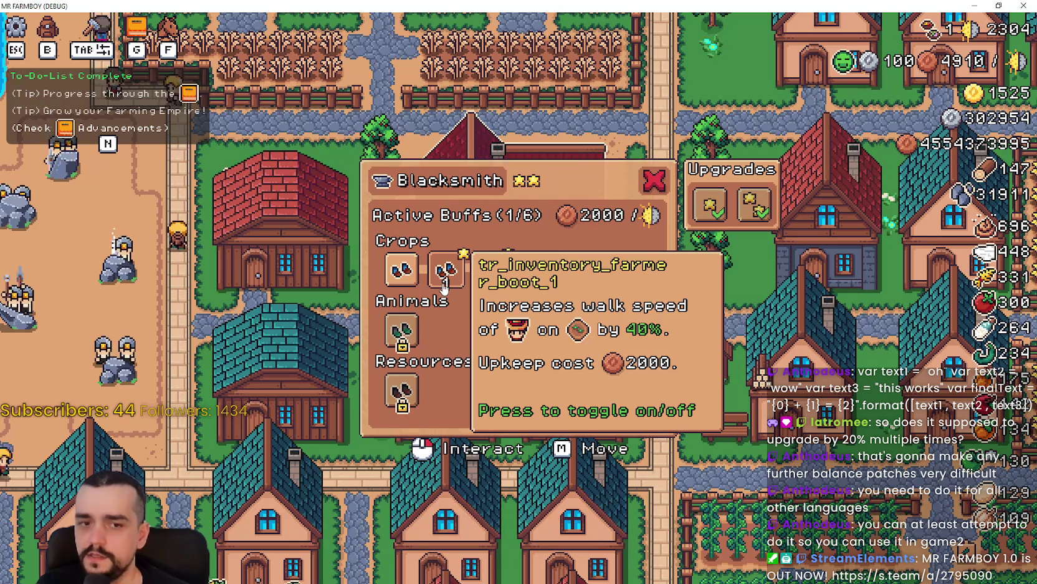
pyautogui.click(495, 271)
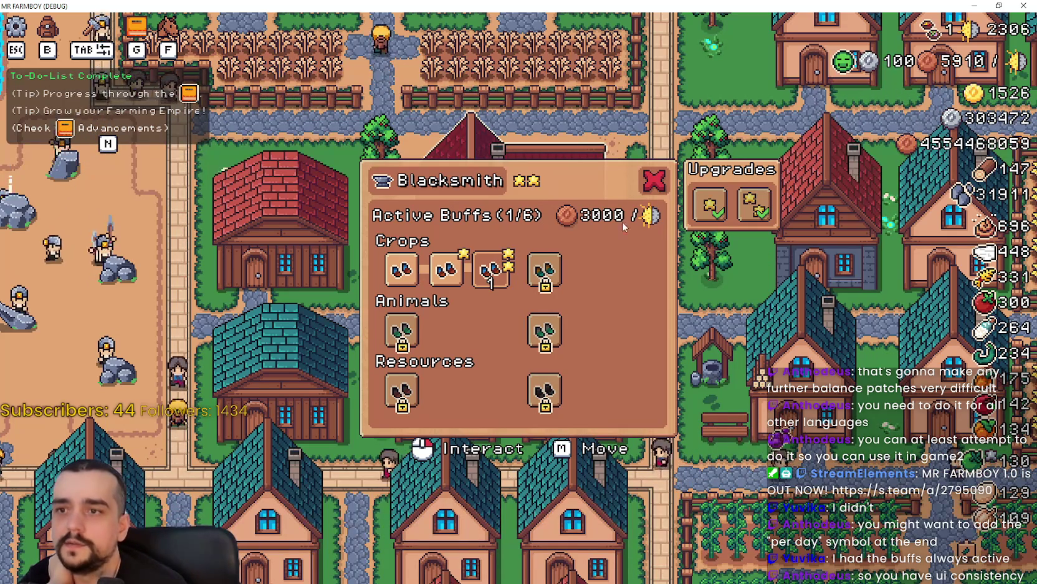
# Step: Unlock the next boot tier and activate Crops, Animals and Resources boots until 6/6 at 15000 upkeep
pyautogui.click(544, 269)
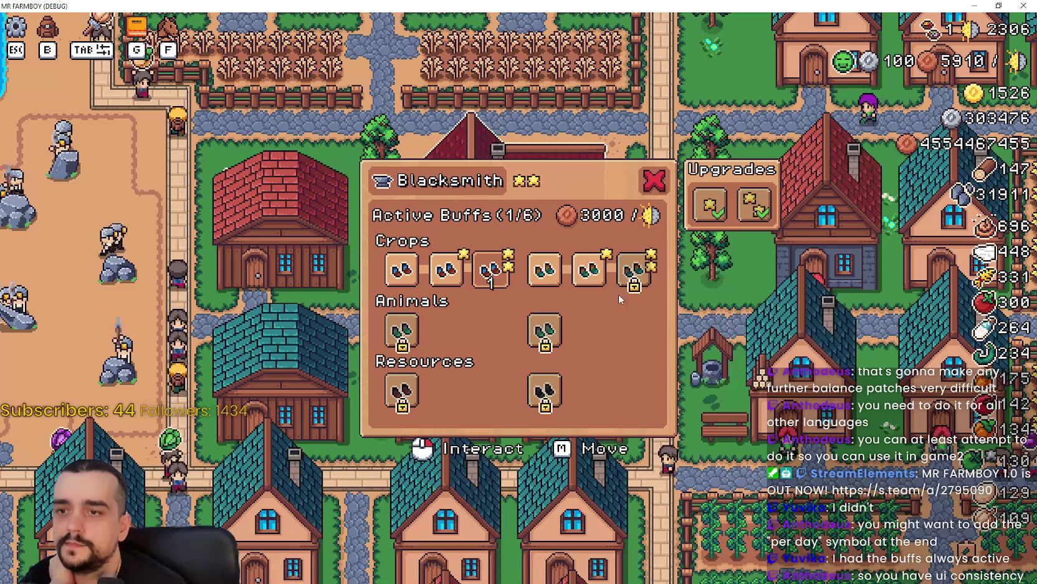
pyautogui.click(589, 269)
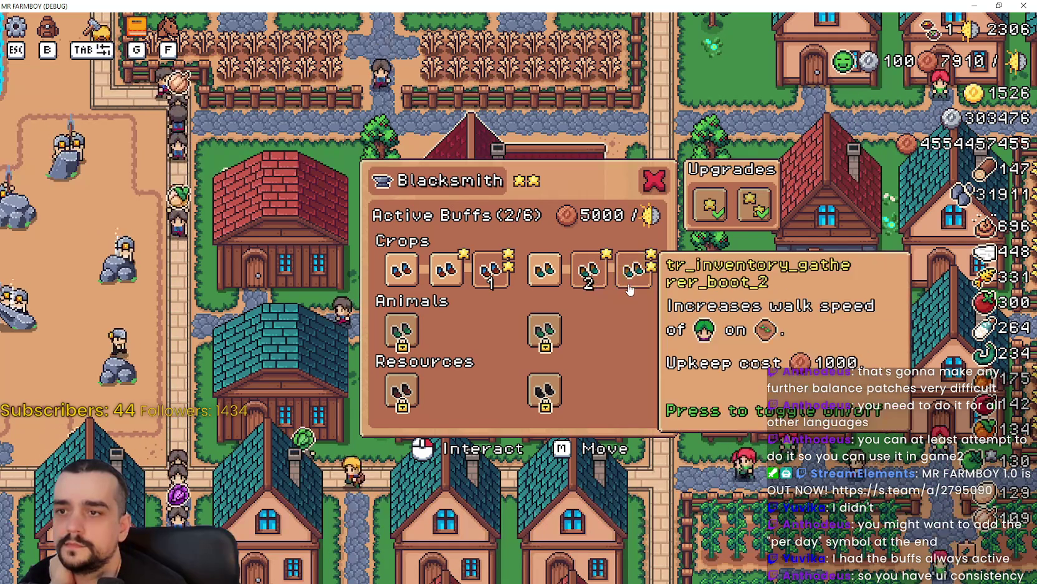
pyautogui.click(588, 270)
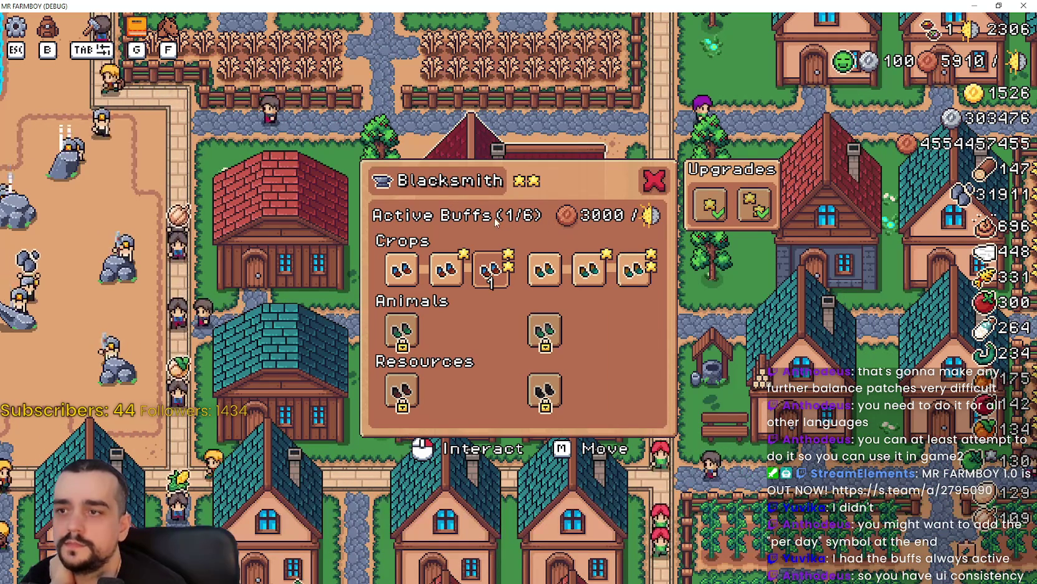
pyautogui.click(646, 283)
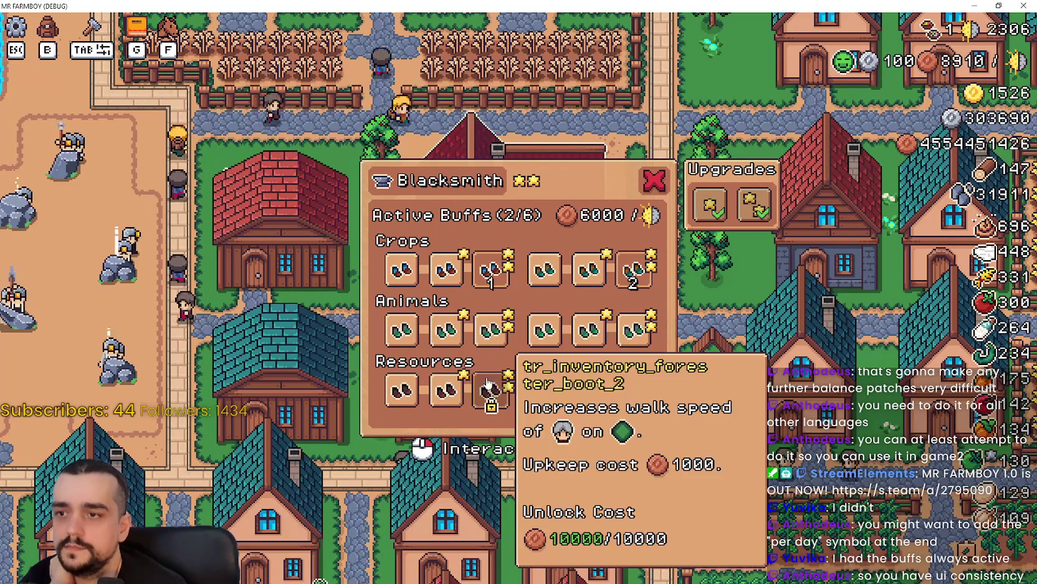
pyautogui.click(632, 390)
pyautogui.click(587, 329)
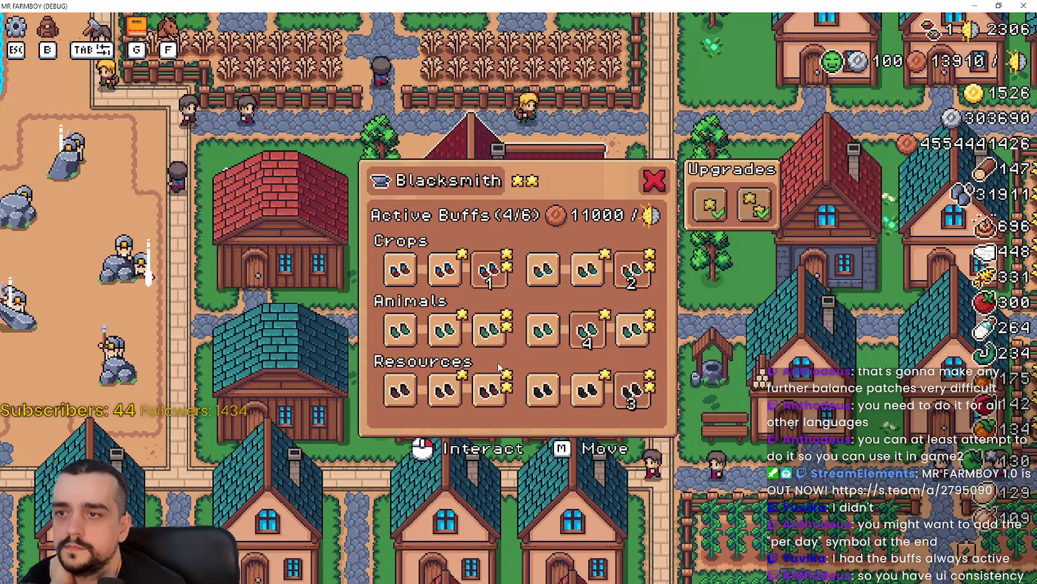
pyautogui.click(444, 329)
pyautogui.click(445, 390)
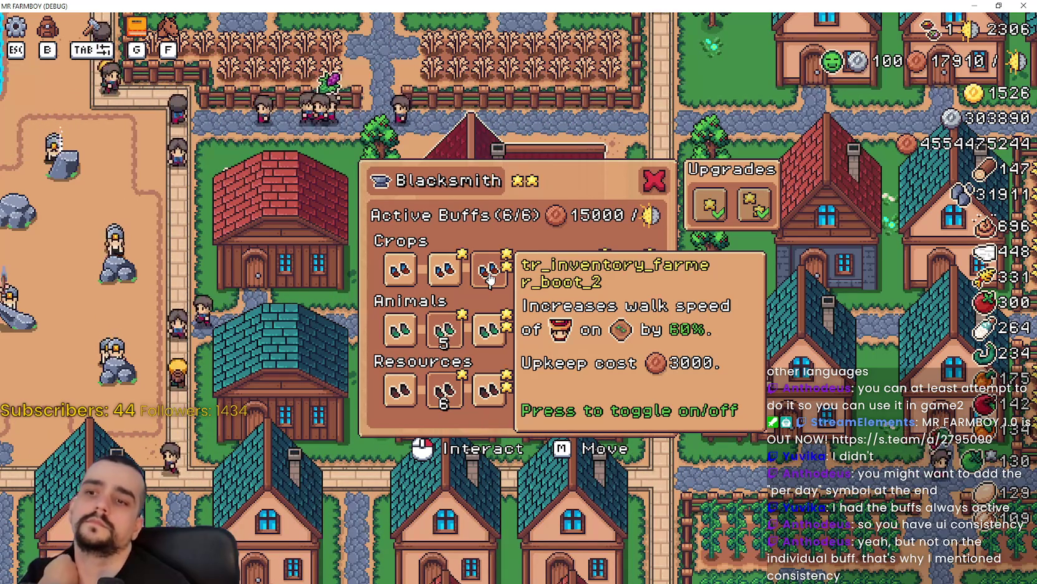
pyautogui.moveTo(490, 278)
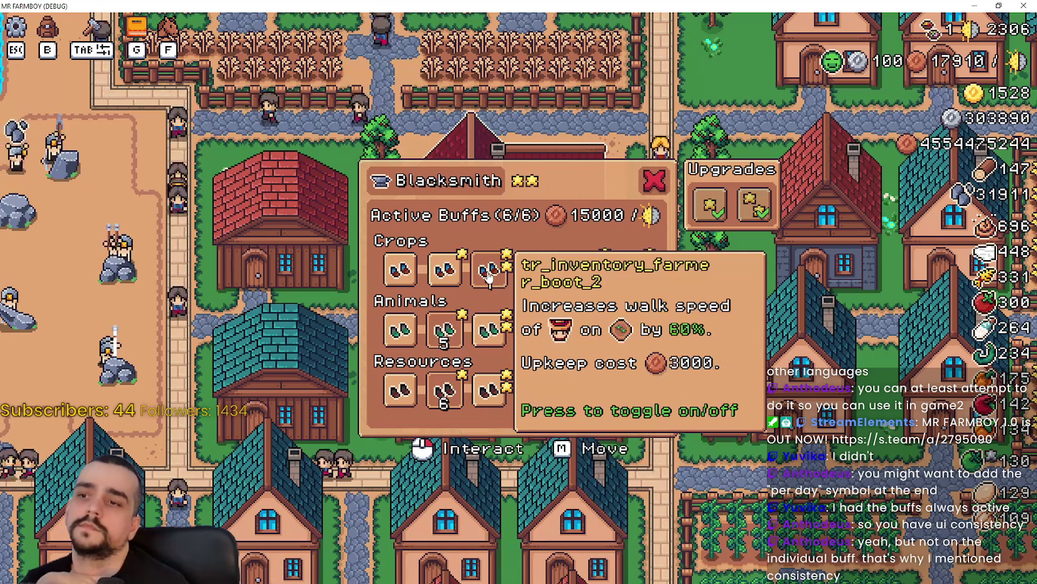
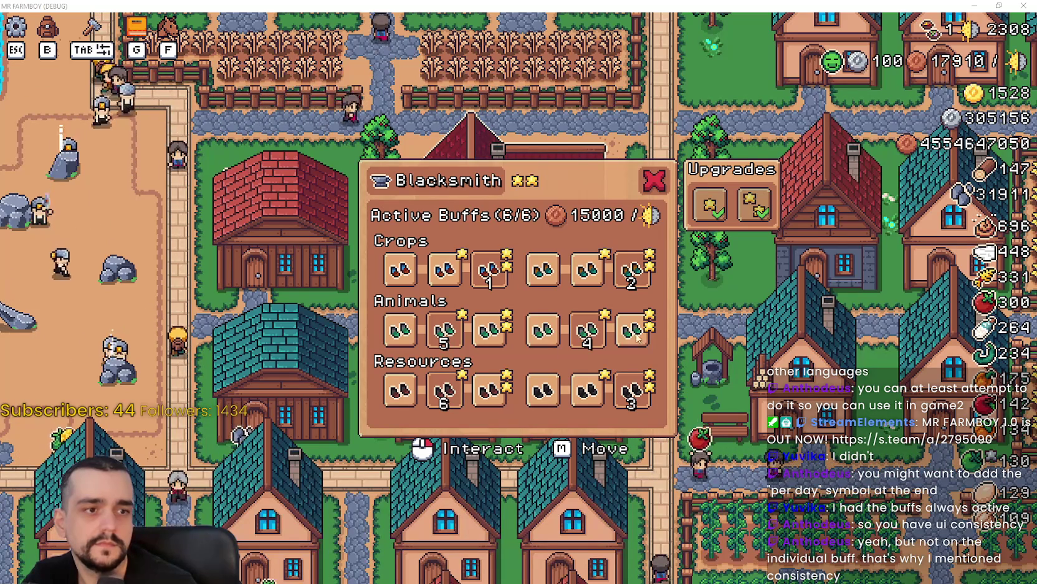
# Step: Close the Blacksmith panel, stop the running game with F8, and run the project again
pyautogui.press('Escape')
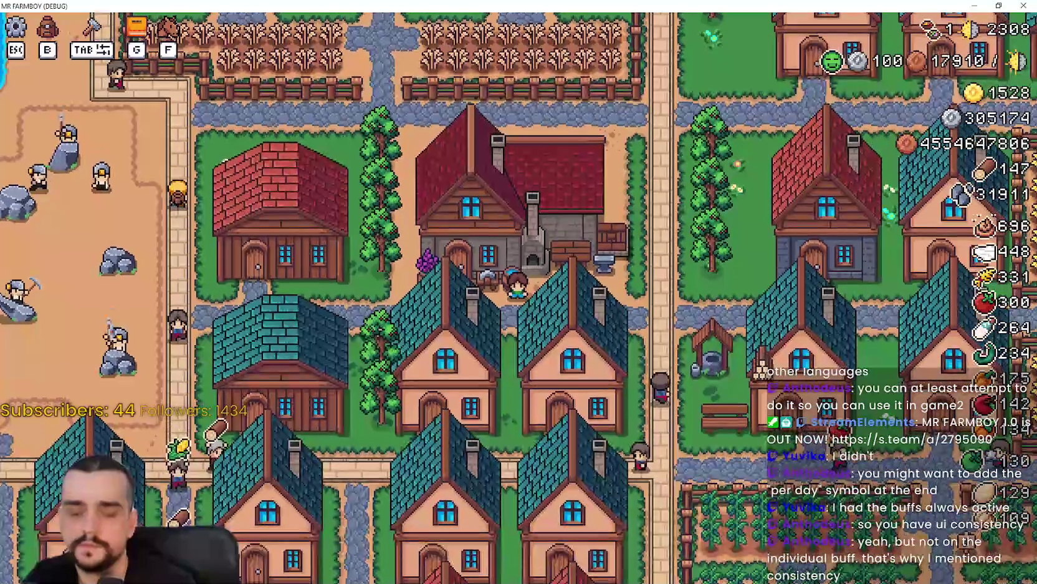
pyautogui.press('F8')
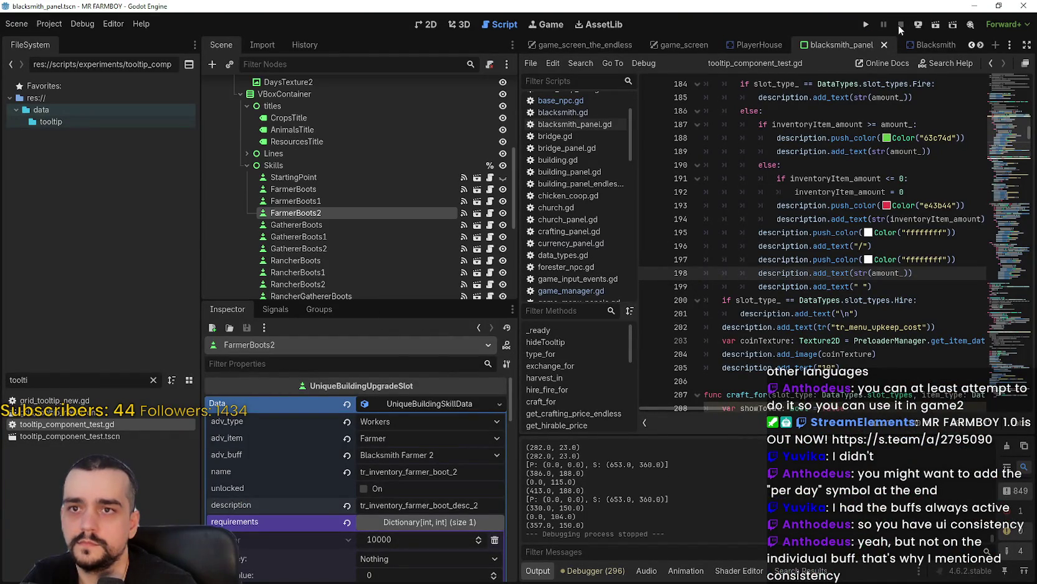
pyautogui.click(865, 25)
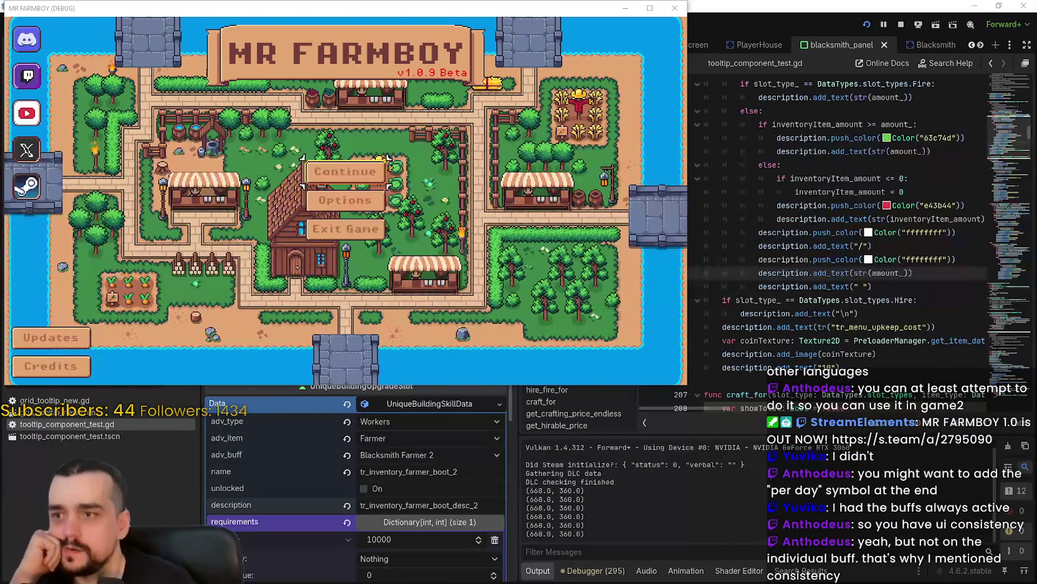
# Step: Continue from Save 1, maximize the game window, and open the Blacksmith's buff panel
pyautogui.click(387, 172)
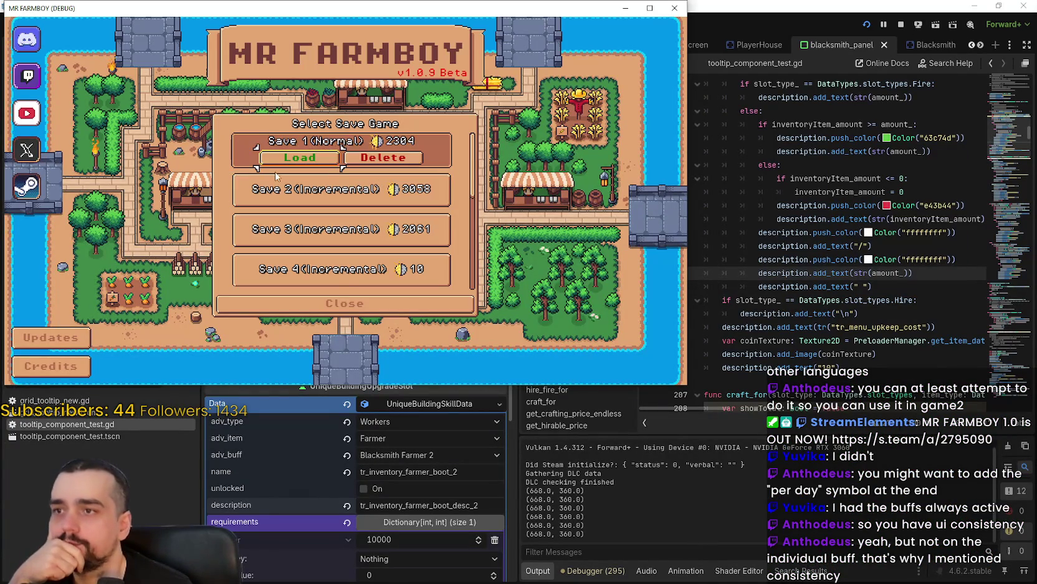
pyautogui.click(290, 165)
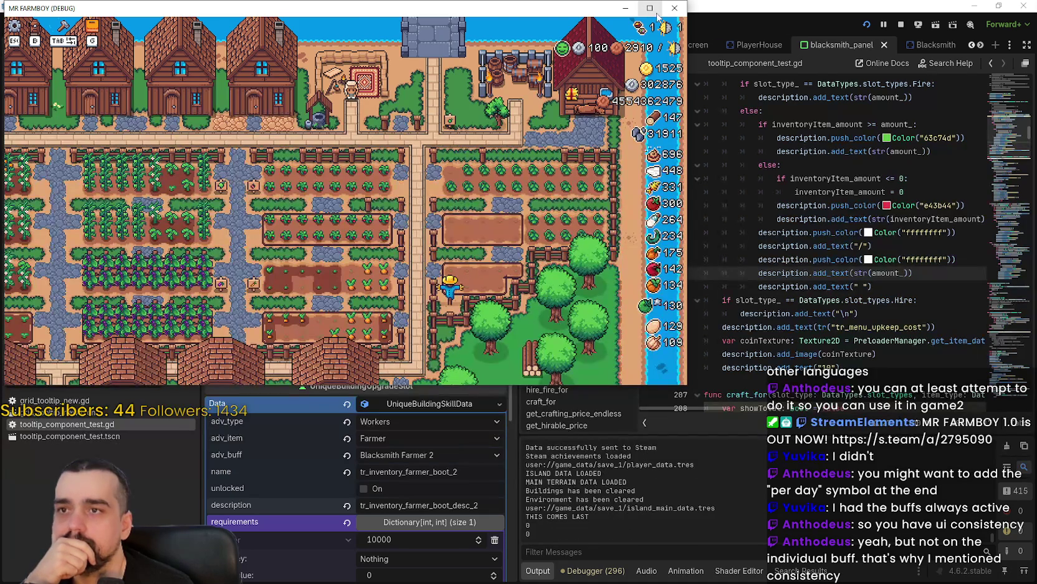
pyautogui.click(650, 7)
pyautogui.click(486, 249)
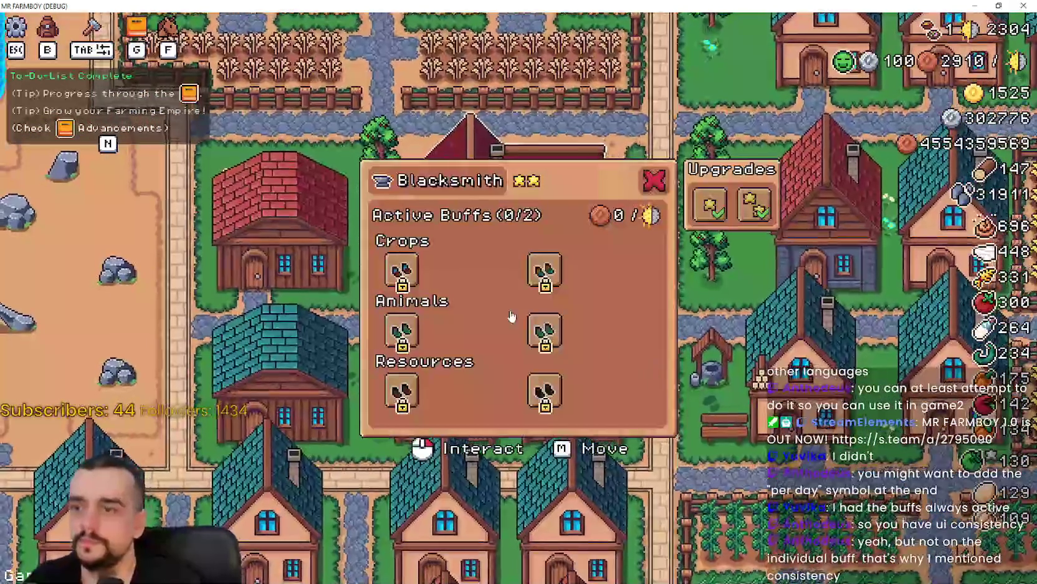
# Step: Unlock the first Crops buff slot and the remaining locked boot slots
pyautogui.click(403, 285)
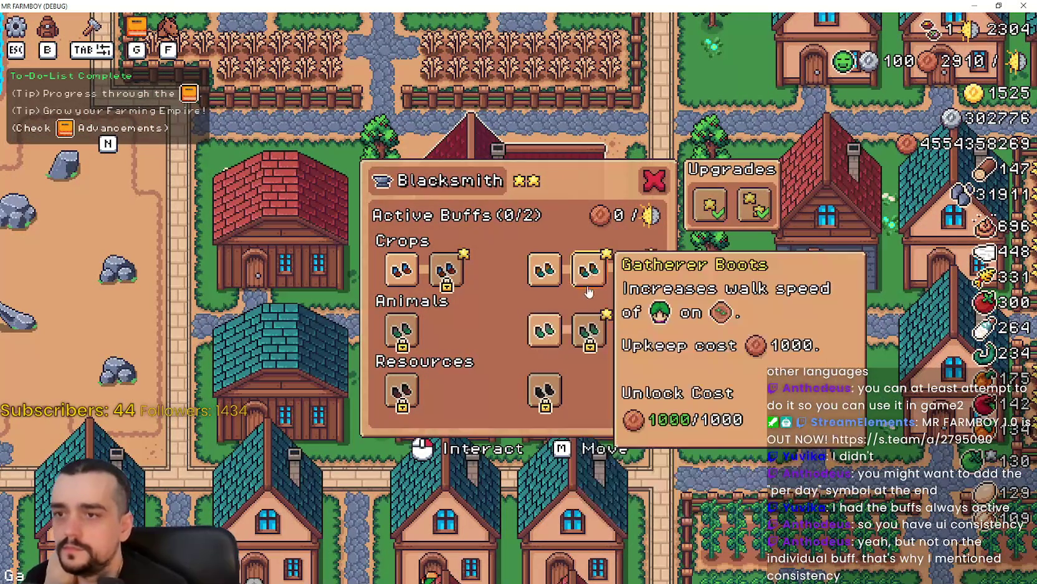
pyautogui.click(631, 290)
pyautogui.click(632, 330)
pyautogui.click(542, 391)
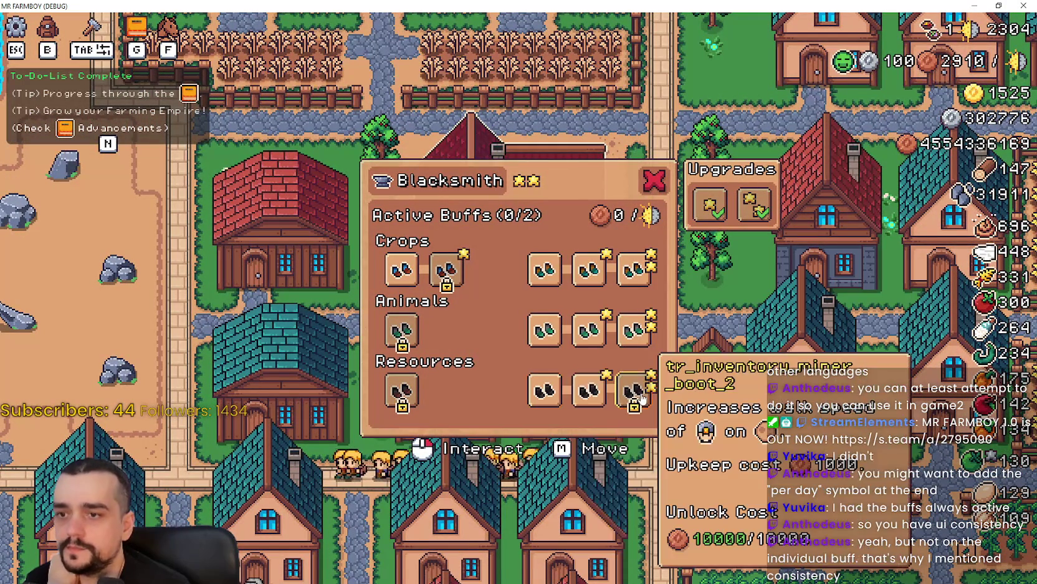
pyautogui.click(632, 391)
# Step: Unlock the next tier and the third Crops, Animals and Resources buff slots
pyautogui.click(401, 391)
pyautogui.click(401, 331)
pyautogui.click(446, 391)
pyautogui.click(446, 331)
pyautogui.click(446, 269)
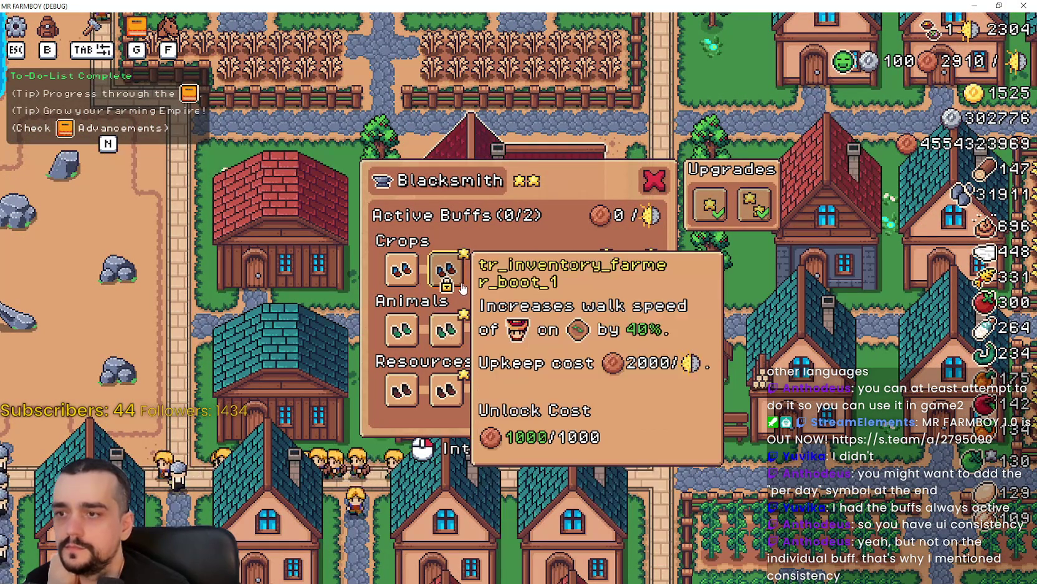
pyautogui.click(503, 284)
pyautogui.click(492, 330)
pyautogui.click(493, 391)
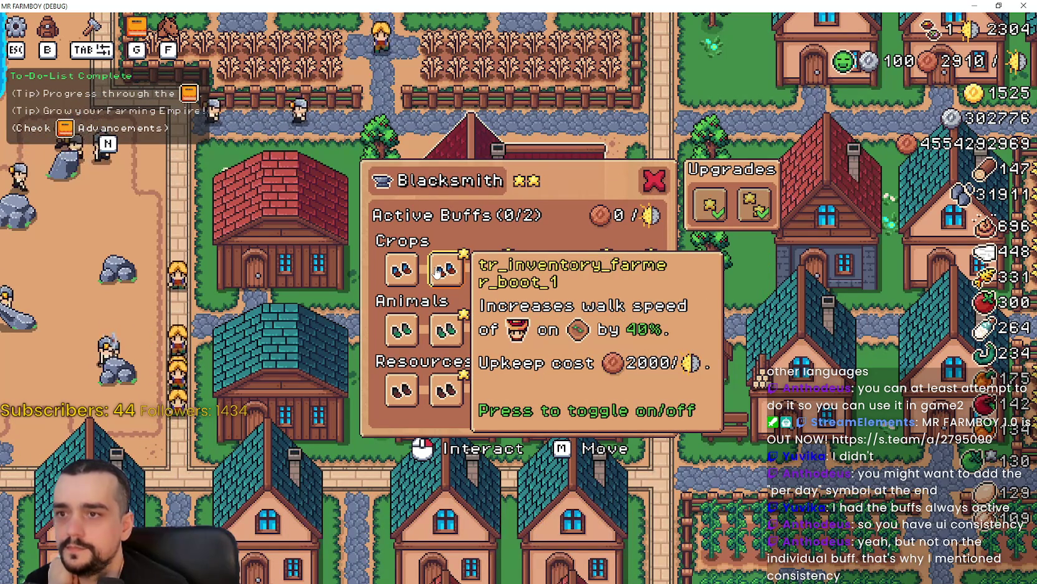
# Step: Leave the second Crops boots buff active at 2000 upkeep and close the Blacksmith panel
pyautogui.click(444, 273)
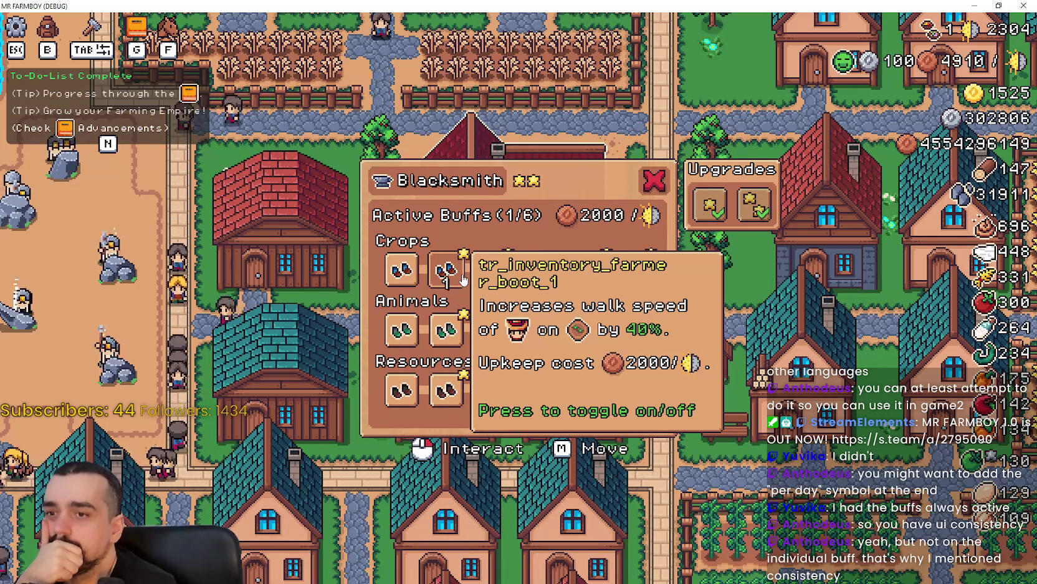
pyautogui.click(400, 269)
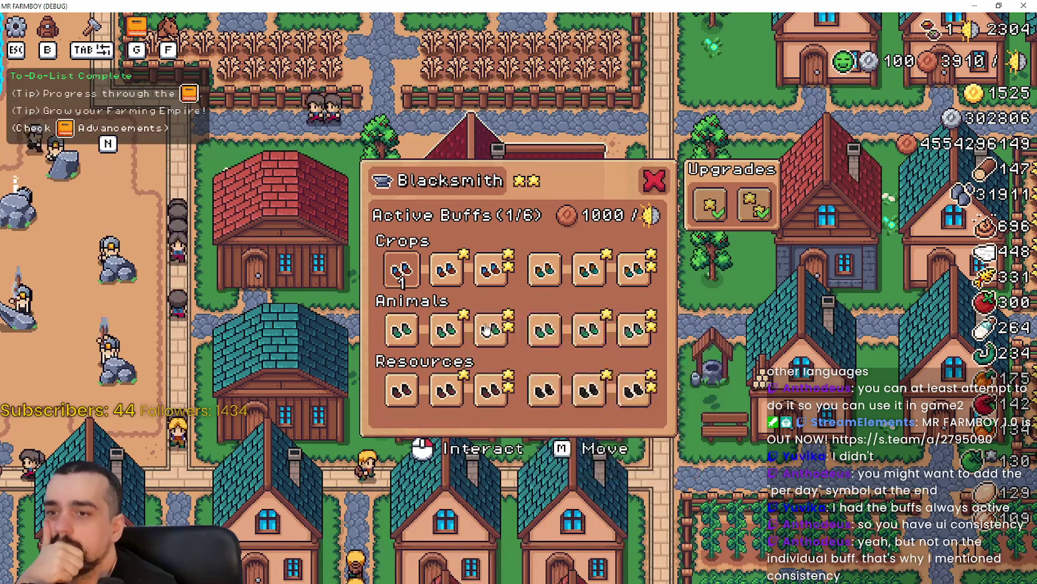
pyautogui.click(446, 269)
pyautogui.click(654, 179)
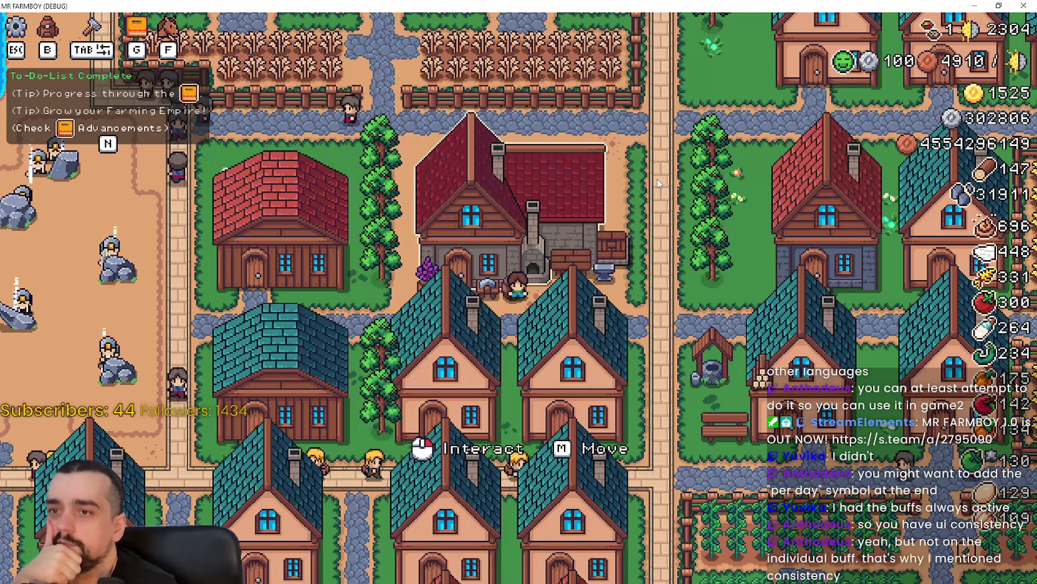
# Step: Walk to the houses, check the House worker panel and Blacksmith panel, then return to the editor
pyautogui.press('s')
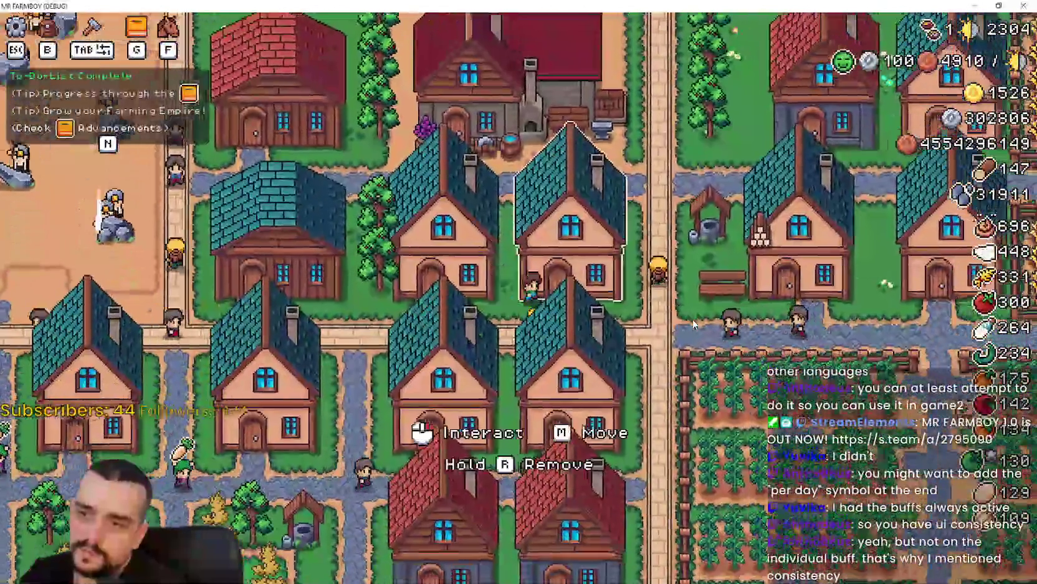
pyautogui.click(694, 323)
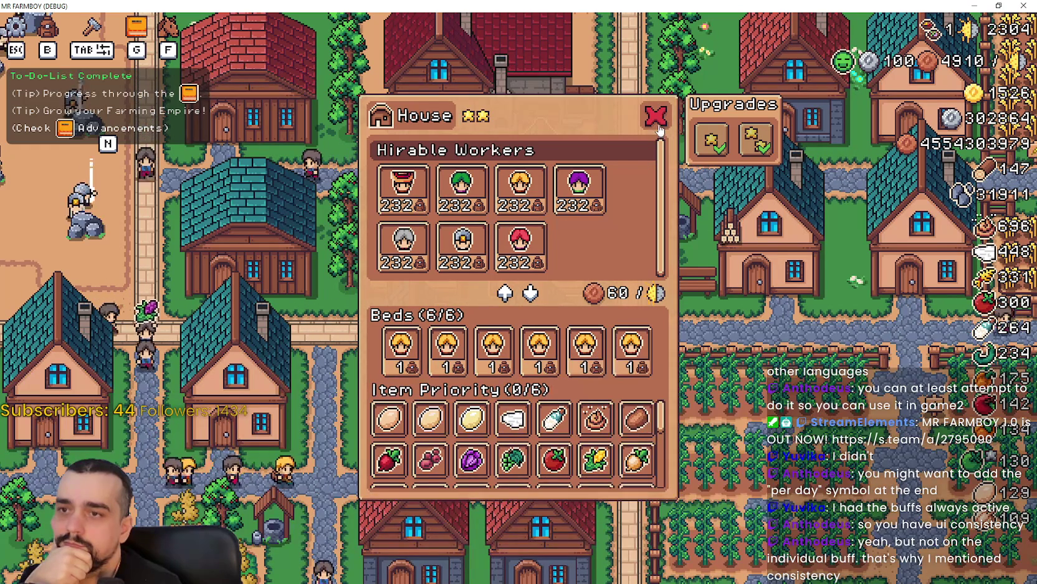
pyautogui.press('Escape')
pyautogui.press('Tab')
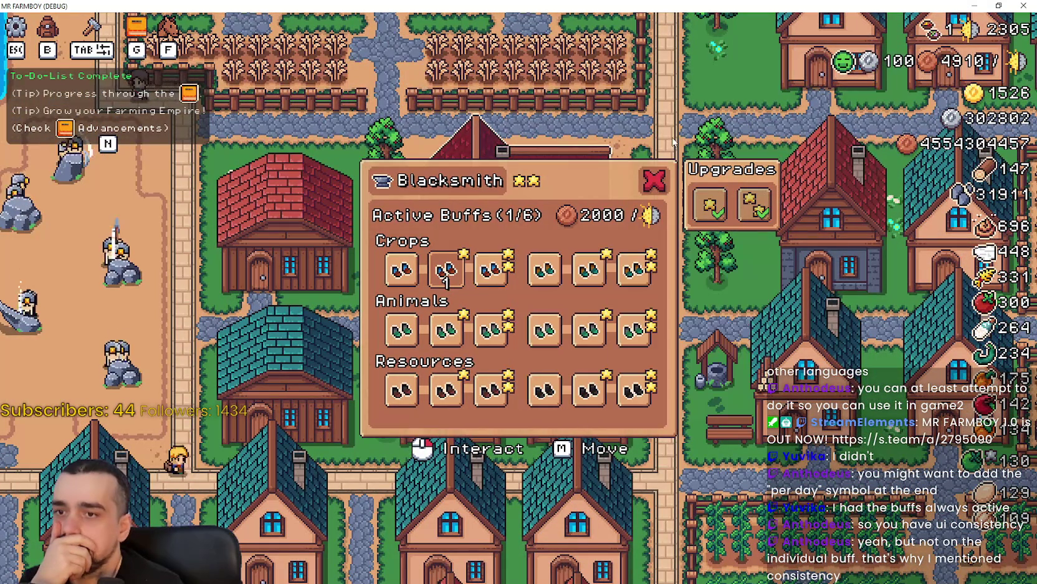
pyautogui.click(661, 178)
pyautogui.hotkey('alt', 'Tab')
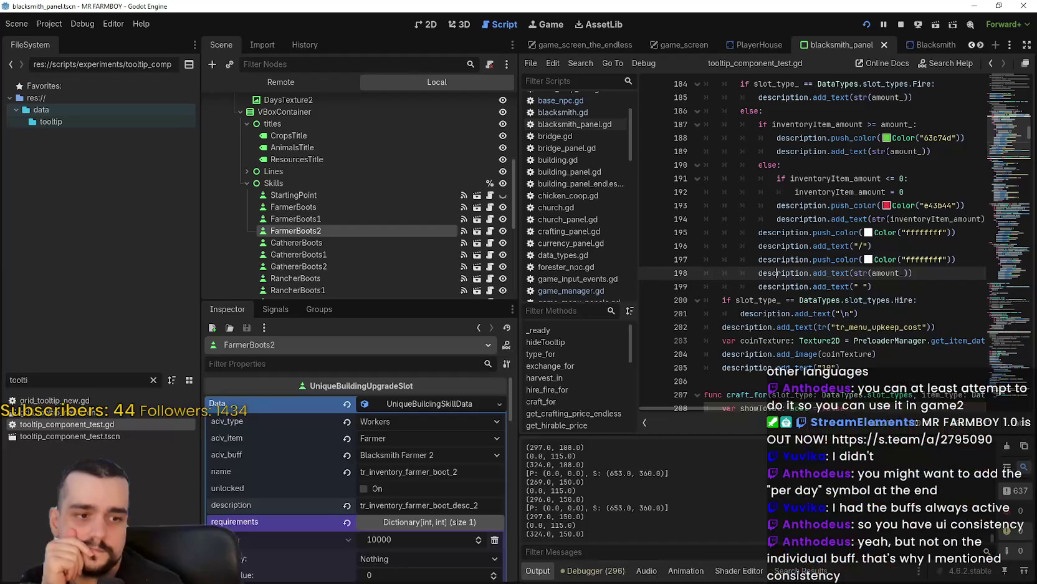
# Step: Widen the script editor and select tr_menu_upkeep_cost on line 202 of the Hire tooltip code
pyautogui.click(925, 286)
pyautogui.scroll(-1, 878, 317)
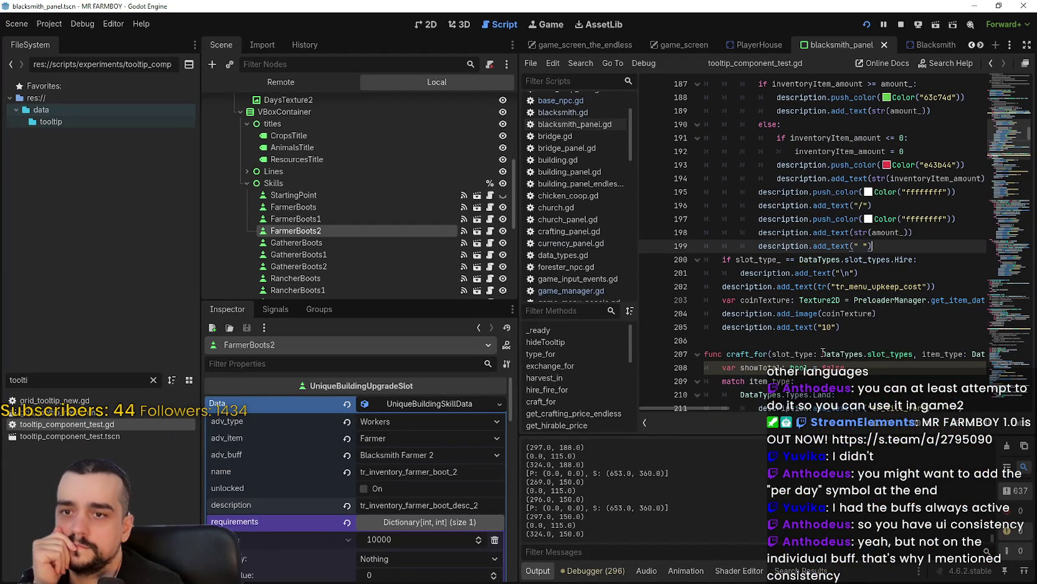
pyautogui.moveTo(518, 301); pyautogui.dragTo(393, 300)
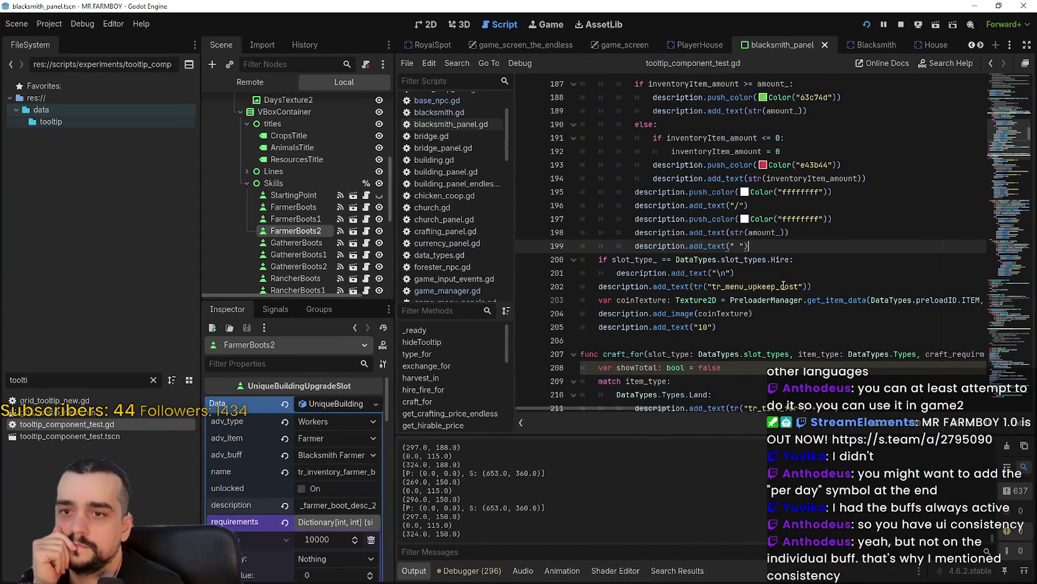
pyautogui.click(779, 326)
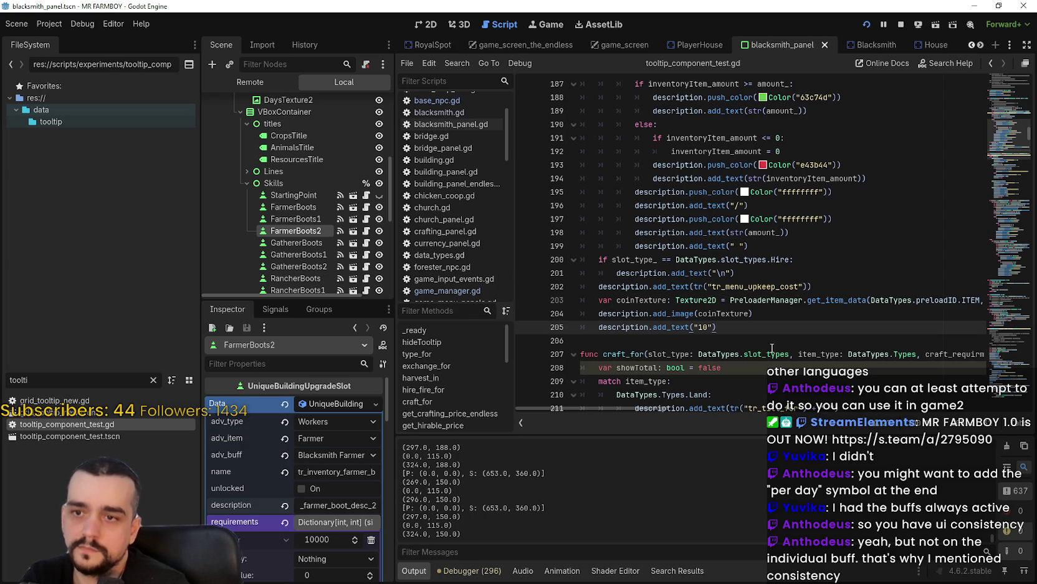
pyautogui.doubleClick(783, 286)
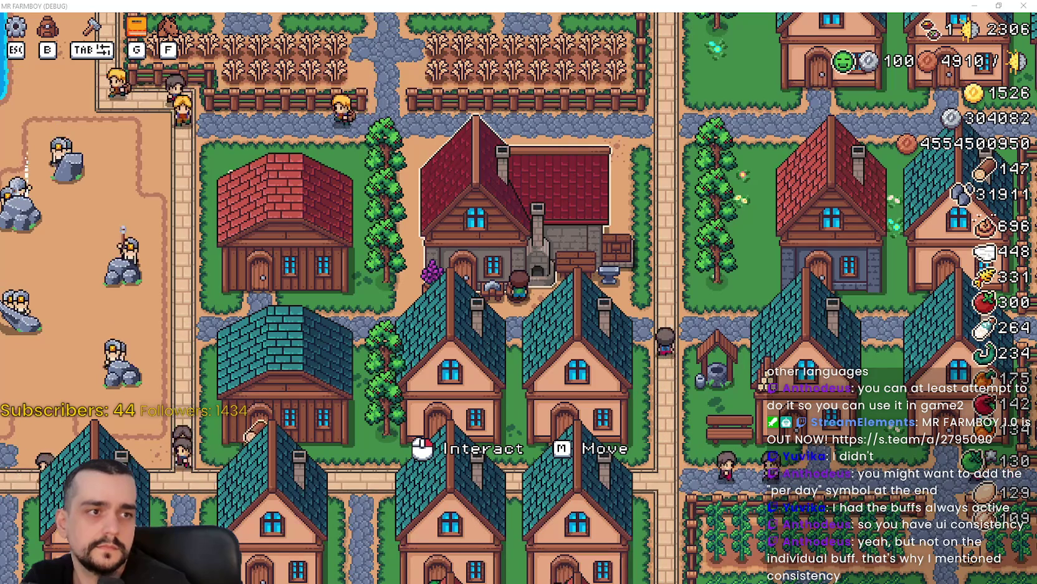
# Step: Duplicate the coin texture lines 203–204 onto new lines 206–207
pyautogui.hotkey('alt', 'Tab')
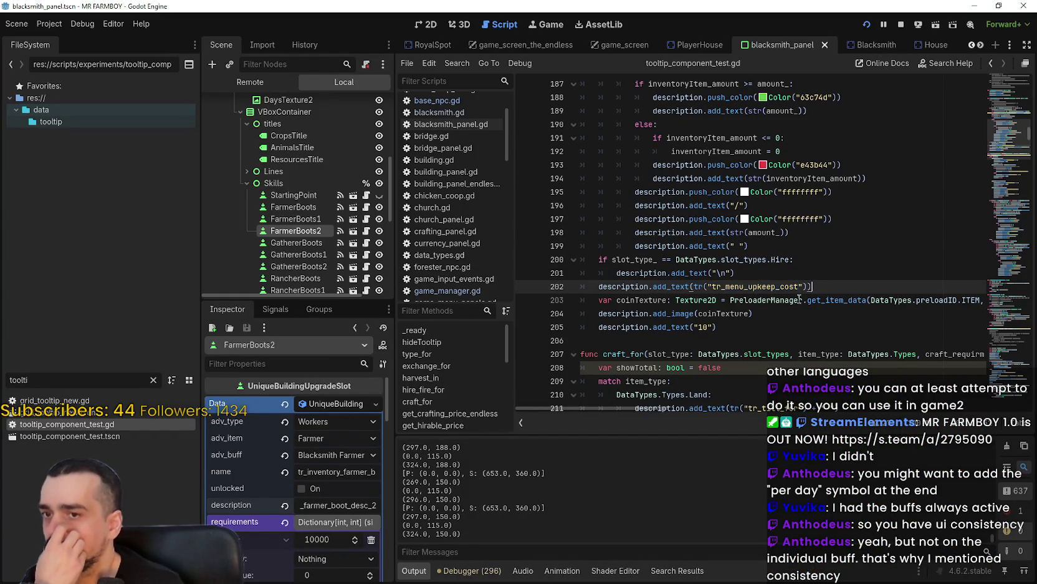
pyautogui.click(771, 328)
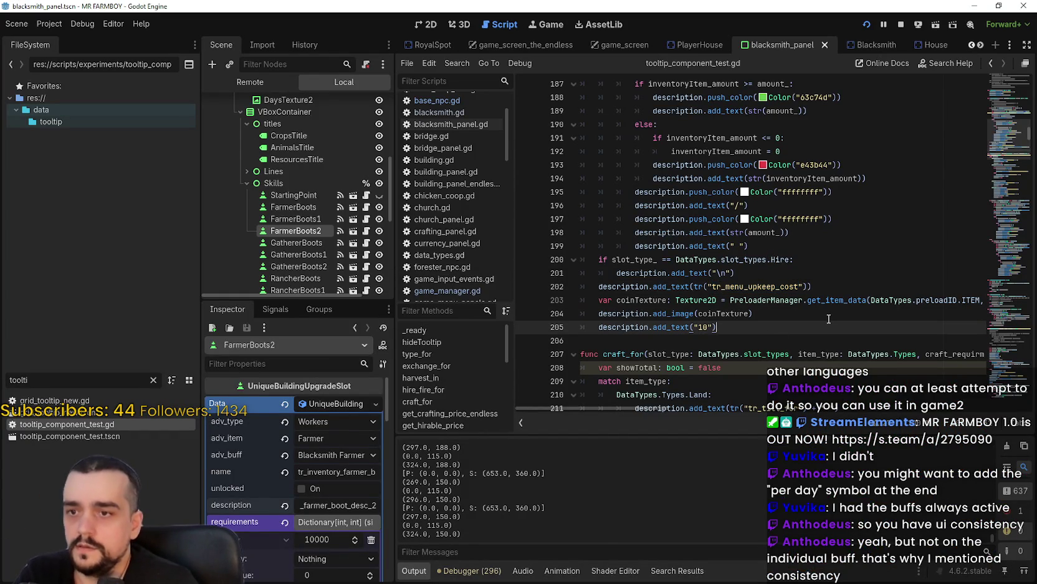
pyautogui.press('Return')
pyautogui.click(714, 314)
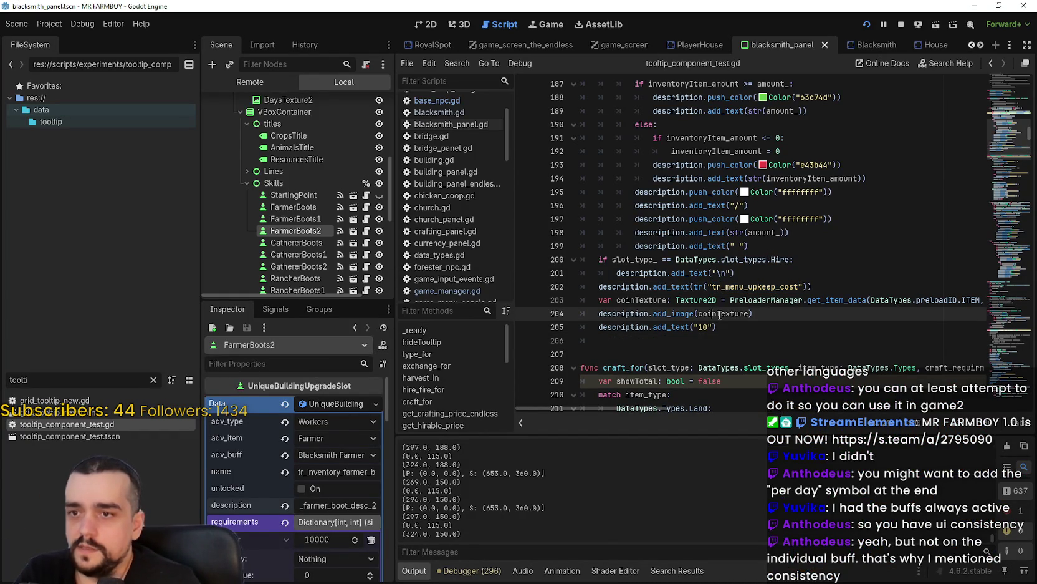
pyautogui.moveTo(792, 320); pyautogui.dragTo(537, 304)
pyautogui.click(666, 342)
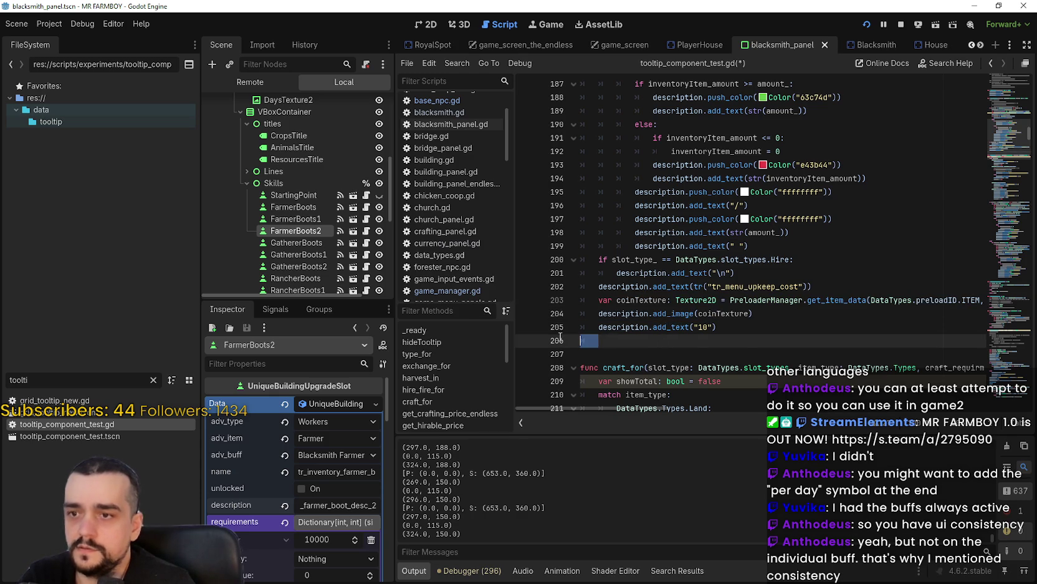
pyautogui.write('var coinTexture: Texture2D = PreloaderManager.get_item_data(DataTypes.preloadID.ITEM, DataTypes.itemID.COPPER).texture \tdescription.add_image(coinTexture)')
# Step: Change the duplicated texture line's item id from COPPER to itemID.DAYS
pyautogui.click(872, 340)
pyautogui.hotkey('shift', 'End')
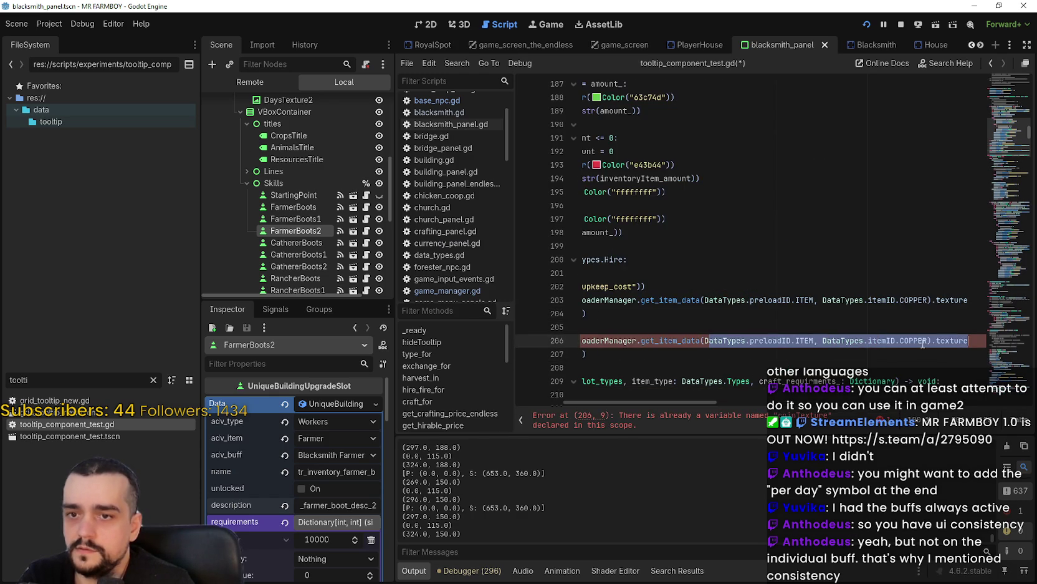
pyautogui.click(922, 340)
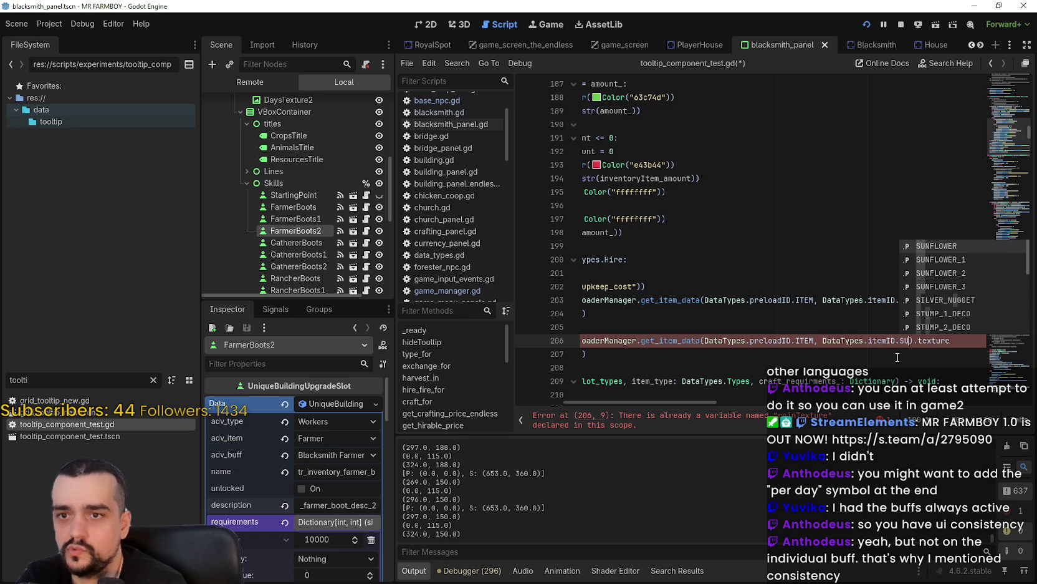
pyautogui.write('UN')
pyautogui.press('BackSpace')
pyautogui.press('BackSpace')
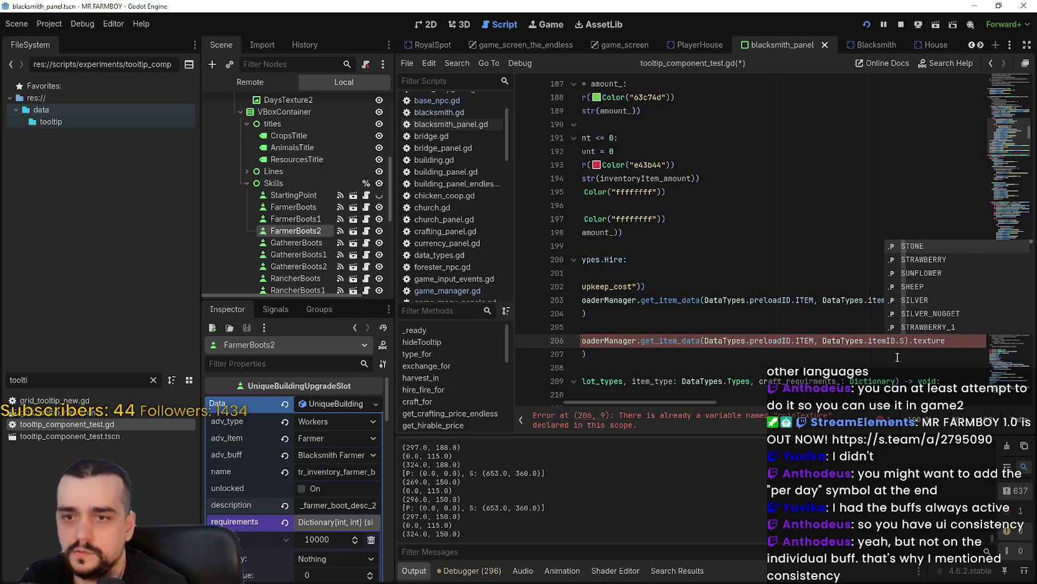
pyautogui.write('S')
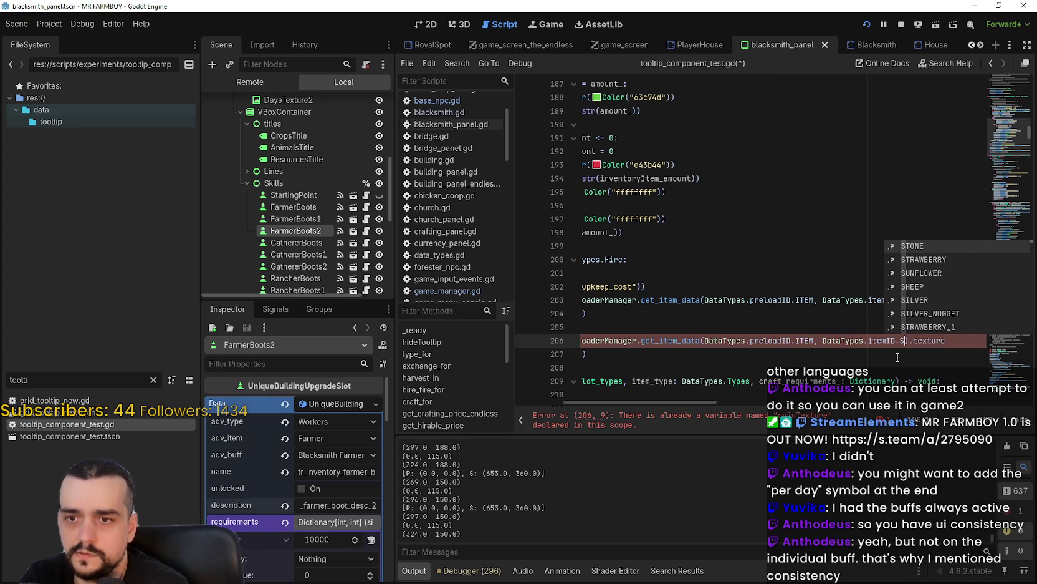
pyautogui.write('DA')
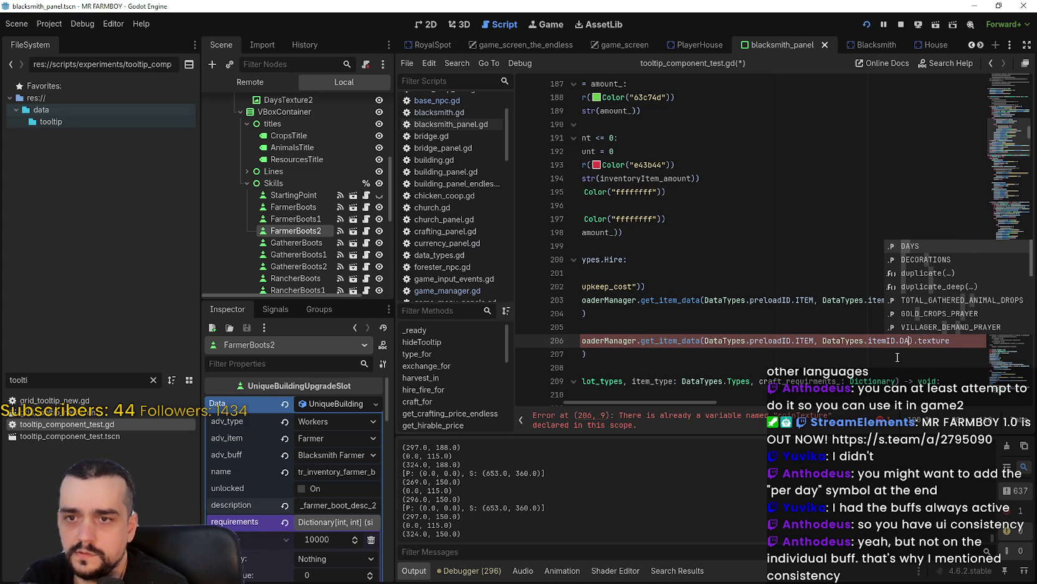
pyautogui.press('Return')
# Step: Name the duplicated variable dayTexture and pass dayTexture to add_image on line 207
pyautogui.moveTo(898, 357); pyautogui.dragTo(452, 333)
pyautogui.click(669, 352)
pyautogui.scroll(-2, 633, 331)
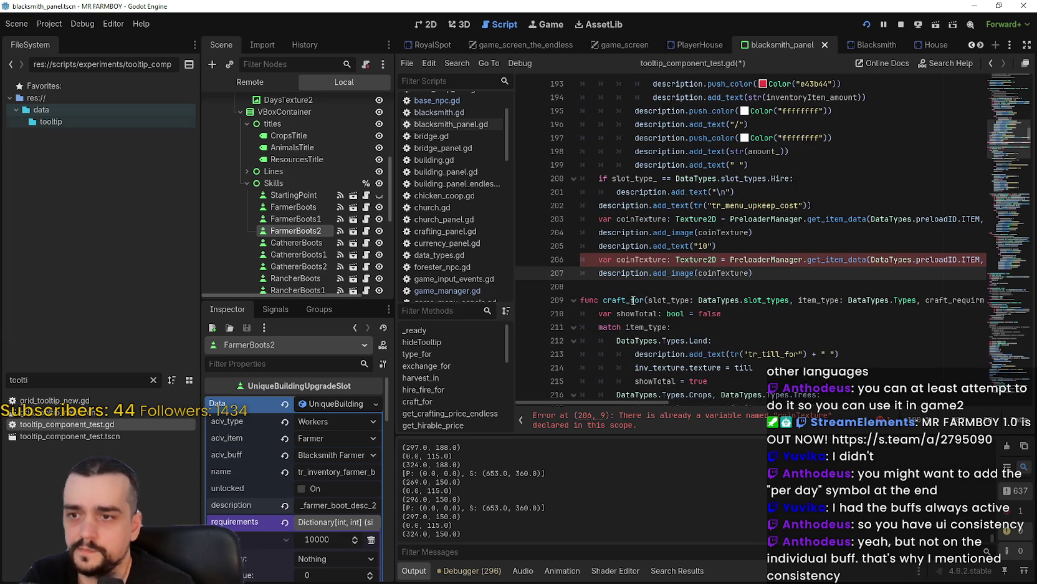
pyautogui.click(636, 255)
pyautogui.write('day')
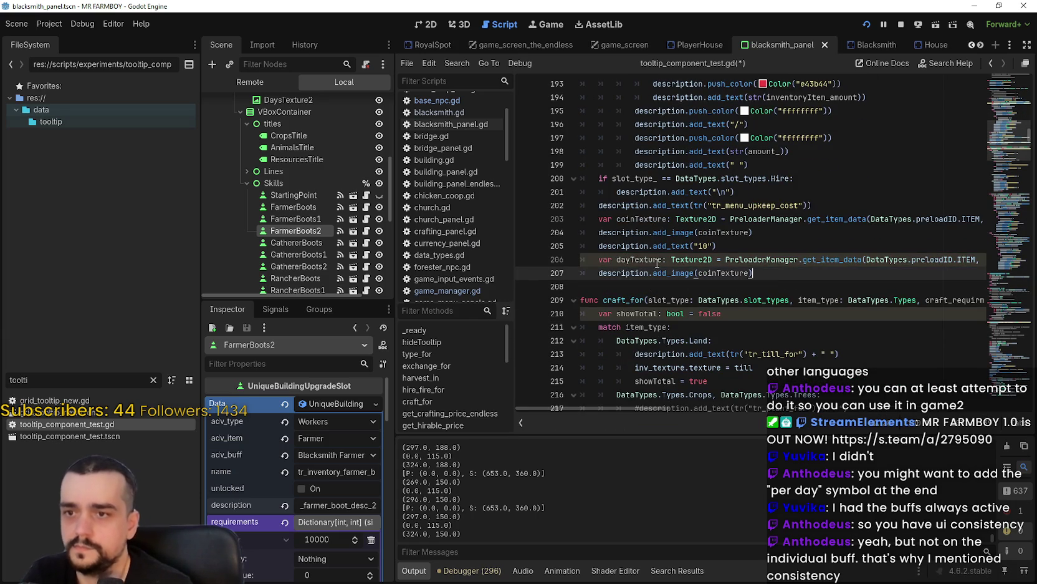
pyautogui.click(723, 275)
pyautogui.write('dayTexture')
pyautogui.press('Down')
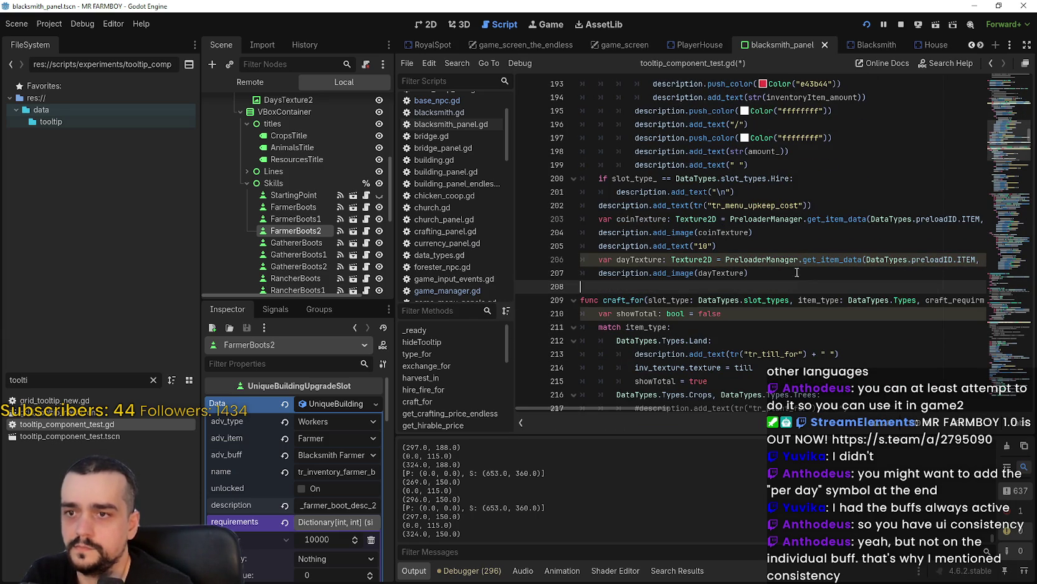
# Step: Add an add_text("/") line after the coin amount, save the script, and relaunch the game
pyautogui.click(761, 241)
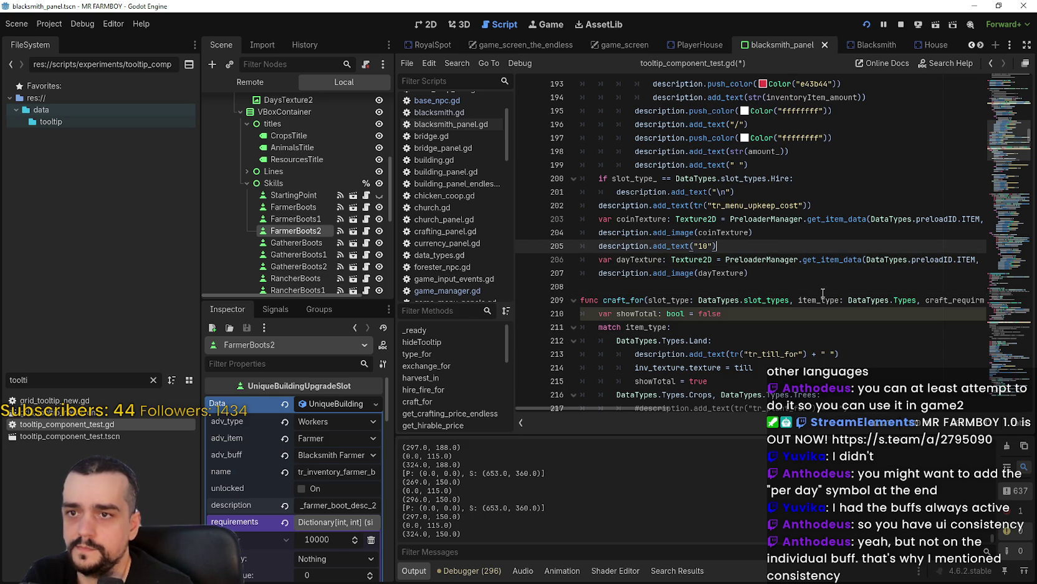
pyautogui.moveTo(750, 124); pyautogui.dragTo(634, 125)
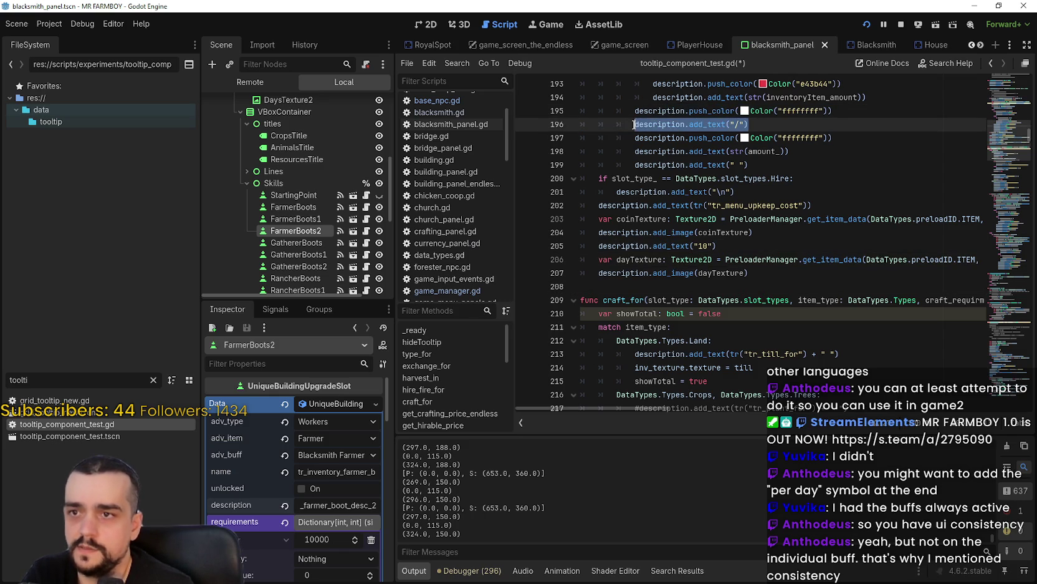
pyautogui.click(748, 249)
pyautogui.press('Return')
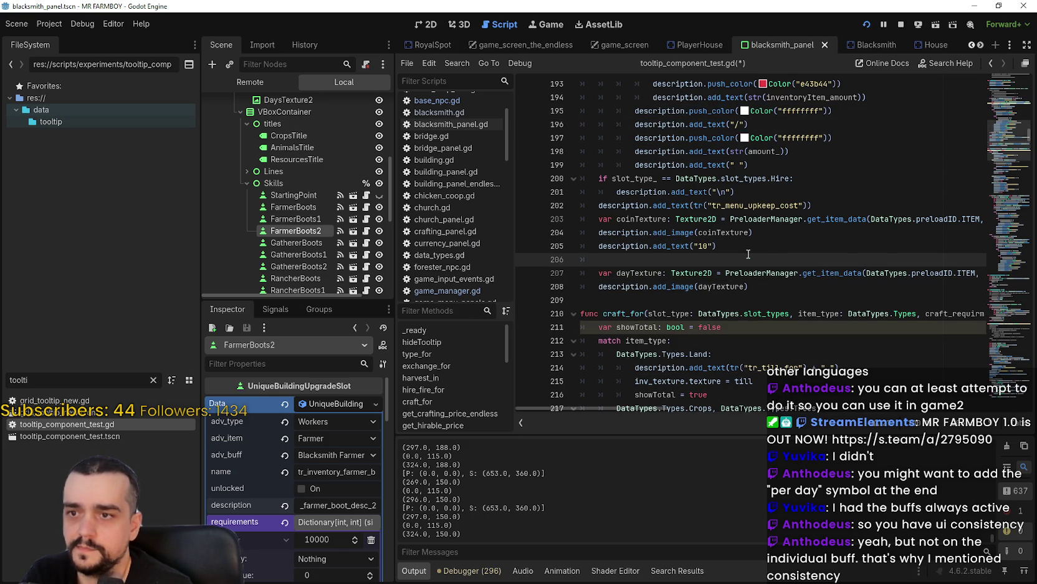
pyautogui.click(762, 288)
pyautogui.hotkey('ctrl', 's')
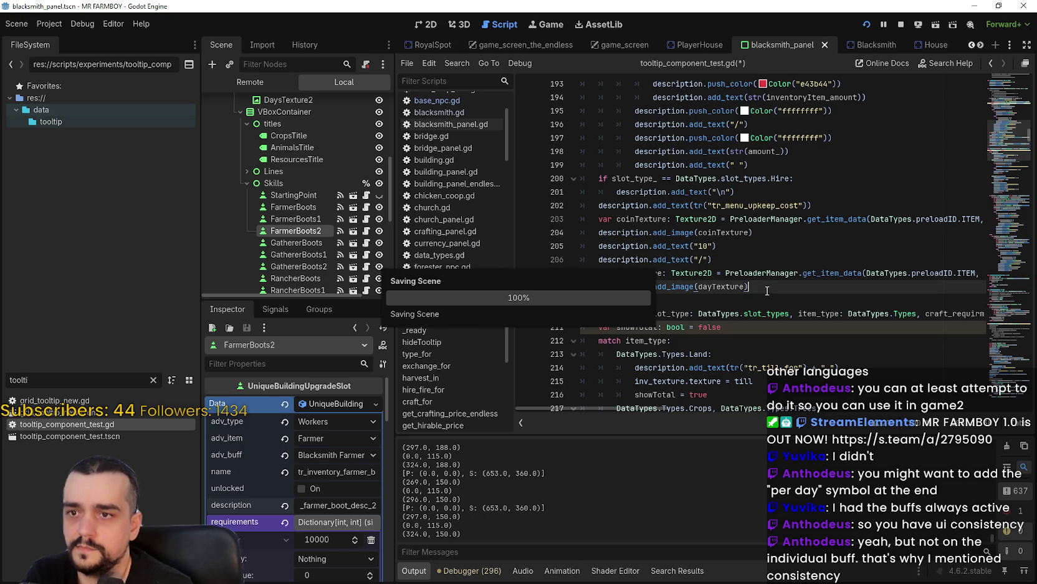
pyautogui.click(901, 25)
pyautogui.click(866, 24)
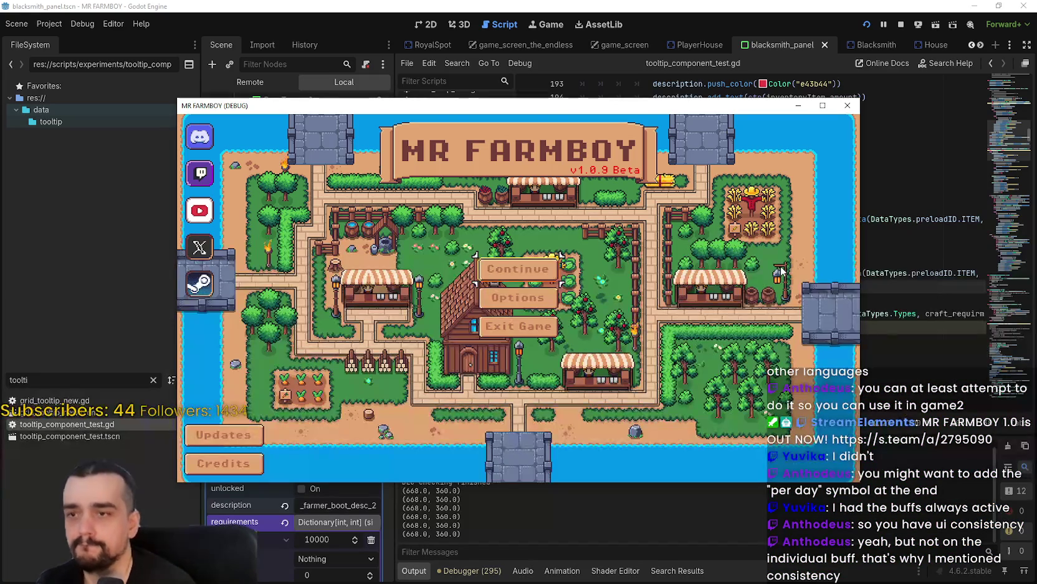
# Step: Load Save 1 and enlarge the game window to fill the screen
pyautogui.click(558, 259)
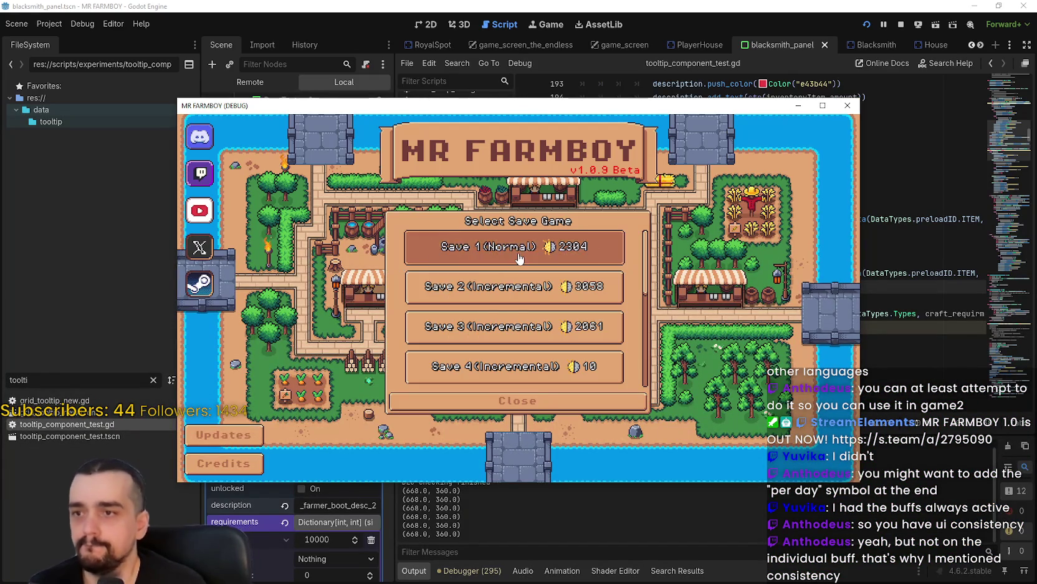
pyautogui.click(479, 254)
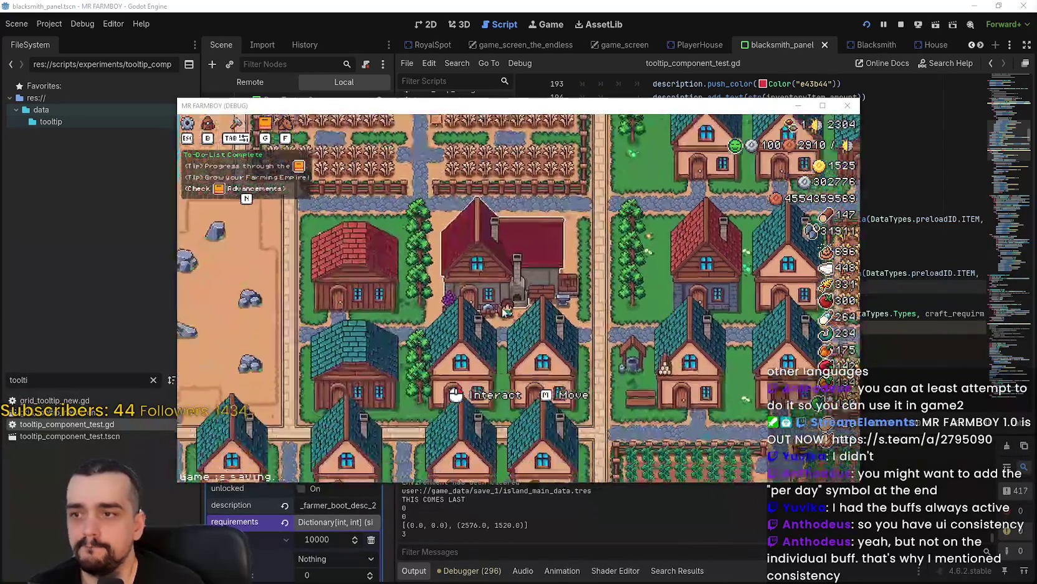
pyautogui.moveTo(535, 286)
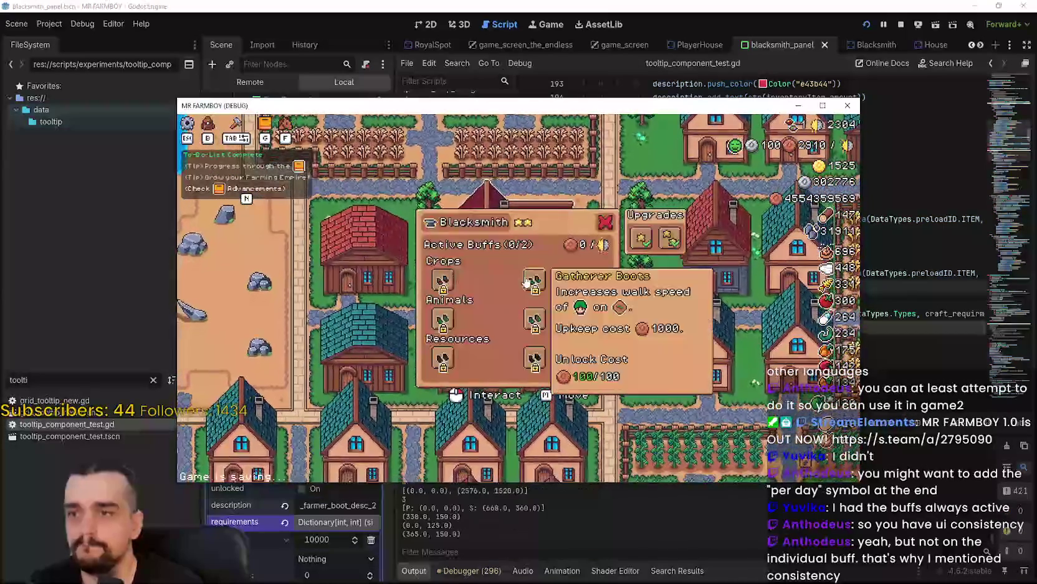
pyautogui.click(823, 106)
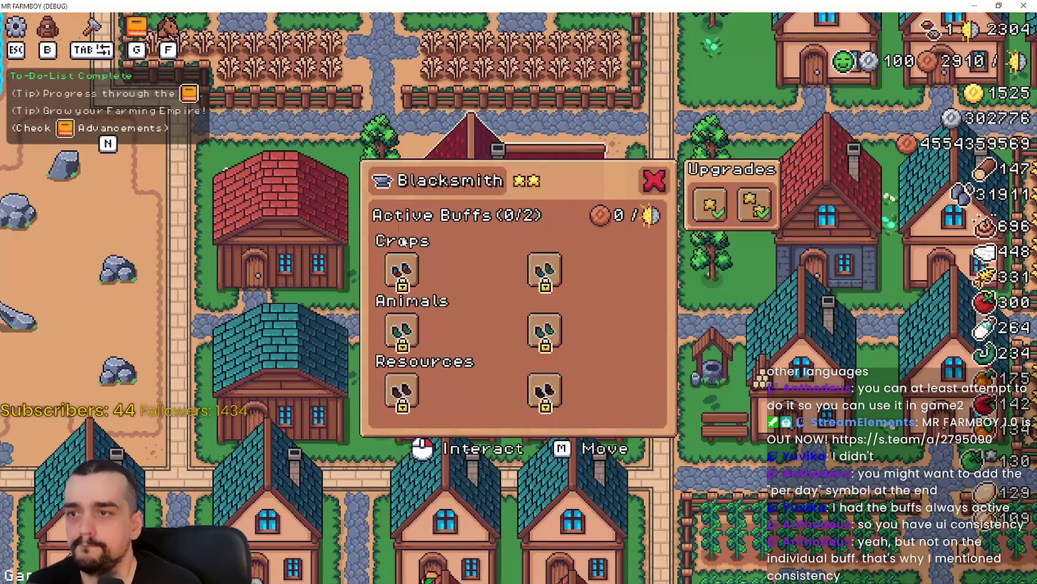
# Step: Unlock two Farmer Boots buffs, switch one on at 3000 upkeep, then open the House panel
pyautogui.moveTo(404, 268)
pyautogui.click(404, 268)
pyautogui.moveTo(452, 269)
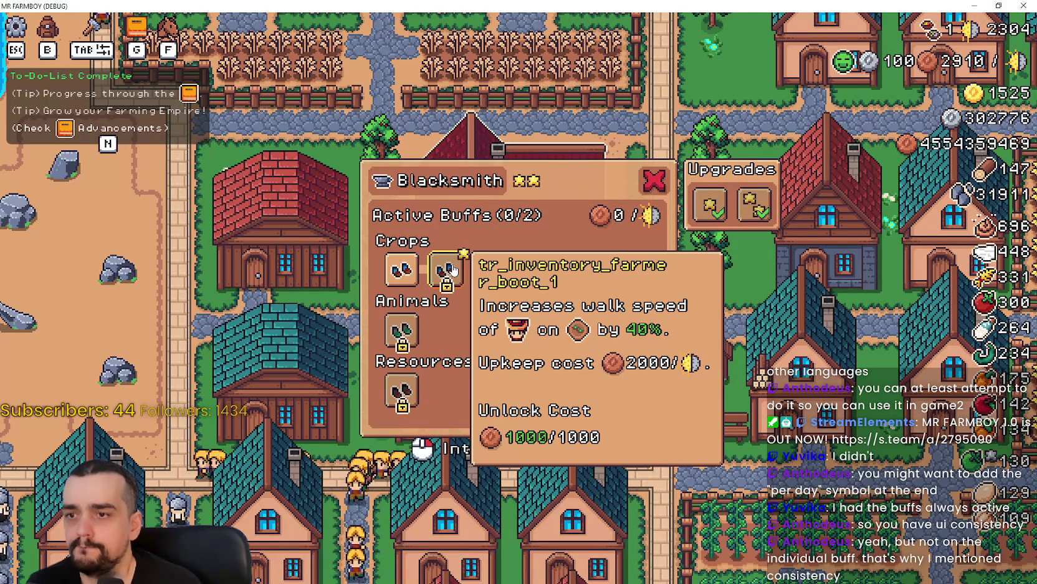
pyautogui.click(453, 269)
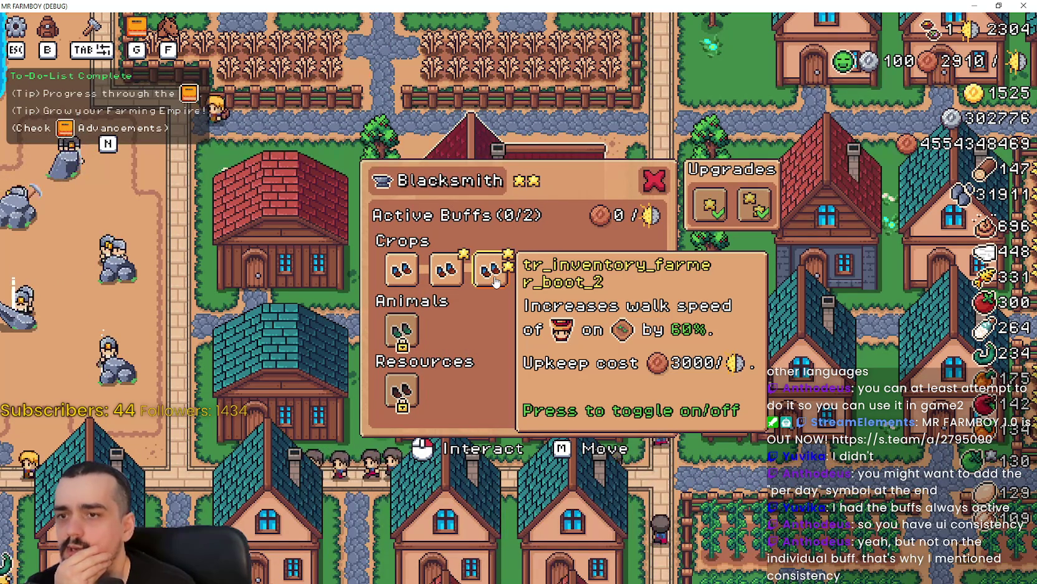
pyautogui.click(492, 269)
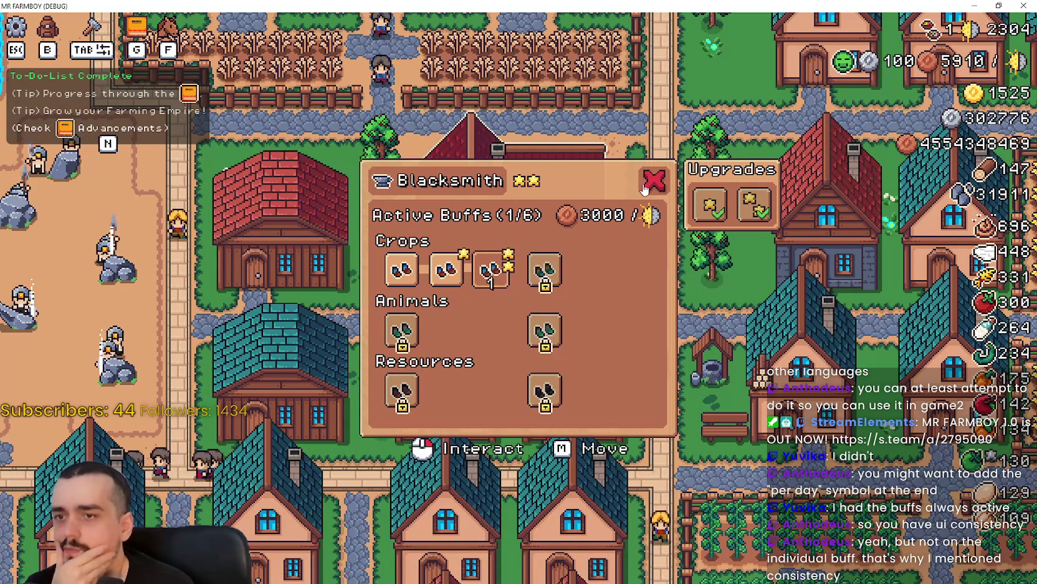
pyautogui.press('Escape')
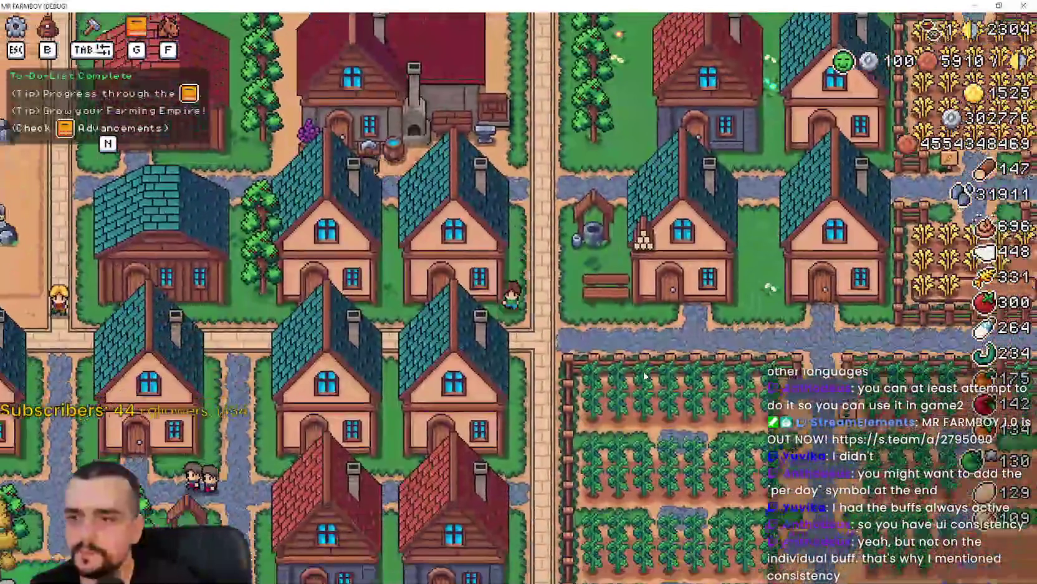
pyautogui.click(702, 378)
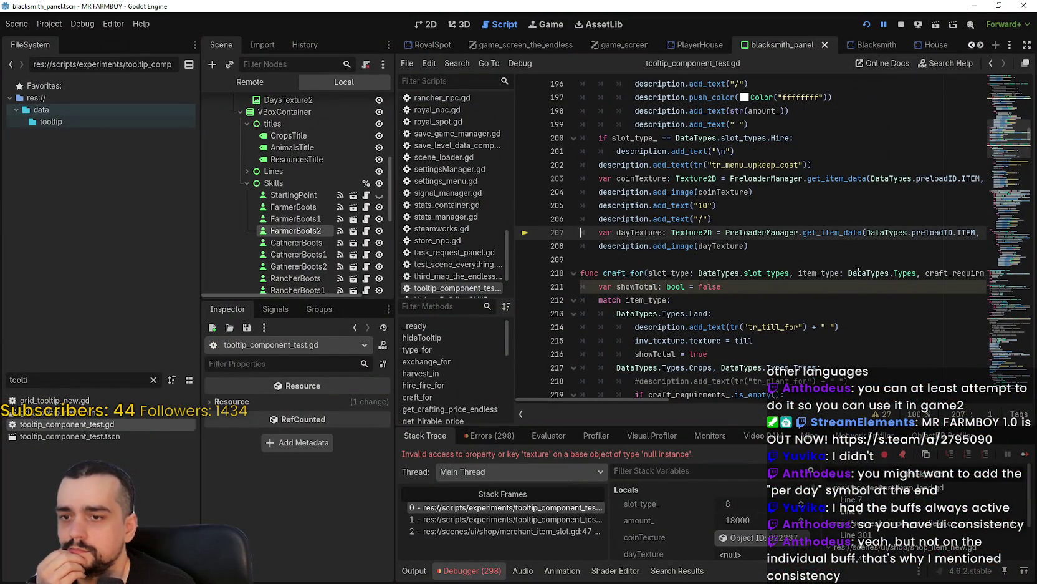
# Step: Inspect the null dayTexture error and the DAYS item id on line 207
pyautogui.moveTo(637, 399); pyautogui.dragTo(679, 395)
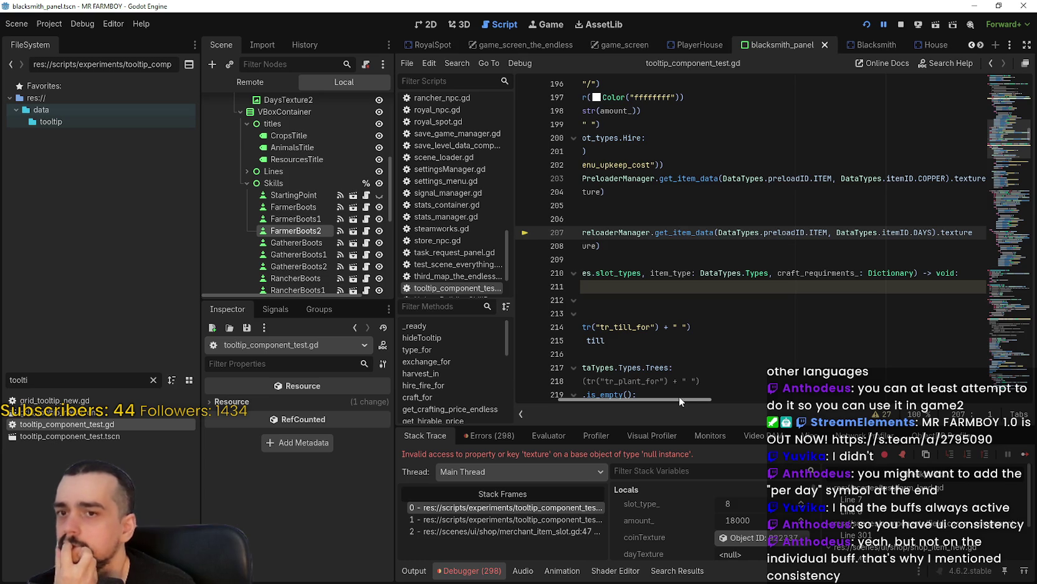
pyautogui.moveTo(679, 395); pyautogui.dragTo(587, 402)
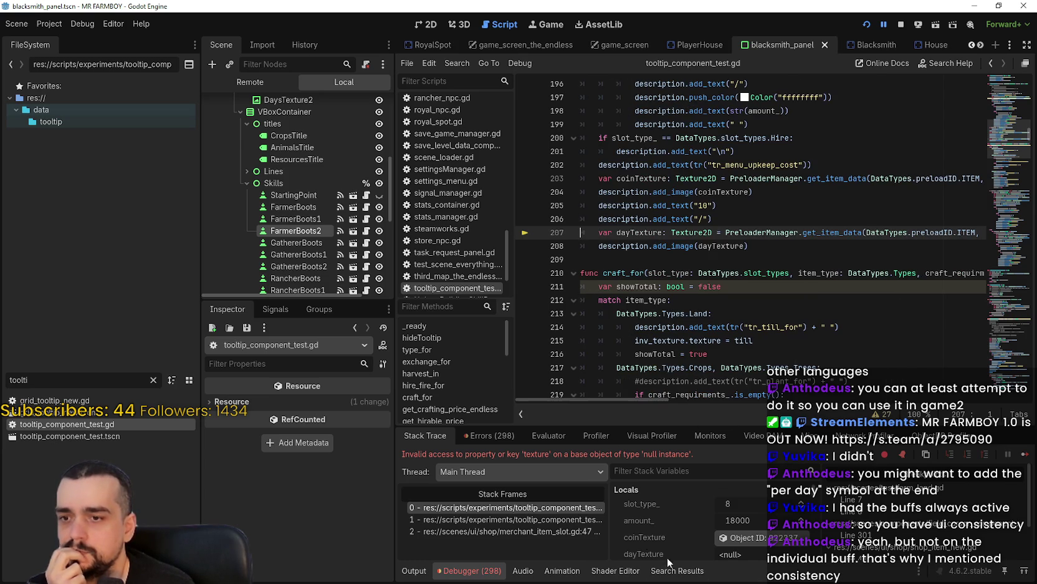
pyautogui.scroll(-1, 666, 552)
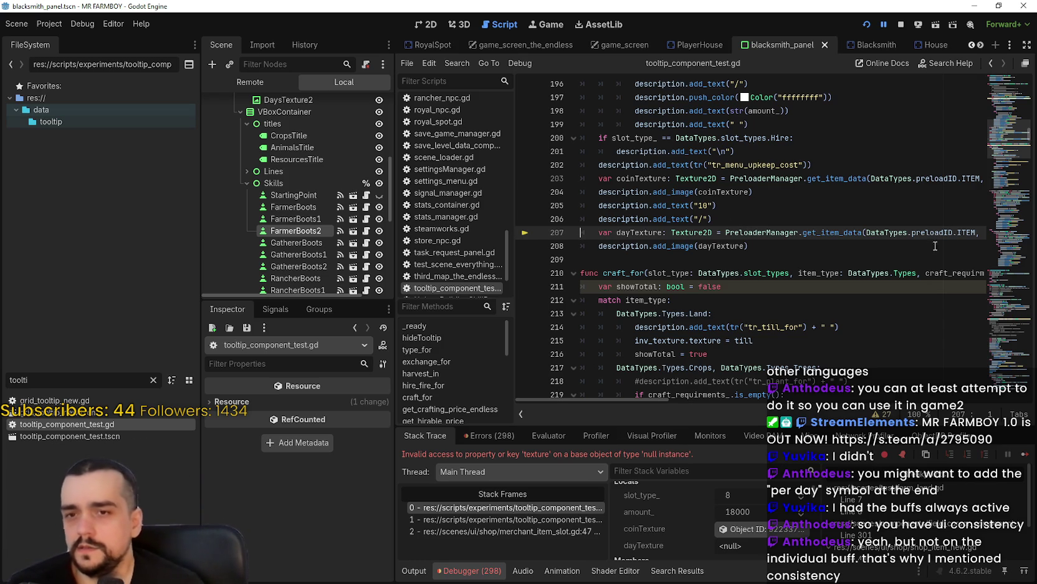
pyautogui.hscroll(3, 954, 232)
pyautogui.doubleClick(918, 232)
pyautogui.click(694, 236)
# Step: Filter the FileSystem dock for 'prel' and open preloader_manager.tscn
pyautogui.hotkey('ctrl', 'a')
pyautogui.write('pre')
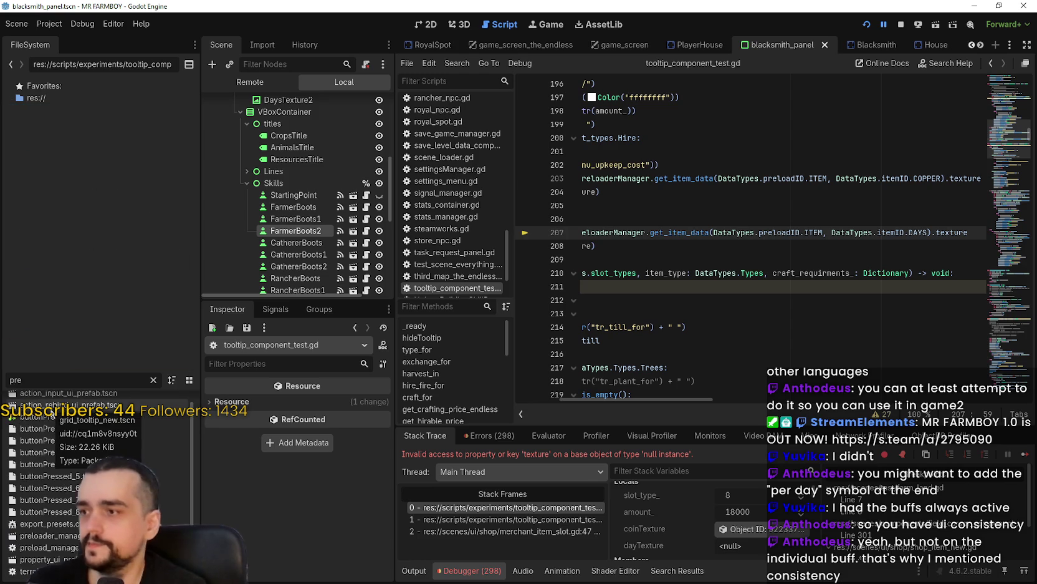
pyautogui.write('lo')
pyautogui.doubleClick(56, 401)
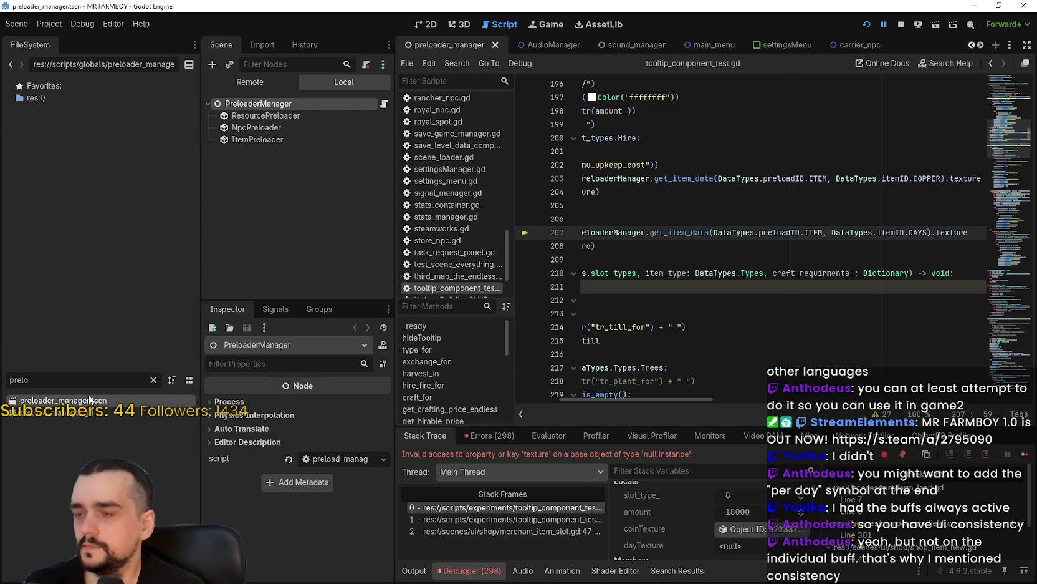
# Step: Browse ItemPreloader's preloaded item resources down to WOOD_STOCKPILE and WOOL
pyautogui.click(268, 138)
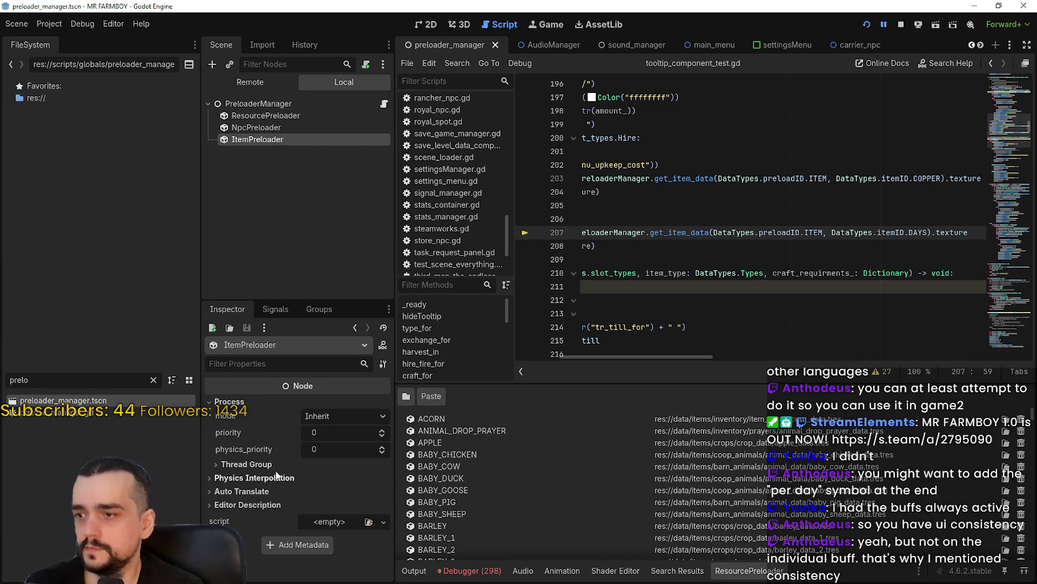
pyautogui.scroll(-5, 514, 456)
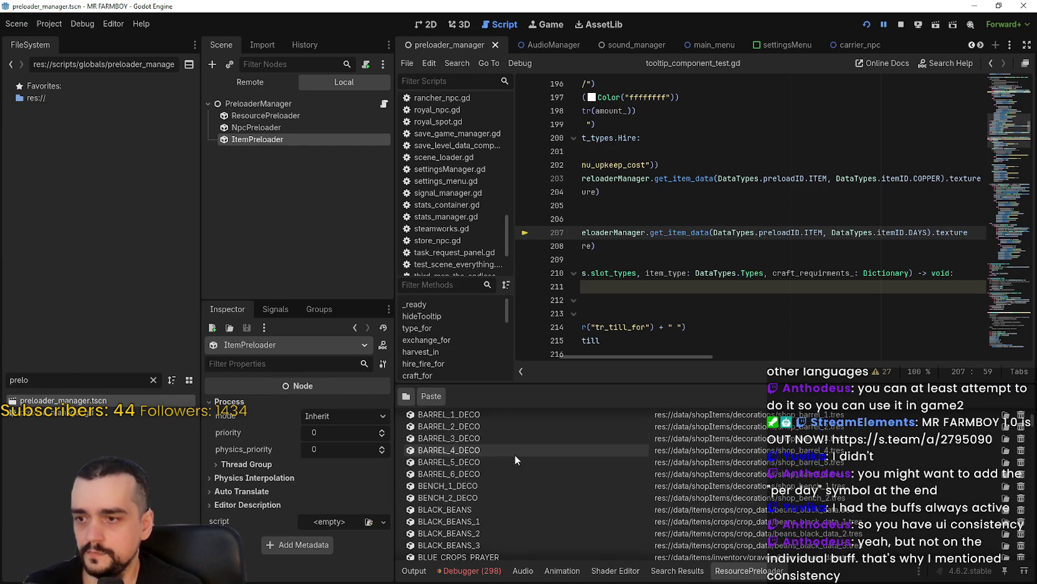
pyautogui.scroll(-3, 520, 455)
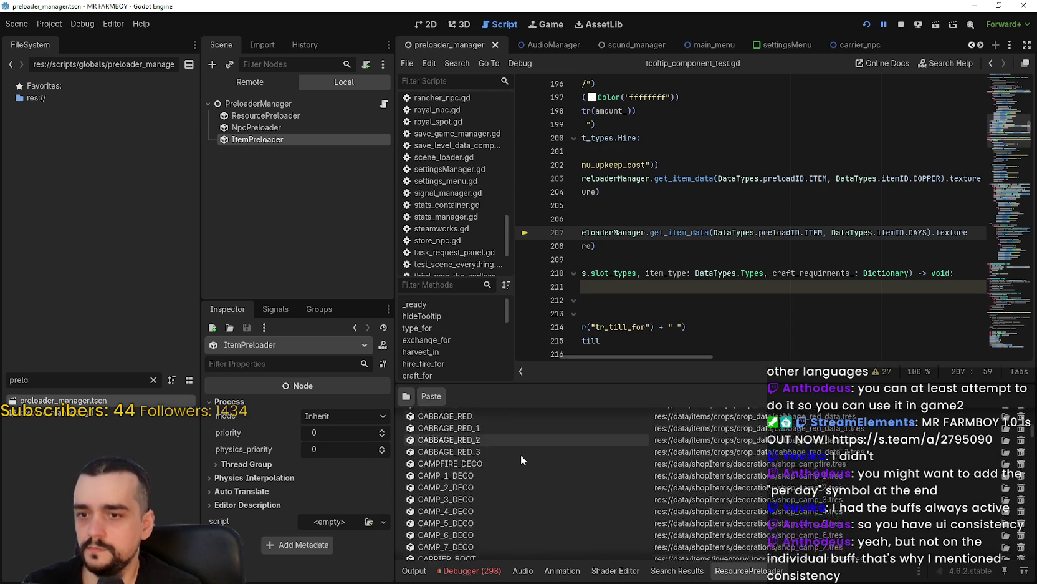
pyautogui.scroll(-3, 521, 453)
pyautogui.scroll(-10, 525, 448)
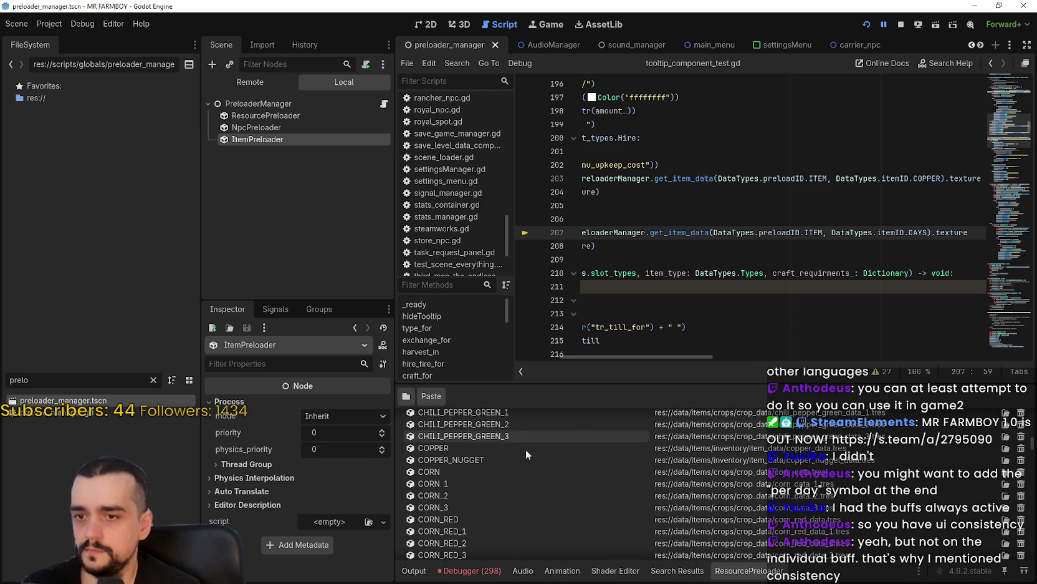
pyautogui.scroll(-10, 1033, 452)
pyautogui.scroll(-3, 1033, 453)
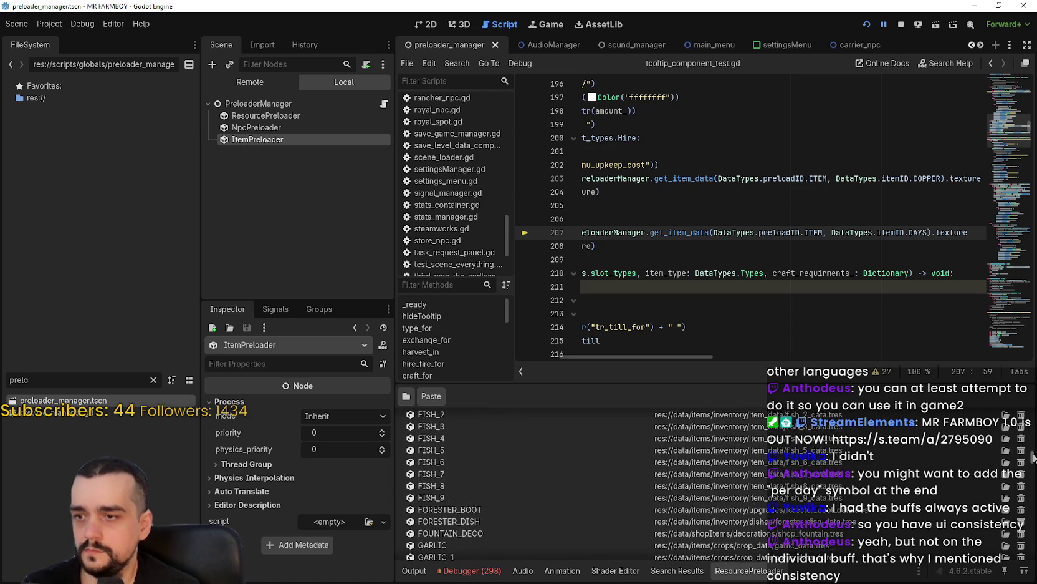
pyautogui.scroll(-3, 1033, 458)
pyautogui.scroll(-5, 1033, 461)
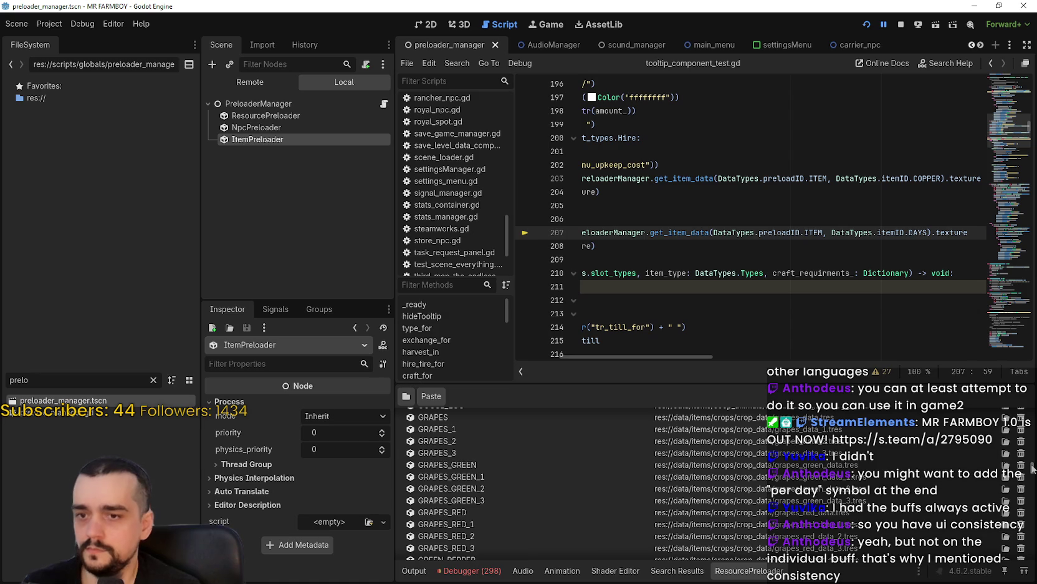
pyautogui.scroll(-5, 1033, 471)
pyautogui.scroll(-5, 1032, 477)
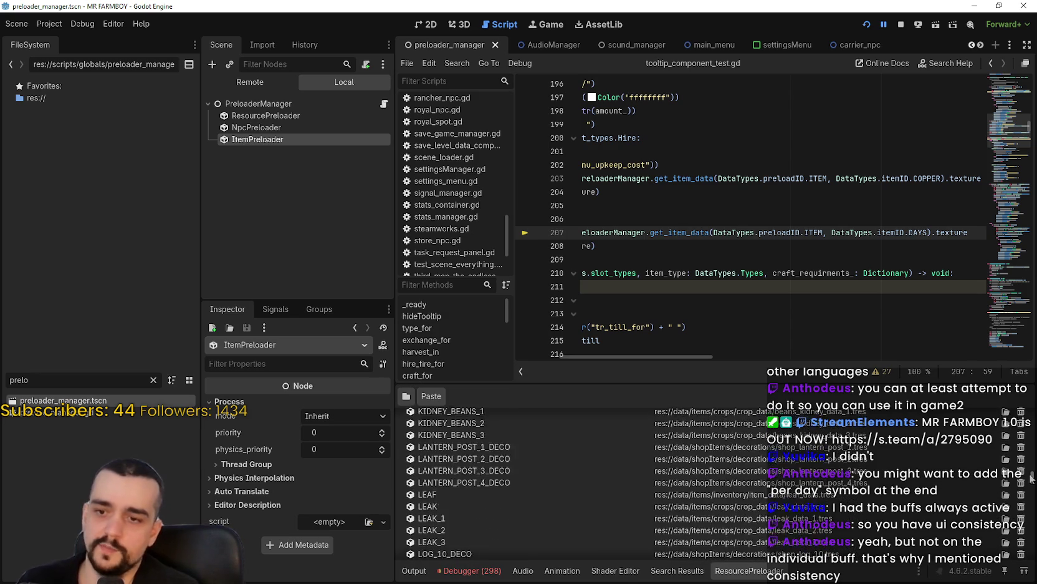
pyautogui.scroll(-5, 1030, 486)
pyautogui.moveTo(1028, 492); pyautogui.dragTo(1023, 561)
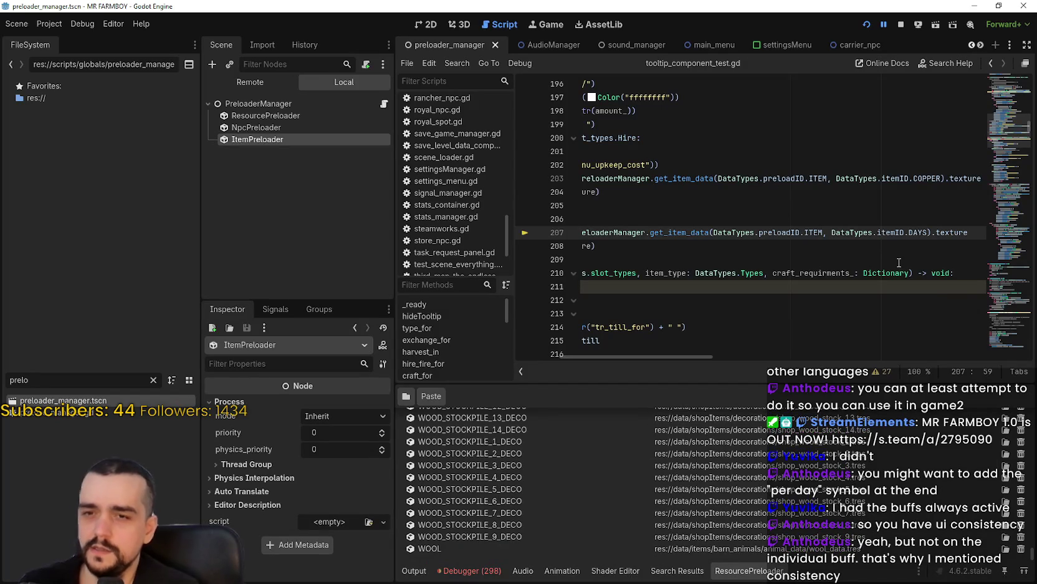
pyautogui.scroll(3, 890, 254)
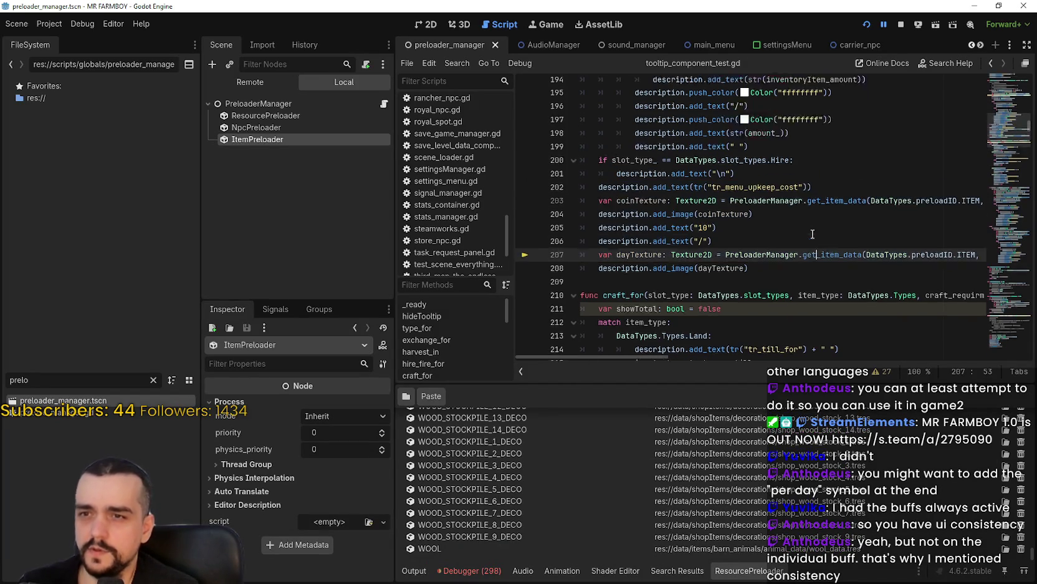
# Step: Scroll tooltip_component_test.gd to func swap_images at line 454
pyautogui.scroll(5, 995, 131)
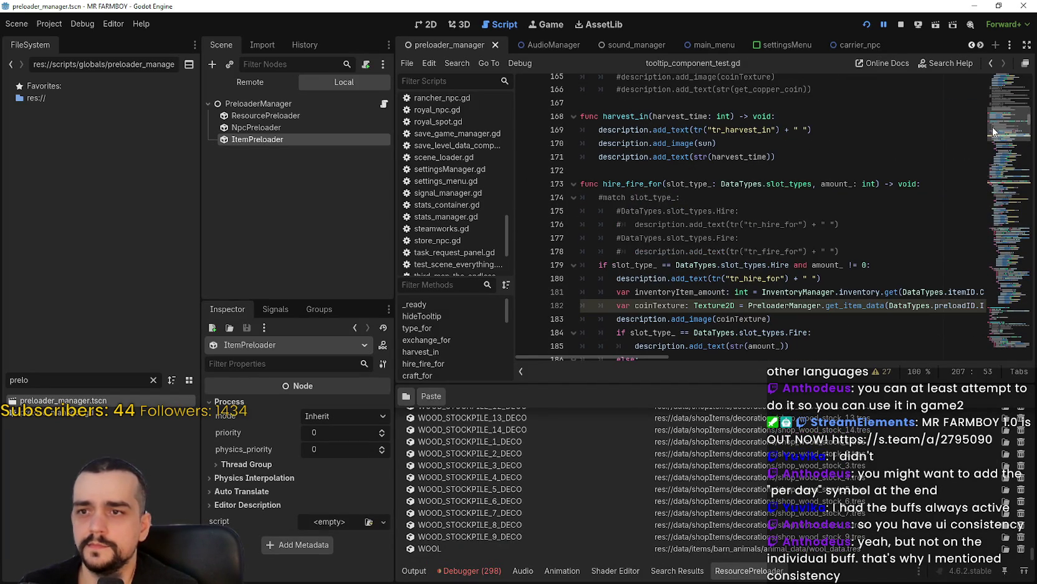
pyautogui.scroll(7, 999, 128)
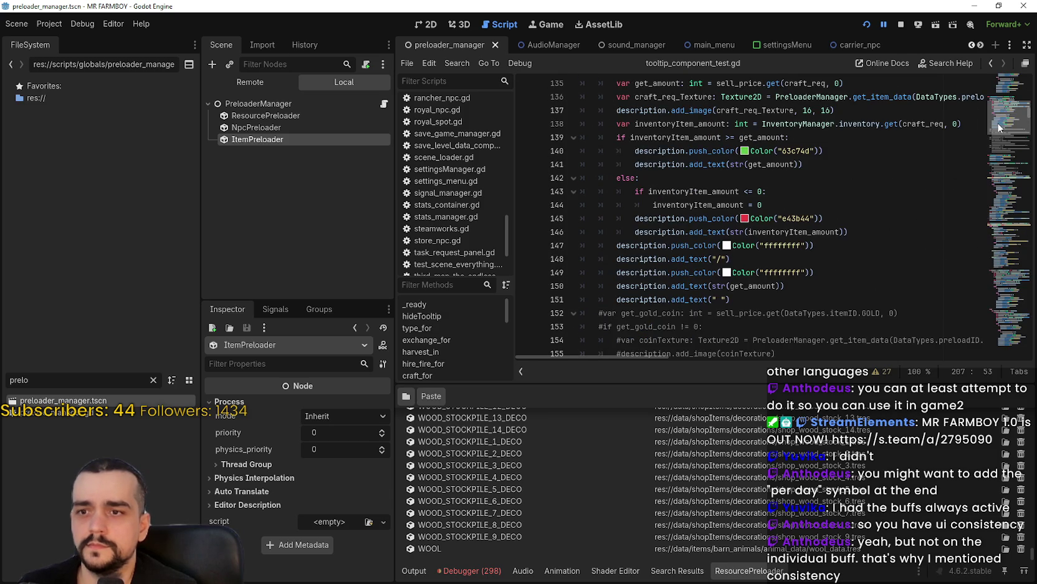
pyautogui.scroll(3, 999, 127)
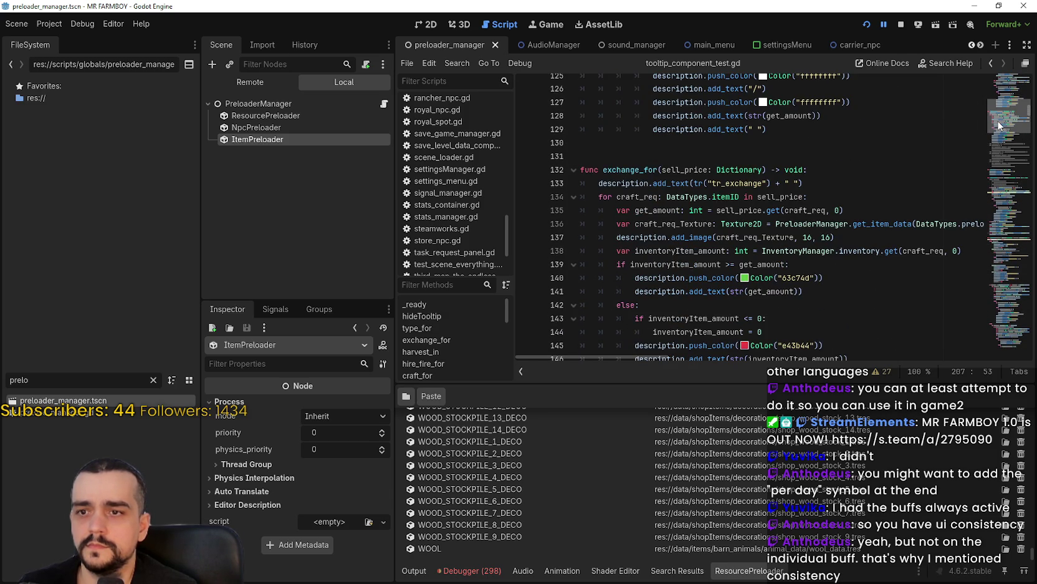
pyautogui.scroll(1, 998, 126)
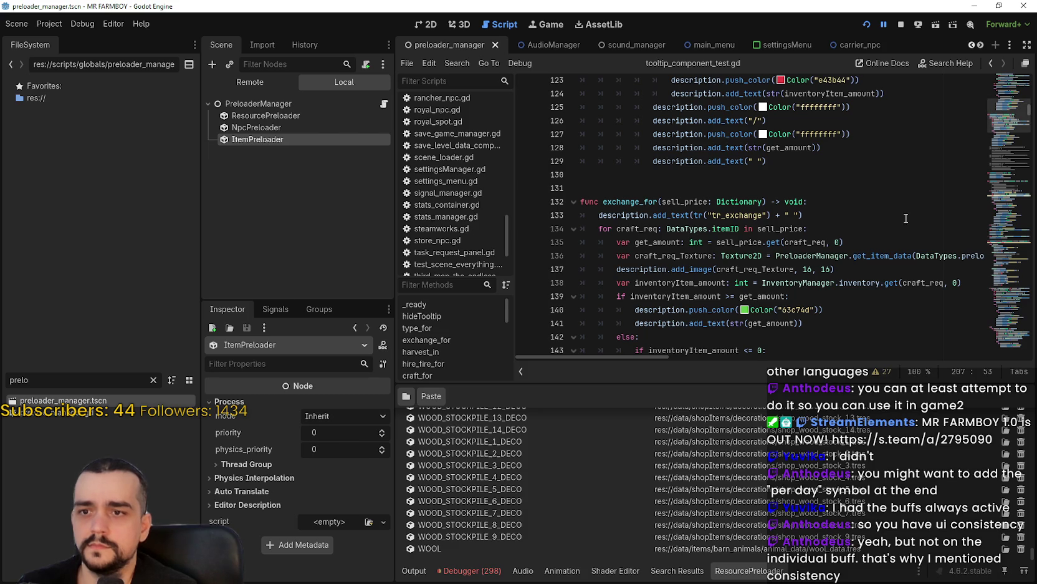
pyautogui.moveTo(625, 356)
pyautogui.mouseDown()
pyautogui.moveTo(710, 362)
pyautogui.moveTo(600, 349)
pyautogui.mouseUp()
pyautogui.scroll(2, 711, 283)
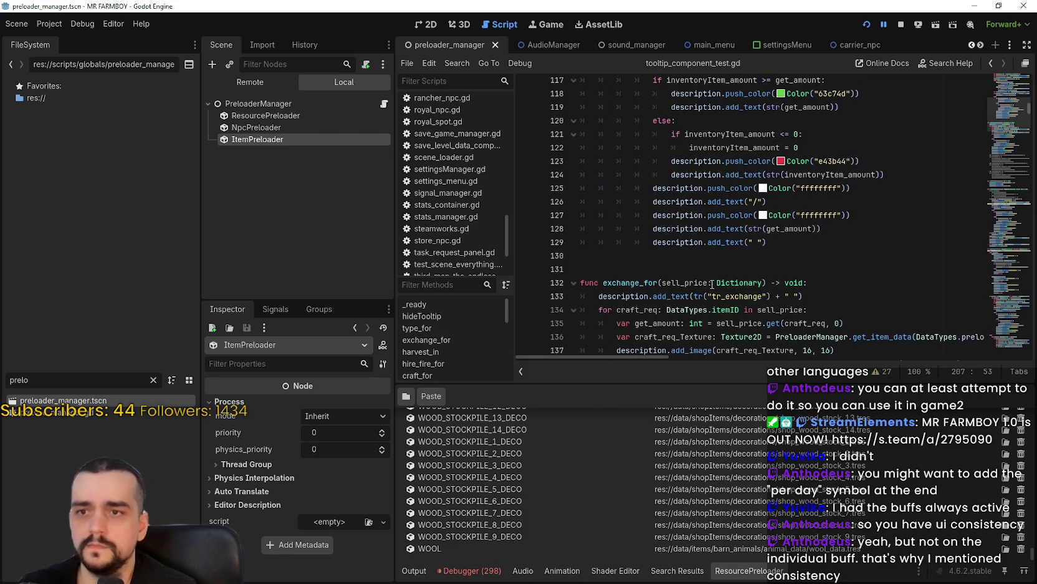
pyautogui.scroll(1, 715, 278)
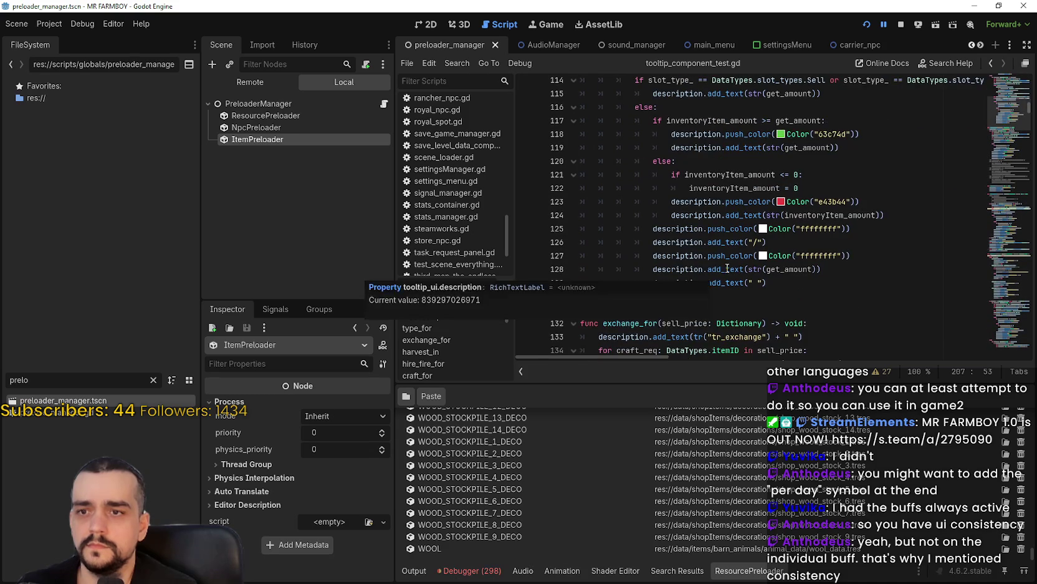
pyautogui.scroll(9, 854, 261)
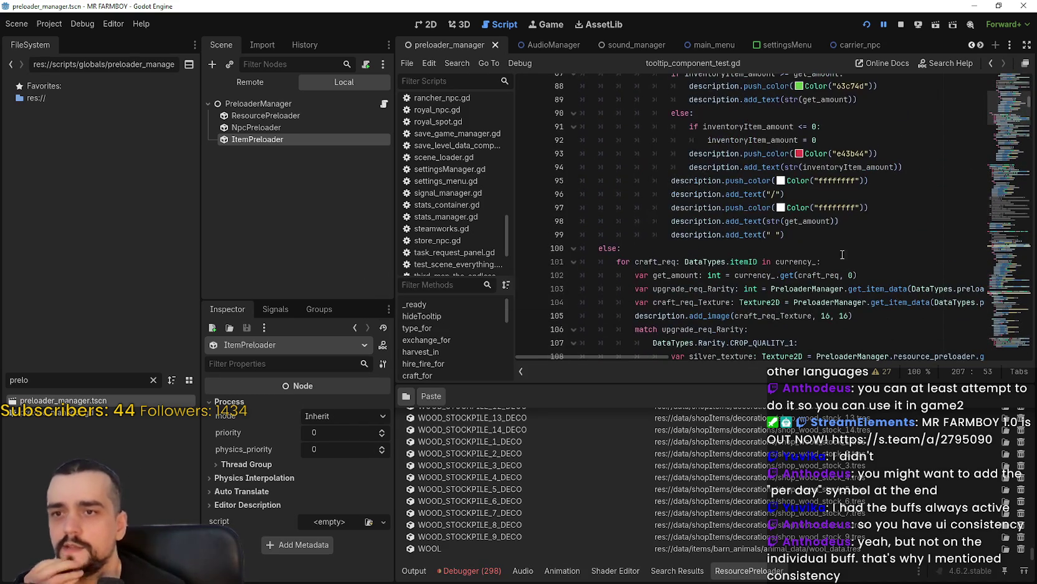
pyautogui.click(831, 212)
pyautogui.scroll(19, 1008, 100)
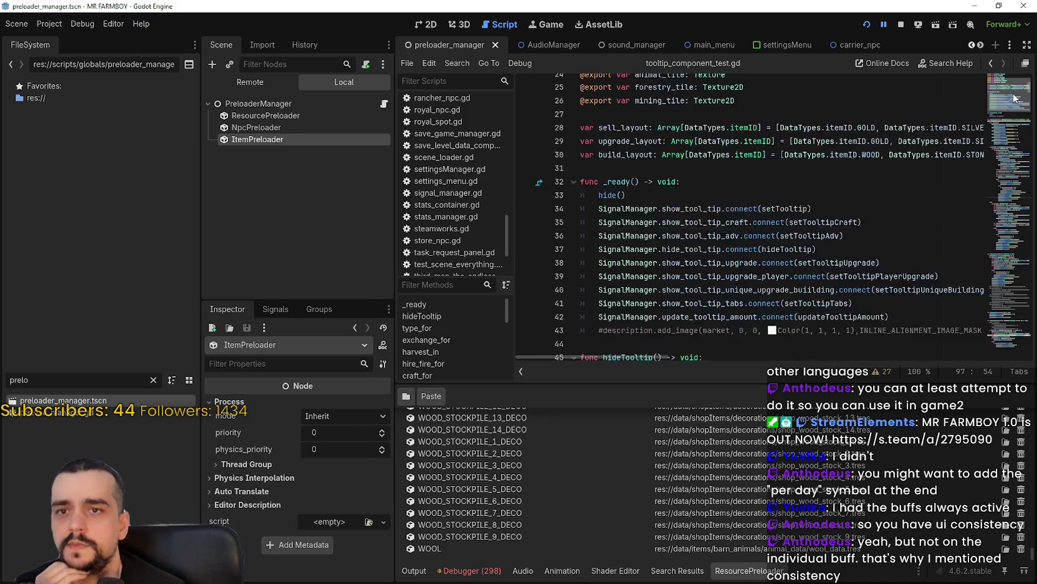
pyautogui.moveTo(1008, 100); pyautogui.dragTo(1019, 197)
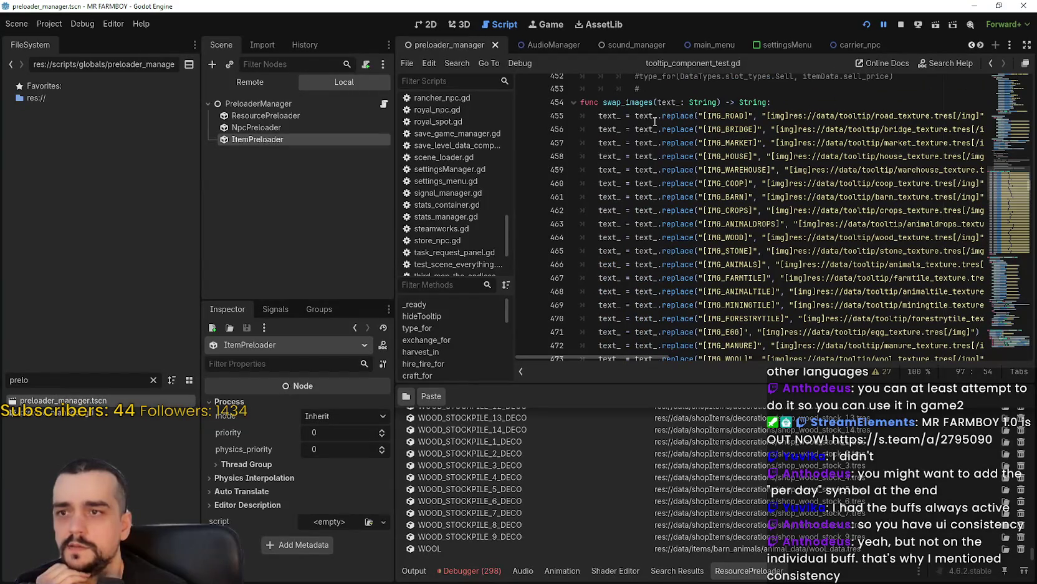
# Step: Copy the swap_images function name
pyautogui.doubleClick(636, 102)
pyautogui.rightClick(643, 109)
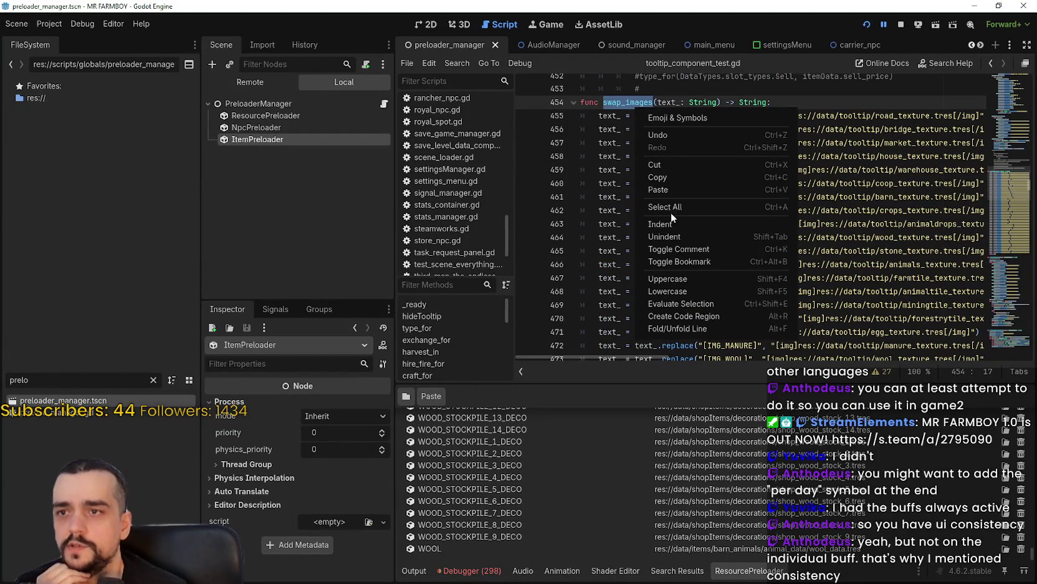
pyautogui.click(673, 177)
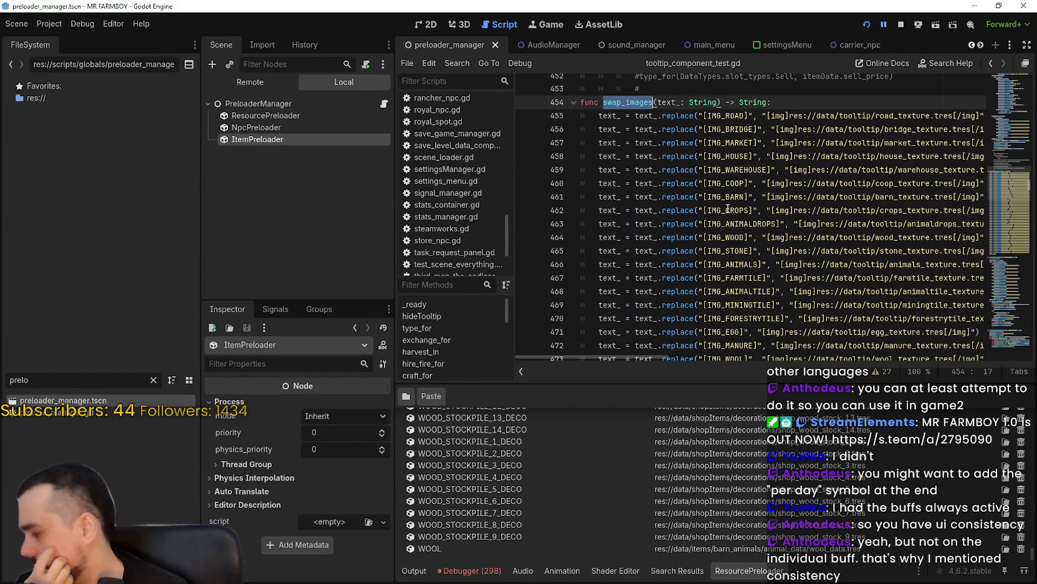
# Step: Review the image-tag replace list and the green/red requirement-colouring functions below it
pyautogui.moveTo(651, 361)
pyautogui.mouseDown()
pyautogui.moveTo(682, 353)
pyautogui.moveTo(659, 354)
pyautogui.mouseUp()
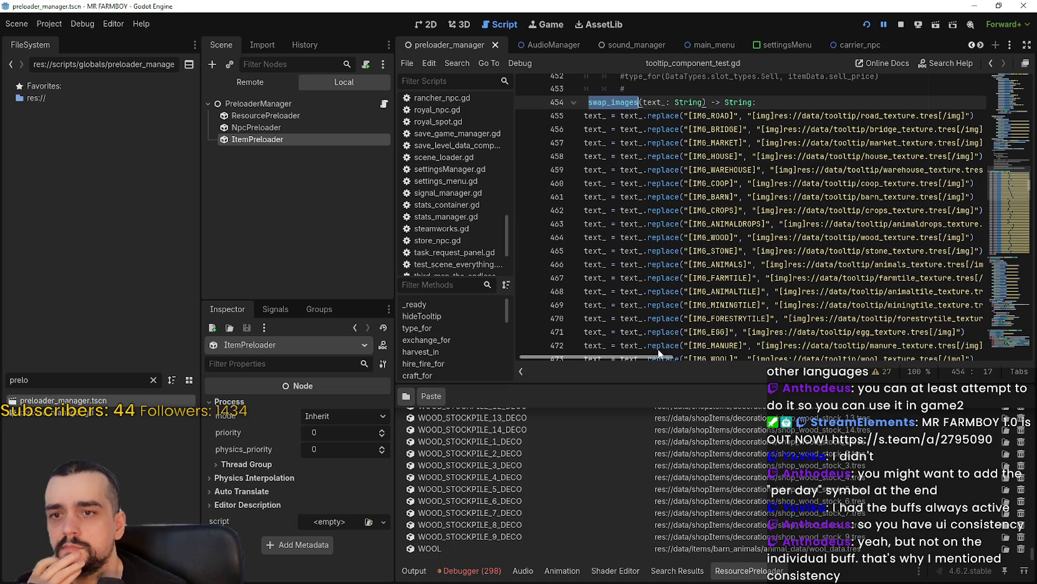
pyautogui.scroll(-12, 705, 271)
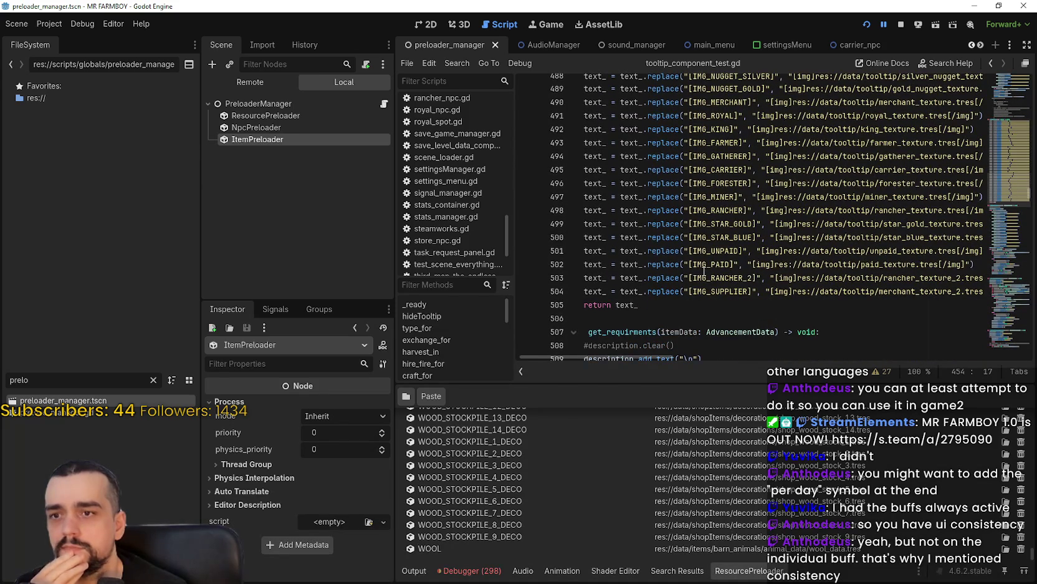
pyautogui.scroll(3, 777, 293)
pyautogui.scroll(-3, 748, 312)
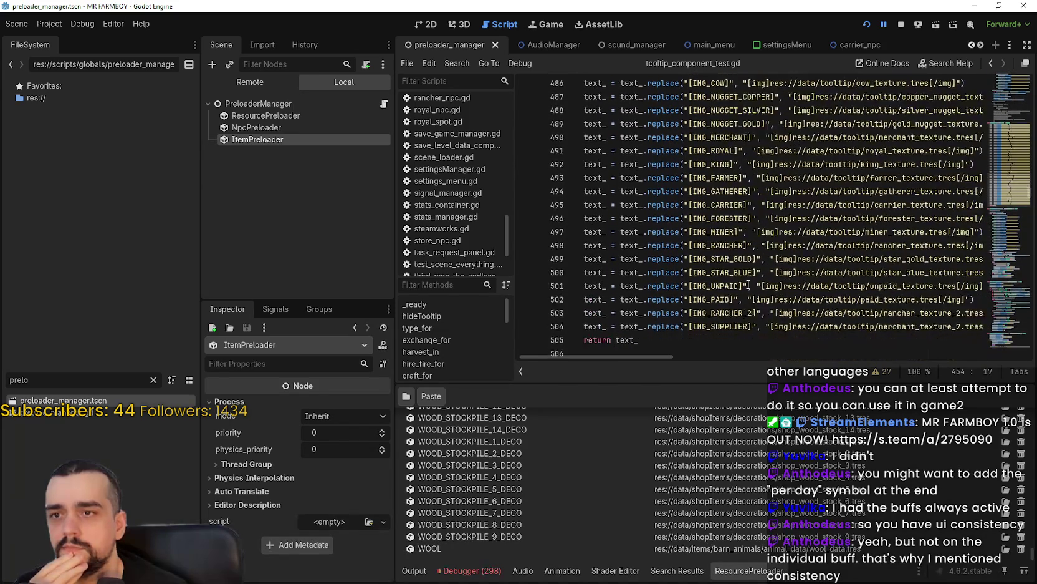
pyautogui.scroll(-5, 753, 218)
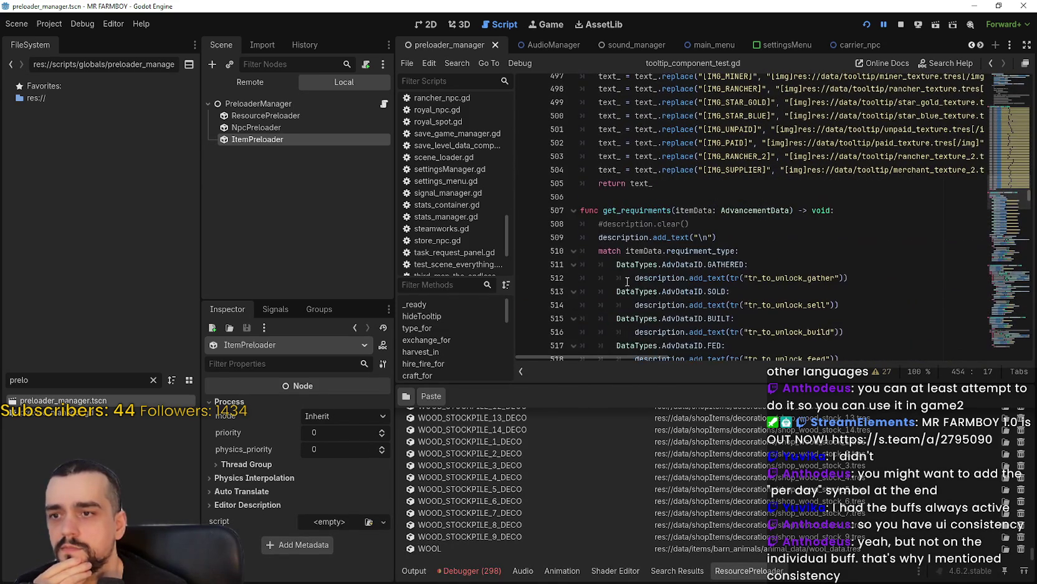
pyautogui.scroll(-10, 752, 218)
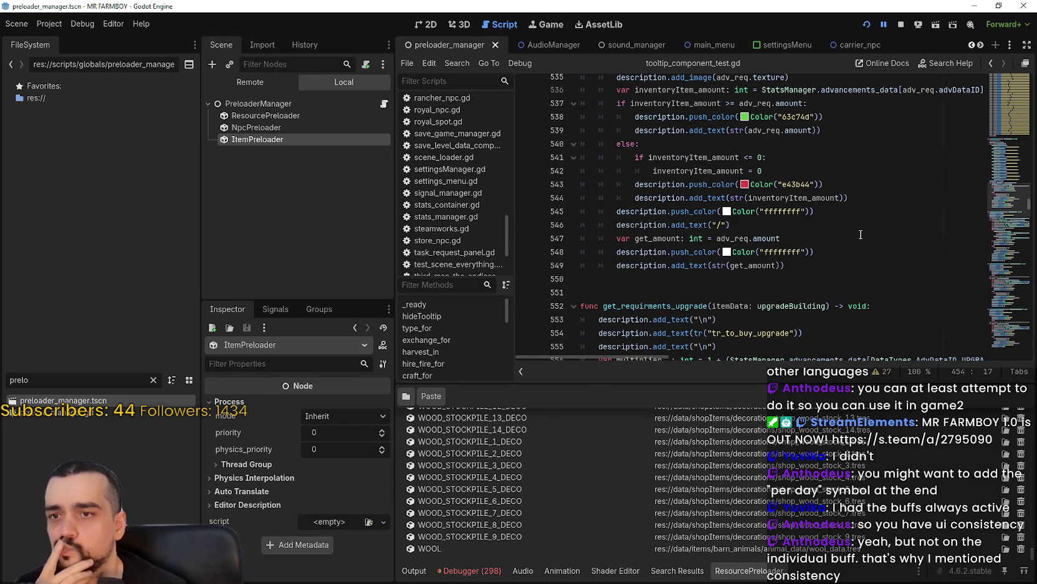
pyautogui.scroll(-3, 860, 233)
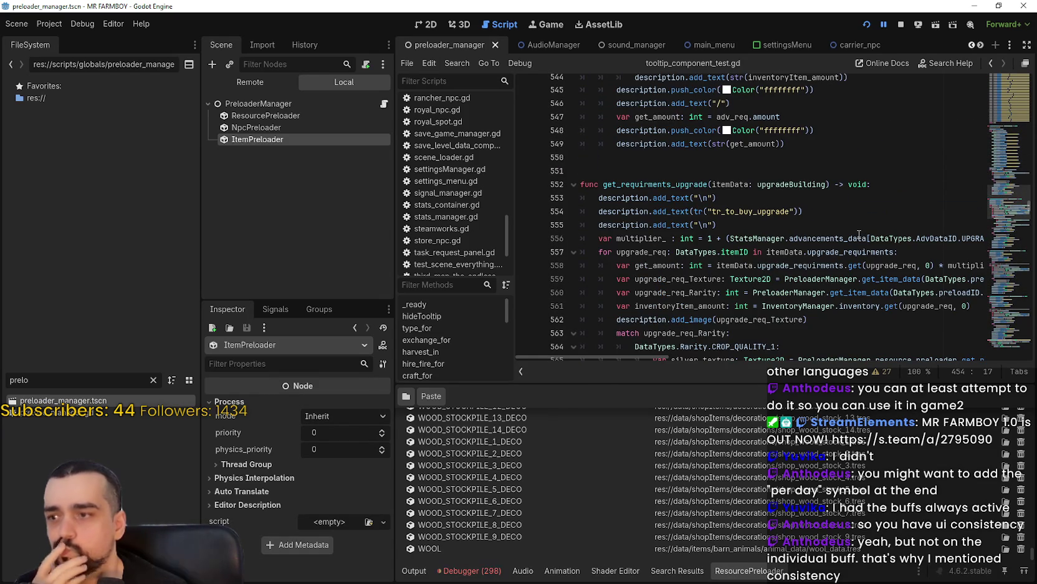
pyautogui.moveTo(859, 234)
pyautogui.scroll(1, 858, 233)
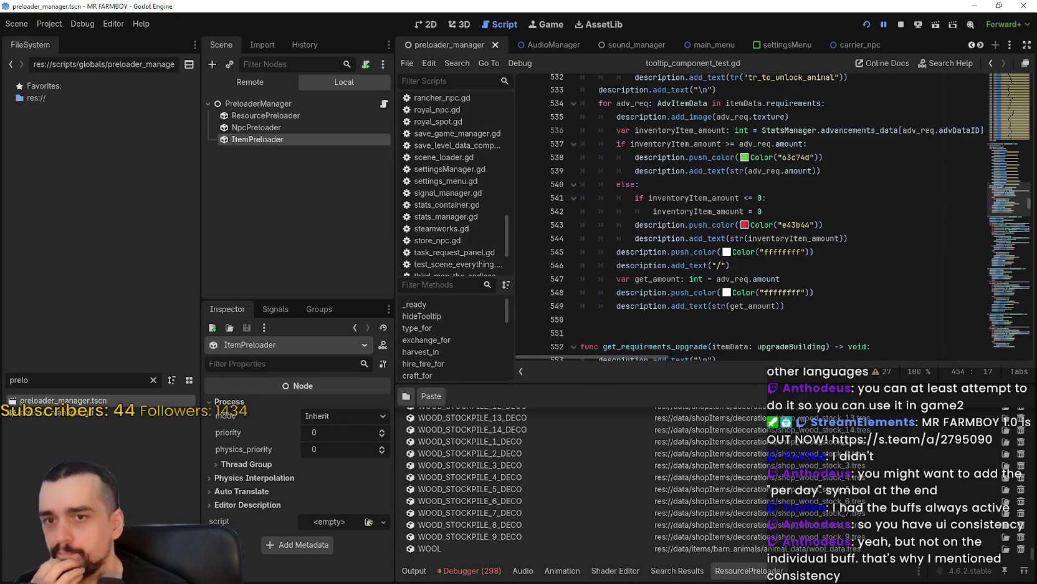
pyautogui.click(1007, 212)
pyautogui.scroll(-3, 1006, 212)
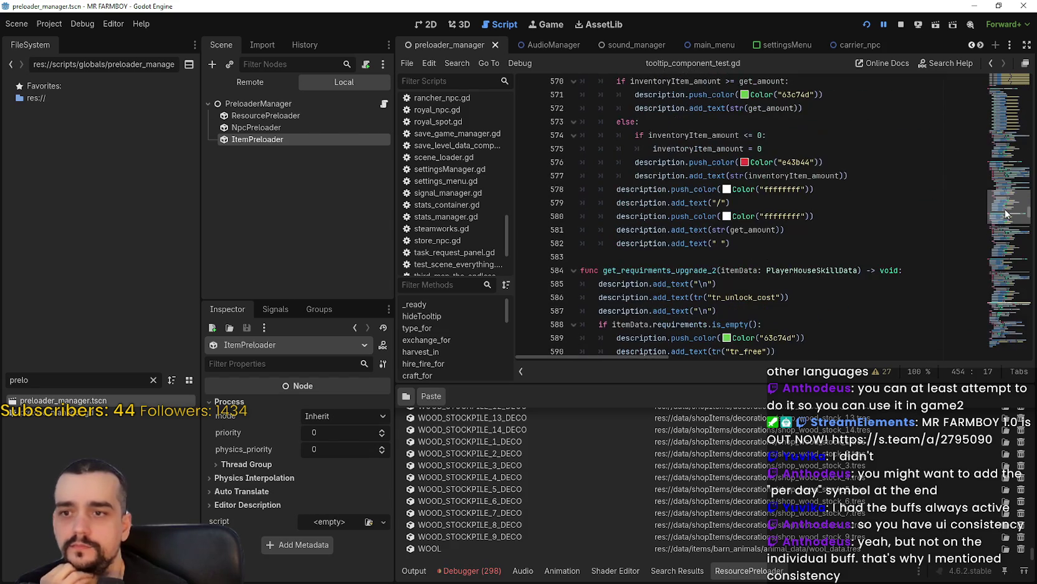
# Step: Jump from stack frame 0 to failing line 207 and select dayTexture on line 208
pyautogui.moveTo(1006, 212); pyautogui.dragTo(1006, 233)
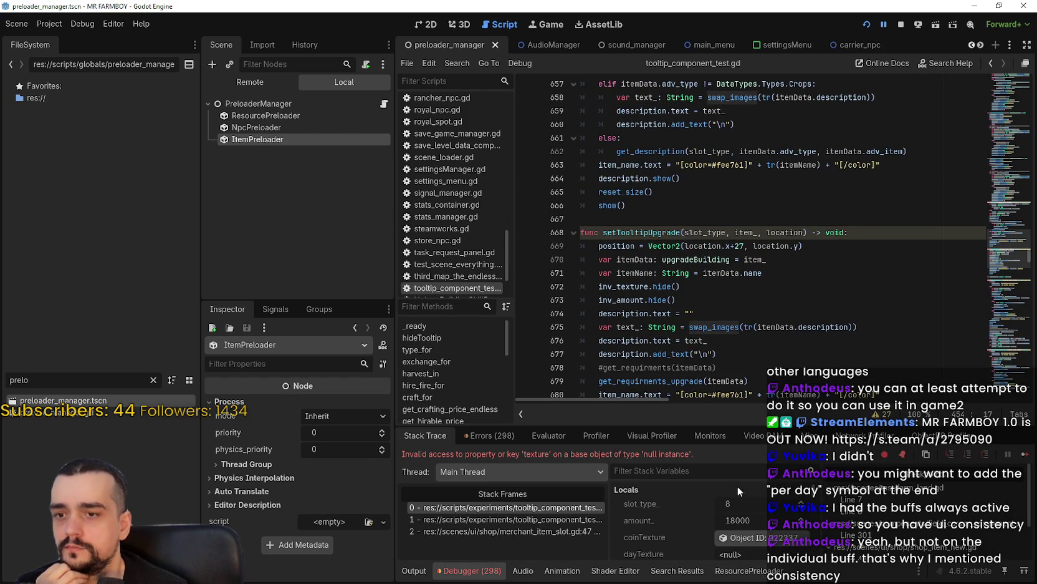
pyautogui.click(502, 507)
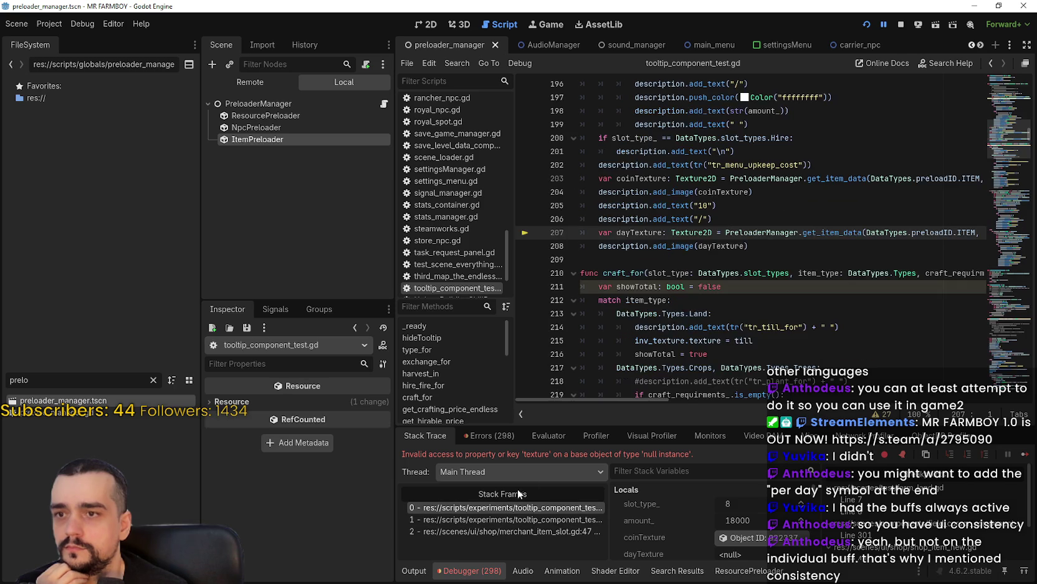
pyautogui.scroll(1, 738, 261)
pyautogui.click(739, 262)
pyautogui.scroll(2, 728, 268)
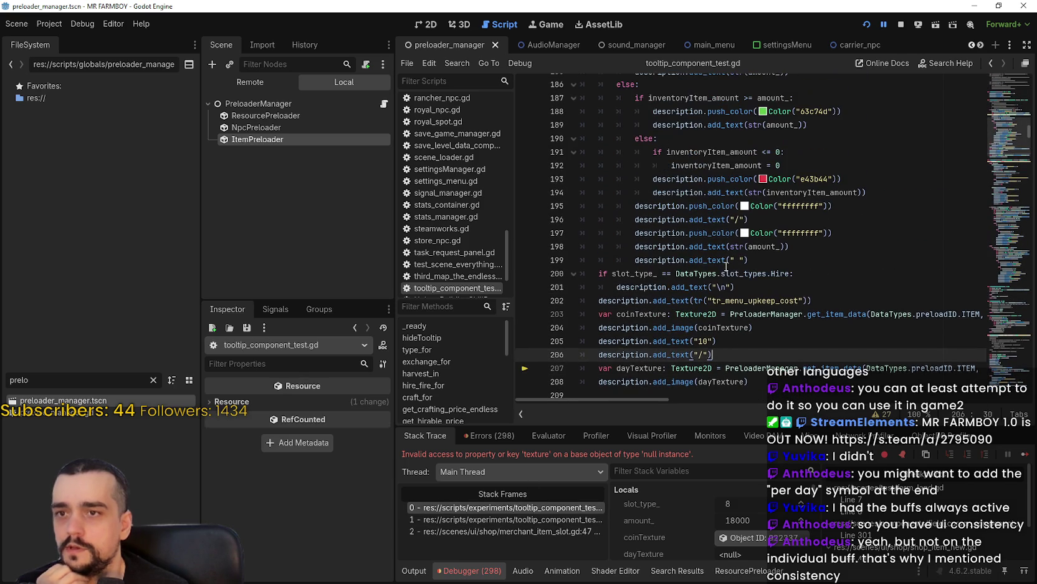
pyautogui.scroll(4, 727, 266)
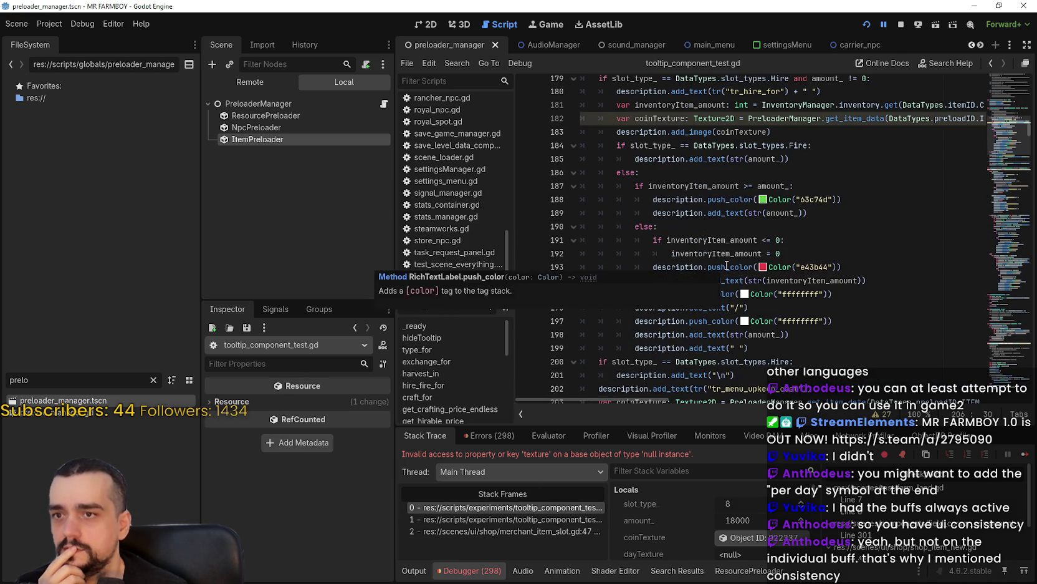
pyautogui.scroll(2, 728, 262)
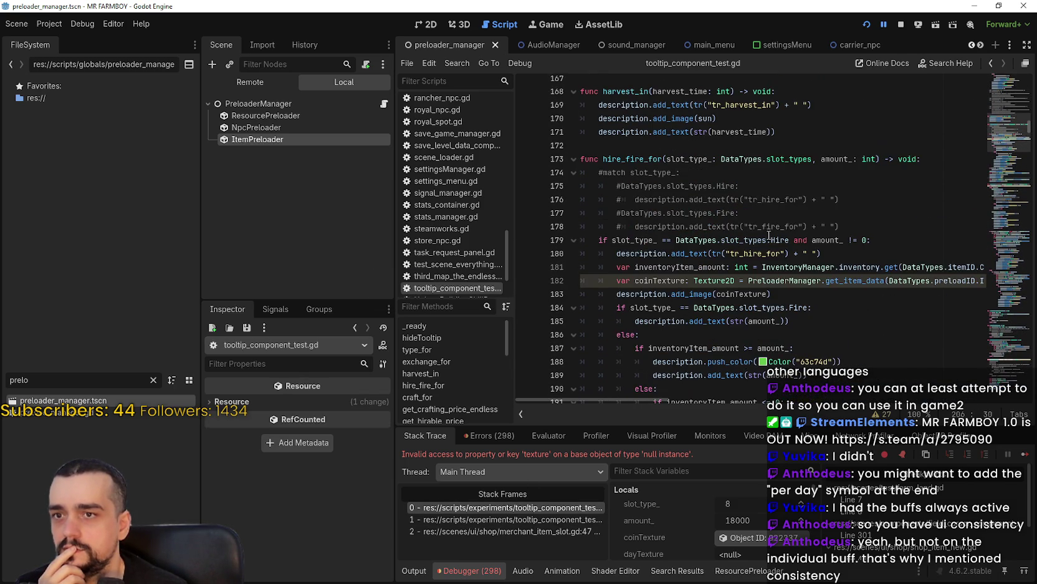
pyautogui.scroll(-8, 775, 261)
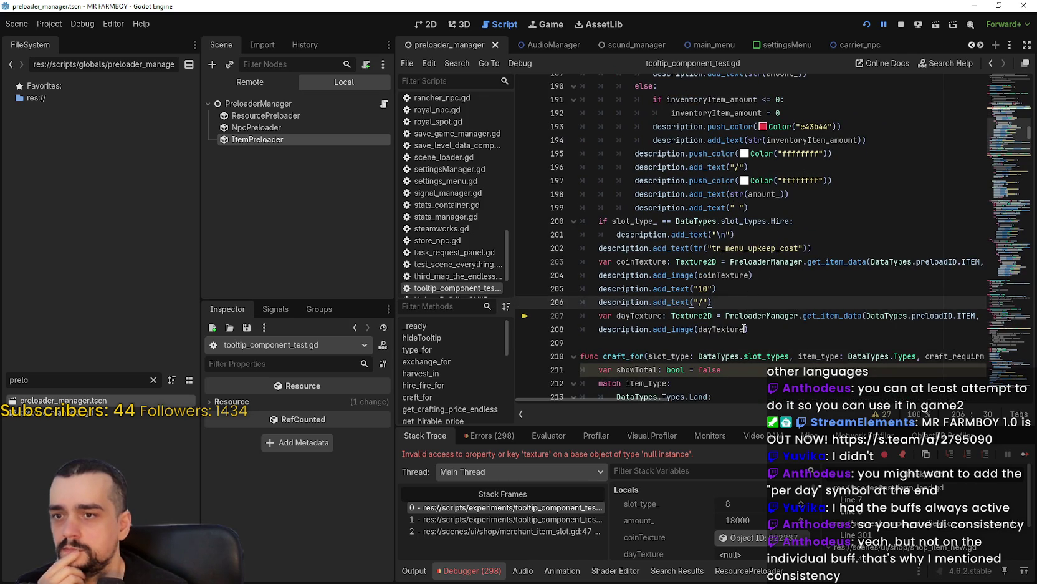
pyautogui.doubleClick(742, 329)
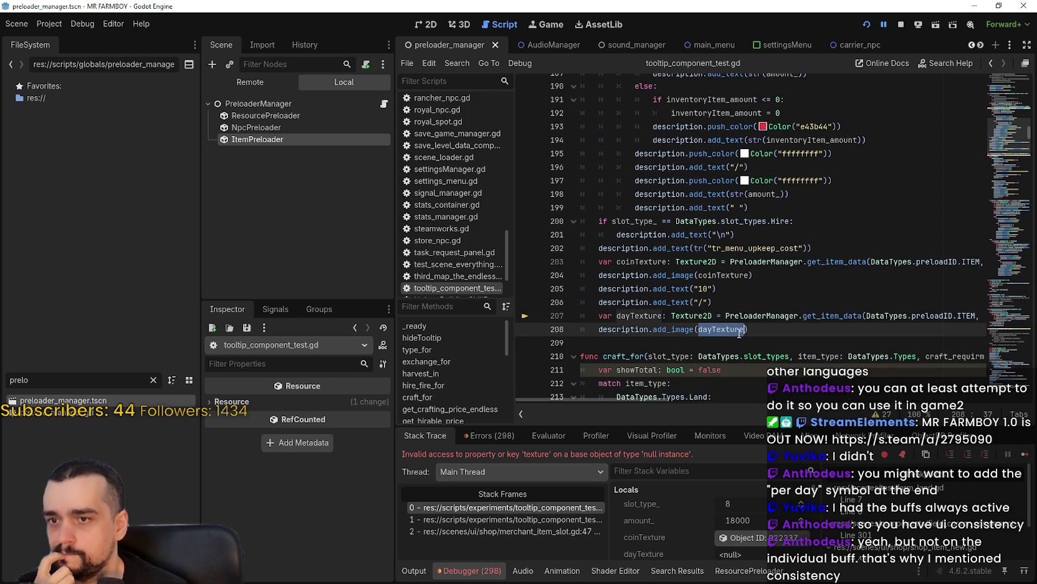
pyautogui.moveTo(806, 257)
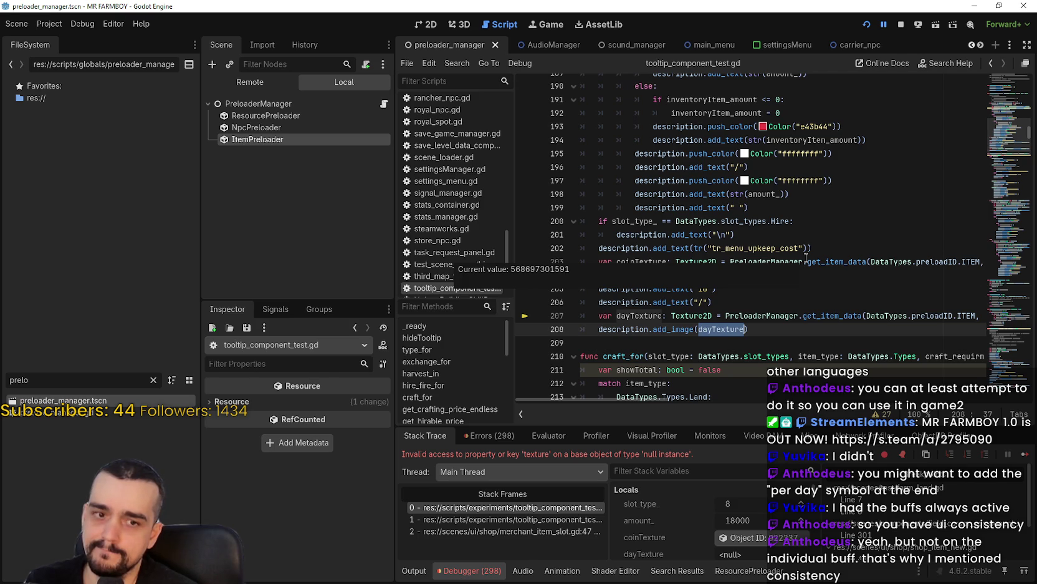
# Step: Replace dayTexture on line 208 with a swap_images("") call
pyautogui.write('swap')
pyautogui.press('Return')
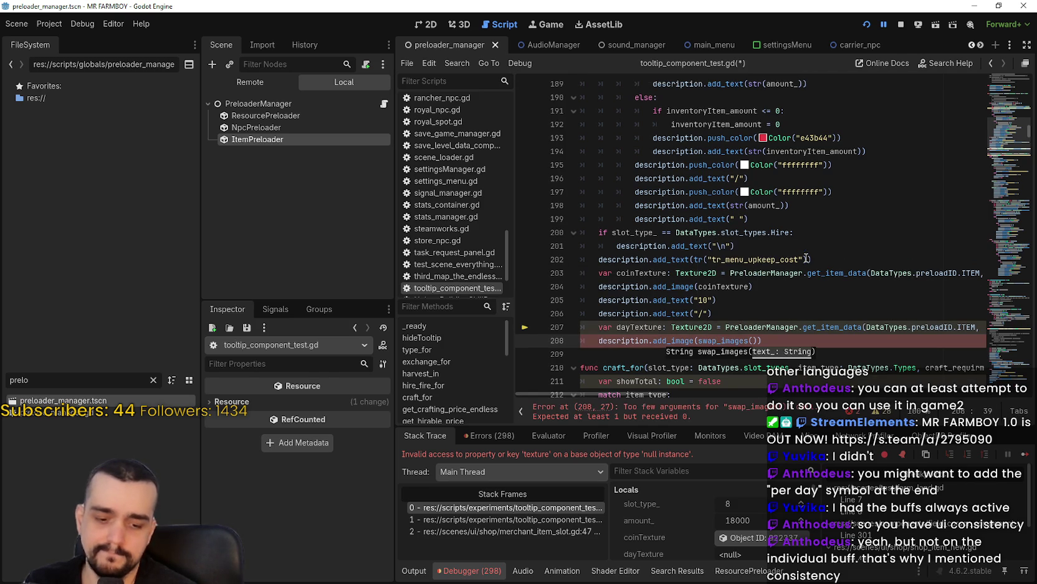
pyautogui.write('"')
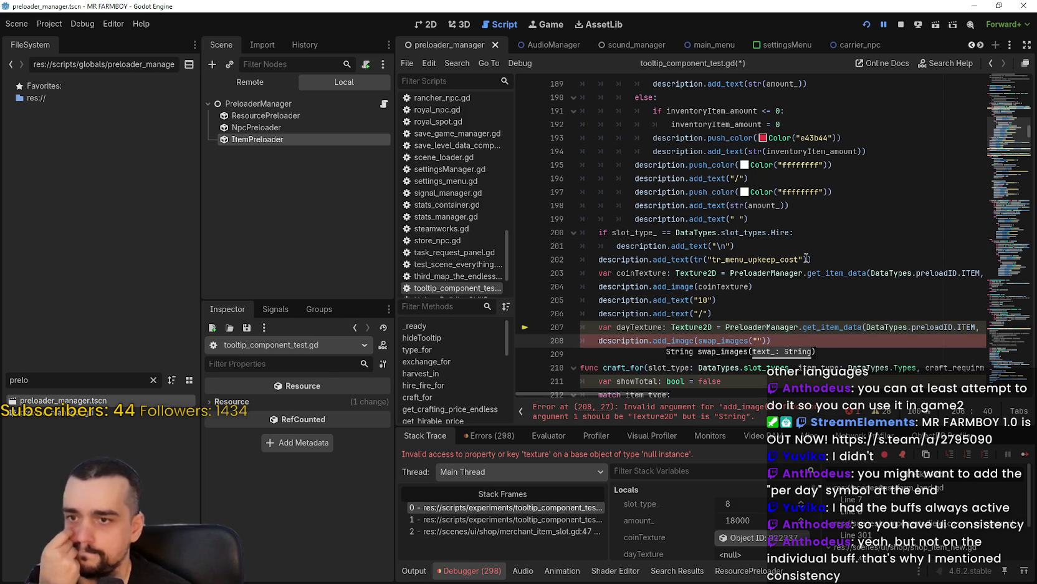
# Step: Insert a blank line after the add_text("/") line
pyautogui.click(748, 314)
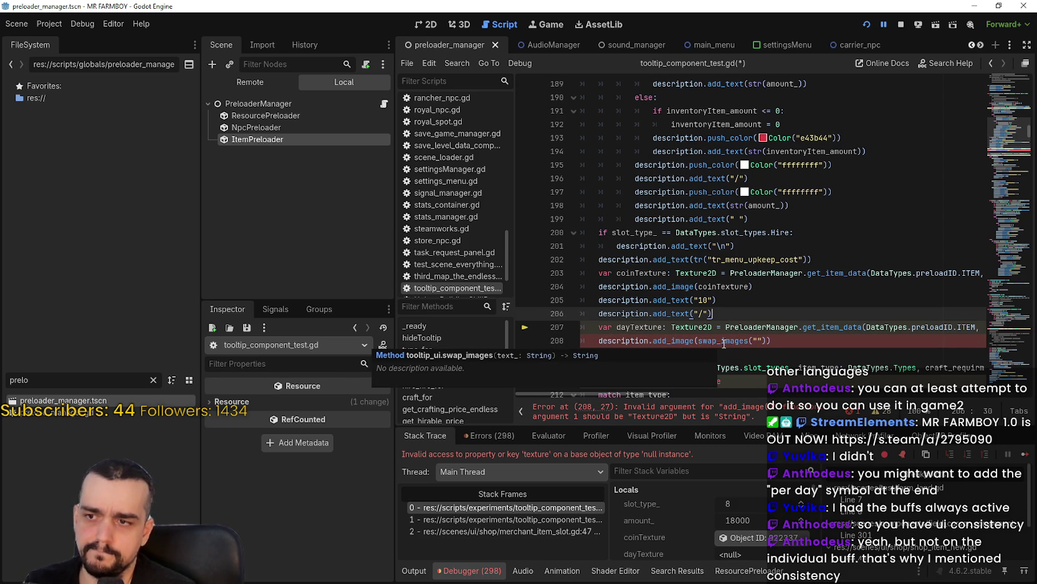
pyautogui.moveTo(674, 342)
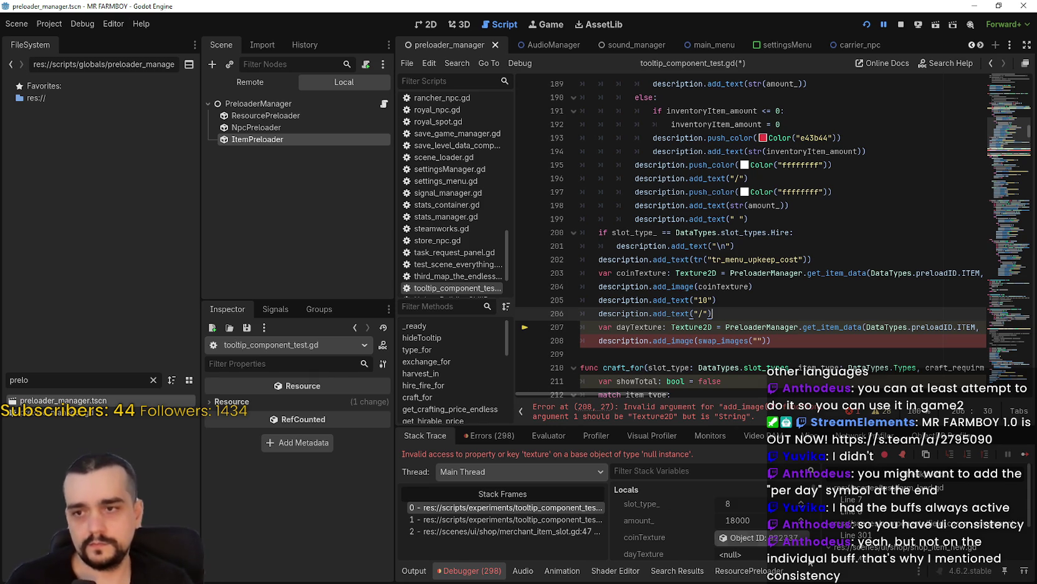
pyautogui.moveTo(735, 341)
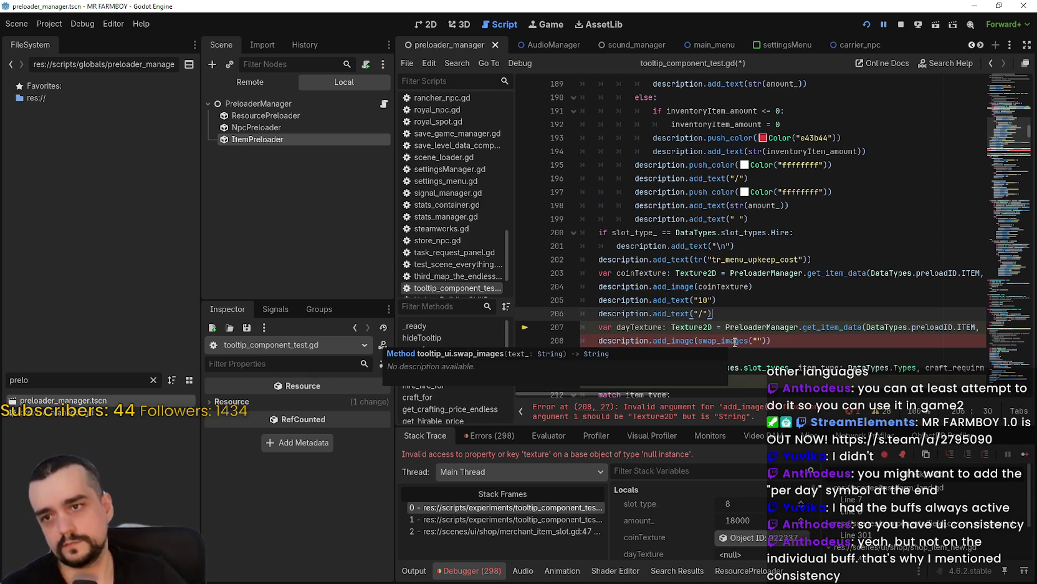
pyautogui.scroll(-2, 752, 281)
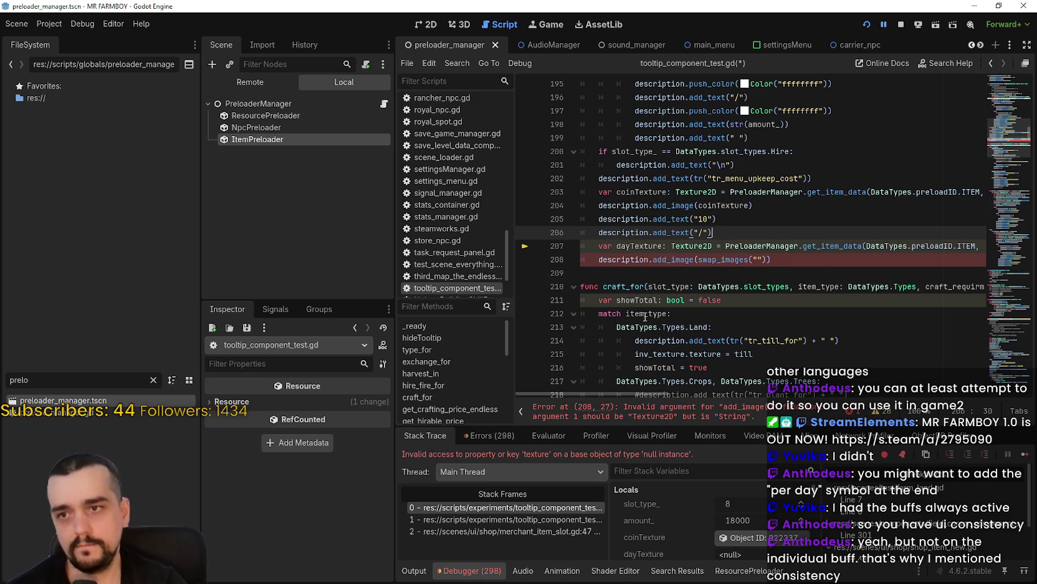
pyautogui.moveTo(682, 230)
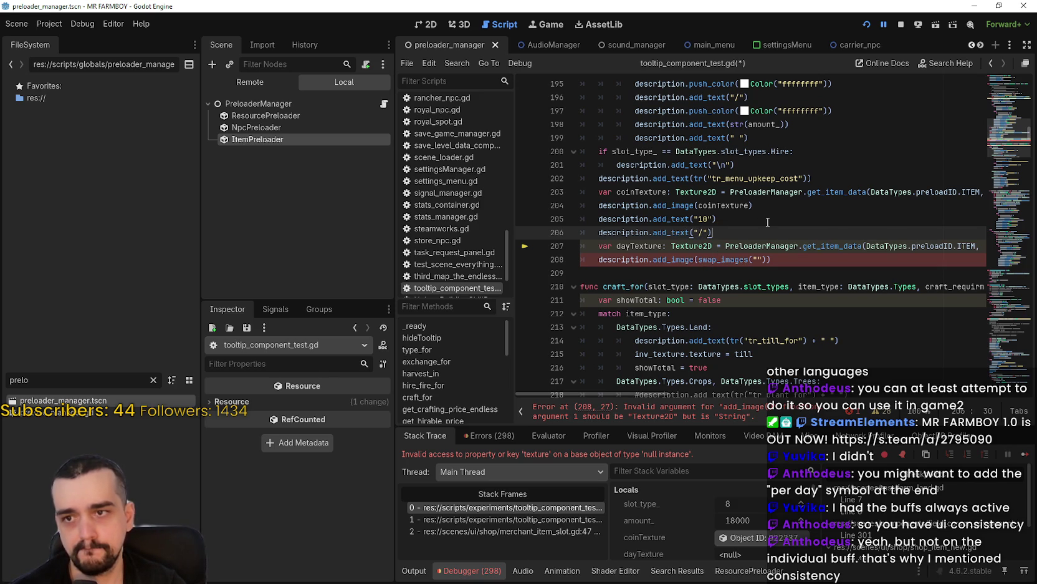
pyautogui.press('Return')
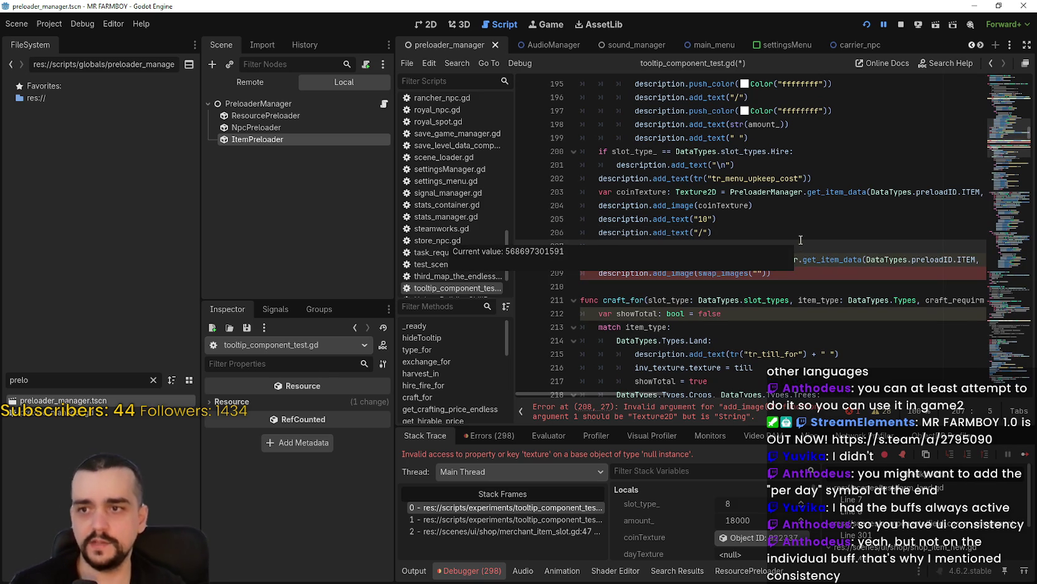
# Step: Write description.add_text(swap_images("")) on the new line 207
pyautogui.doubleClick(613, 232)
pyautogui.moveTo(613, 232); pyautogui.dragTo(668, 232)
pyautogui.hotkey('ctrl', 'c')
pyautogui.press('Down')
pyautogui.hotkey('ctrl', 'v')
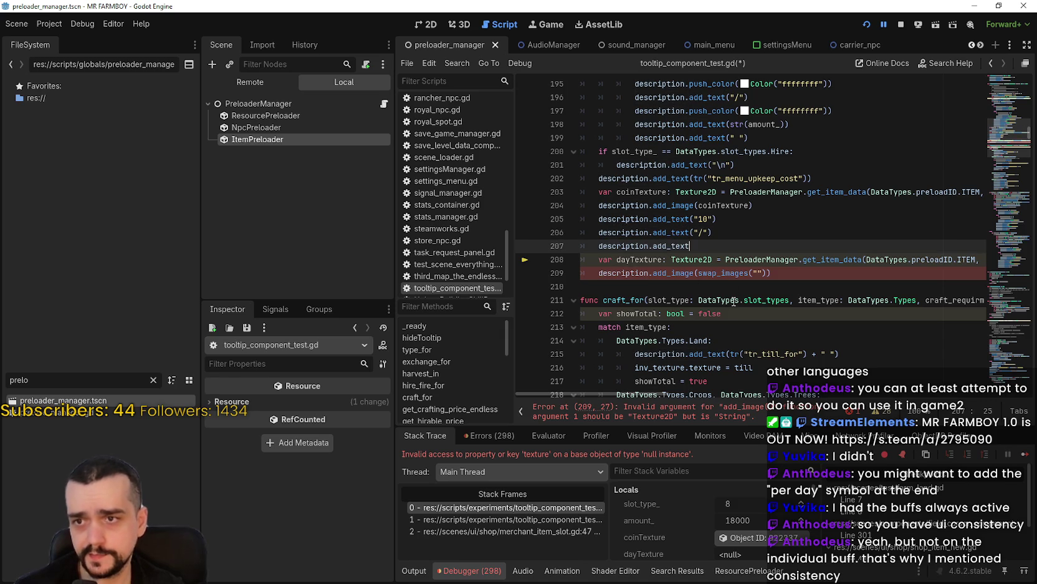
pyautogui.write('(')
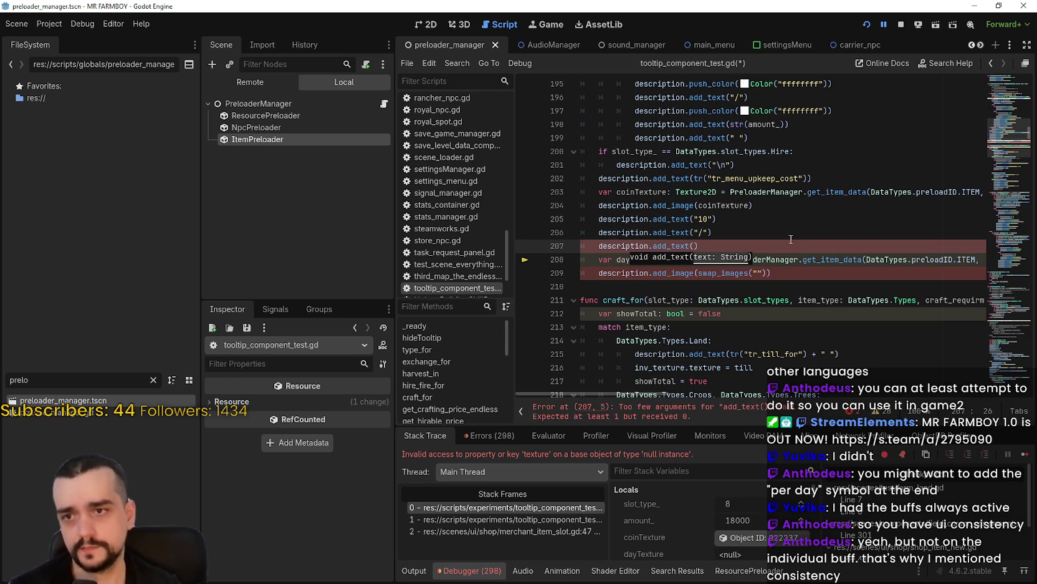
pyautogui.moveTo(698, 273); pyautogui.dragTo(766, 275)
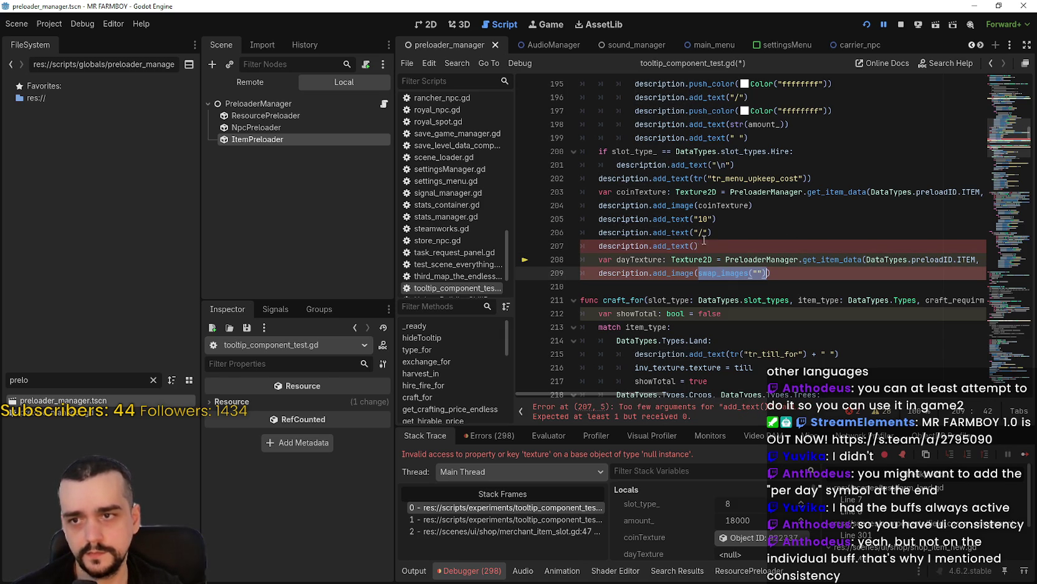
pyautogui.hotkey('ctrl', 'c')
pyautogui.click(696, 245)
pyautogui.hotkey('ctrl', 'v')
# Step: Comment out dayTexture lines 208–209, fill in [IMG_SUN], save, and run the game
pyautogui.moveTo(591, 277); pyautogui.dragTo(598, 260)
pyautogui.hotkey('ctrl', 'k')
pyautogui.click(768, 246)
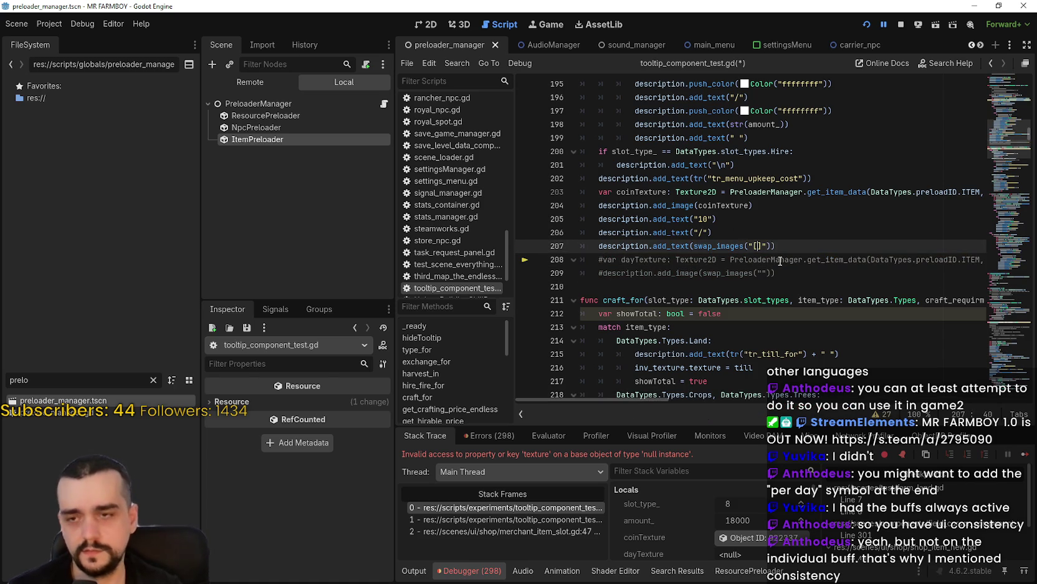
pyautogui.write('IMG_SUN')
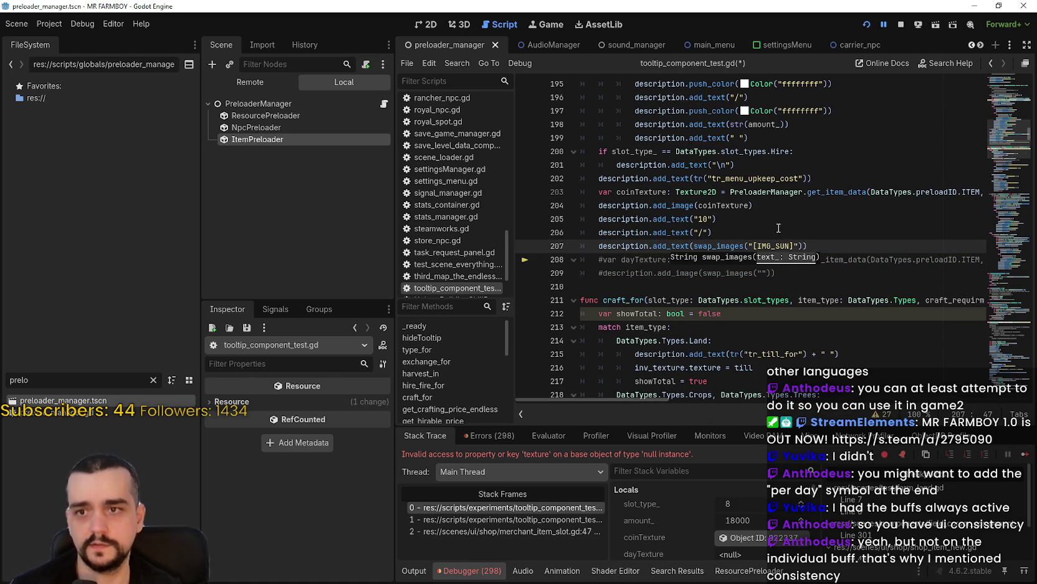
pyautogui.click(698, 206)
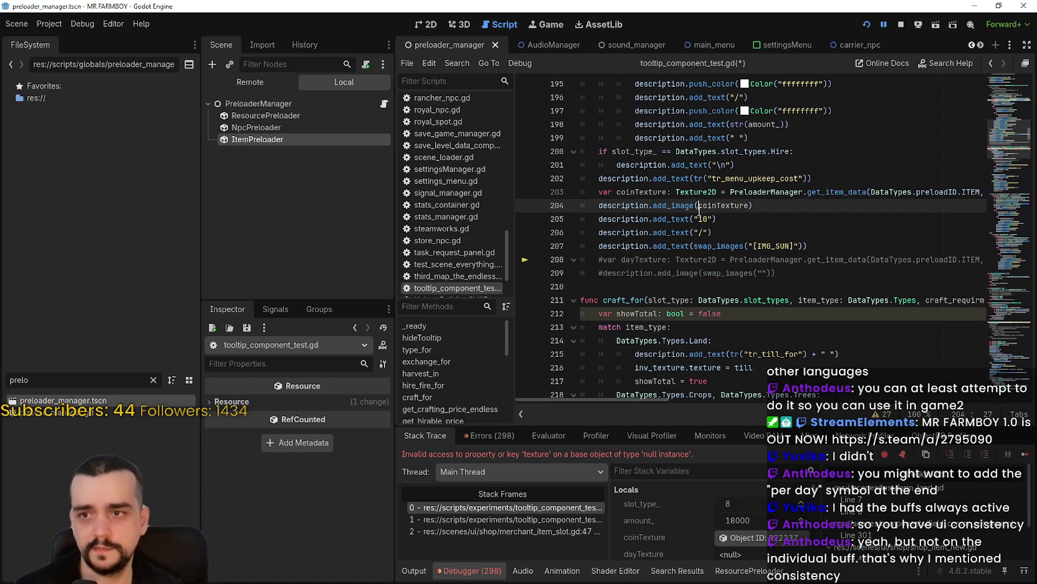
pyautogui.hotkey('ctrl', 's')
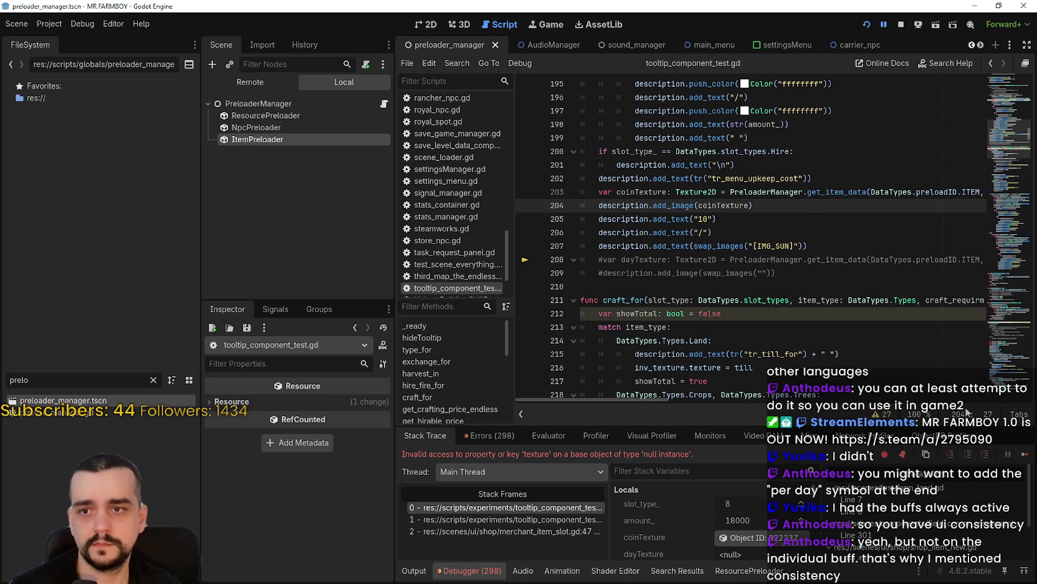
pyautogui.press('F12')
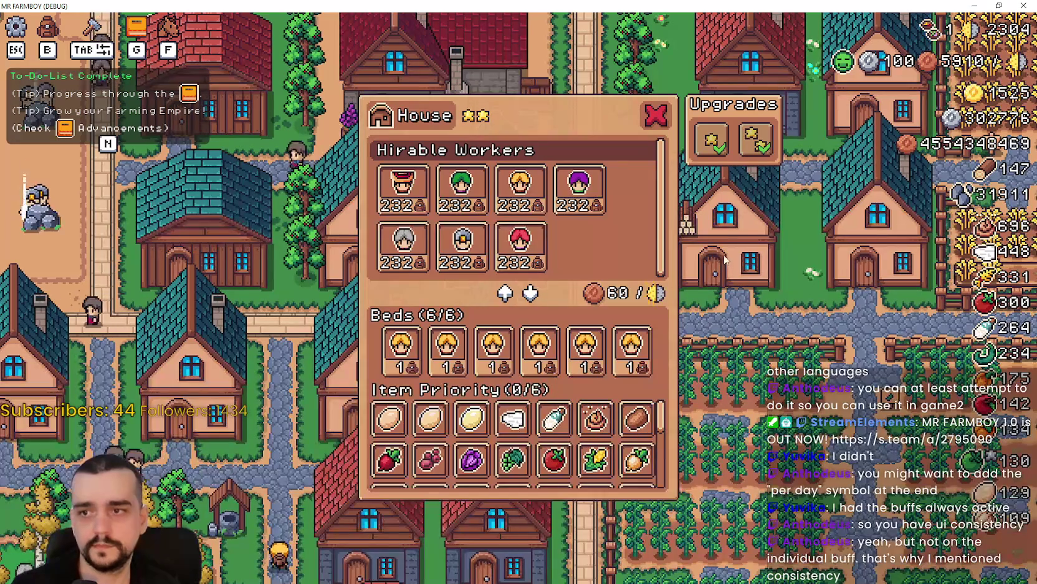
# Step: Check that the Rancher Feeder hire tooltip shows raw sun image text, then return to the editor
pyautogui.moveTo(573, 182)
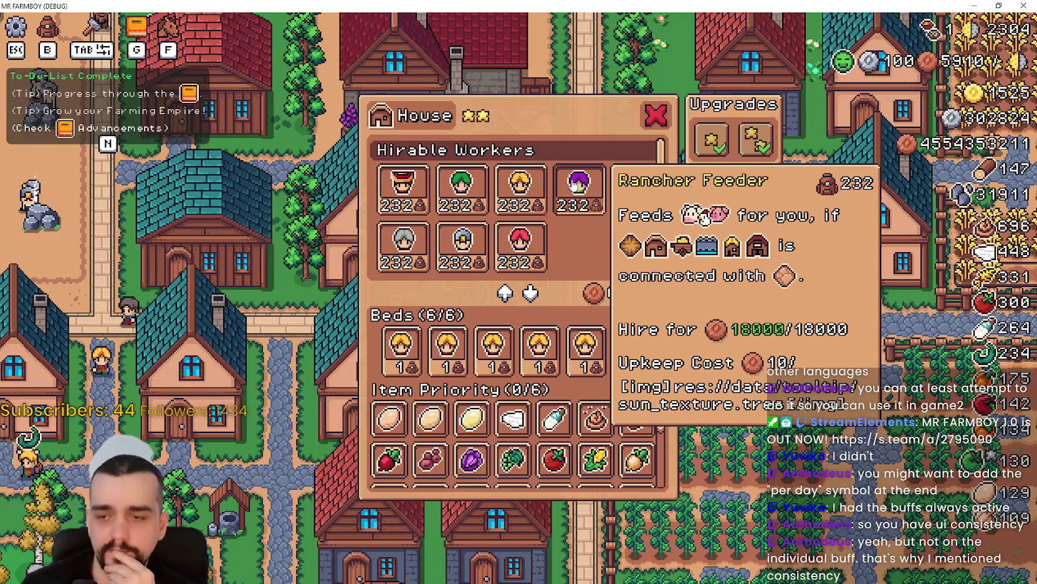
pyautogui.hotkey('alt', 'Tab')
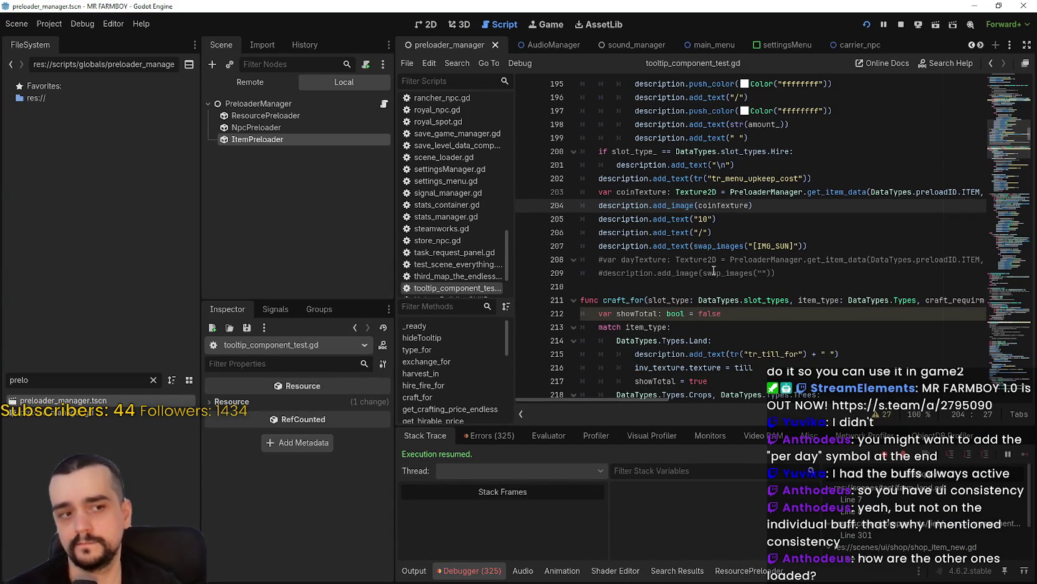
pyautogui.click(722, 258)
pyautogui.doubleClick(733, 247)
pyautogui.moveTo(736, 241)
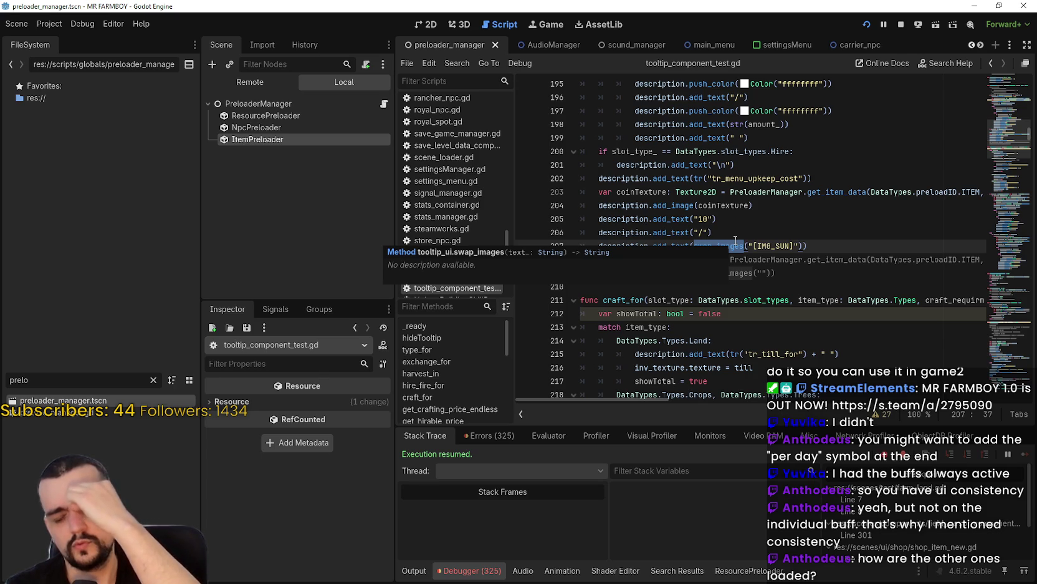
pyautogui.rightClick(729, 247)
pyautogui.click(798, 454)
pyautogui.scroll(-12, 773, 305)
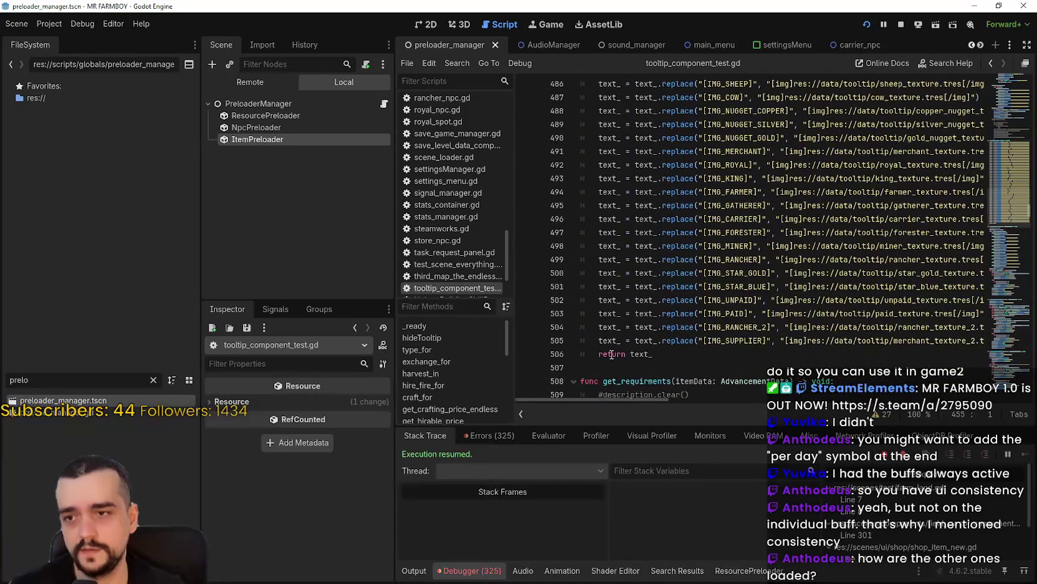
pyautogui.doubleClick(641, 353)
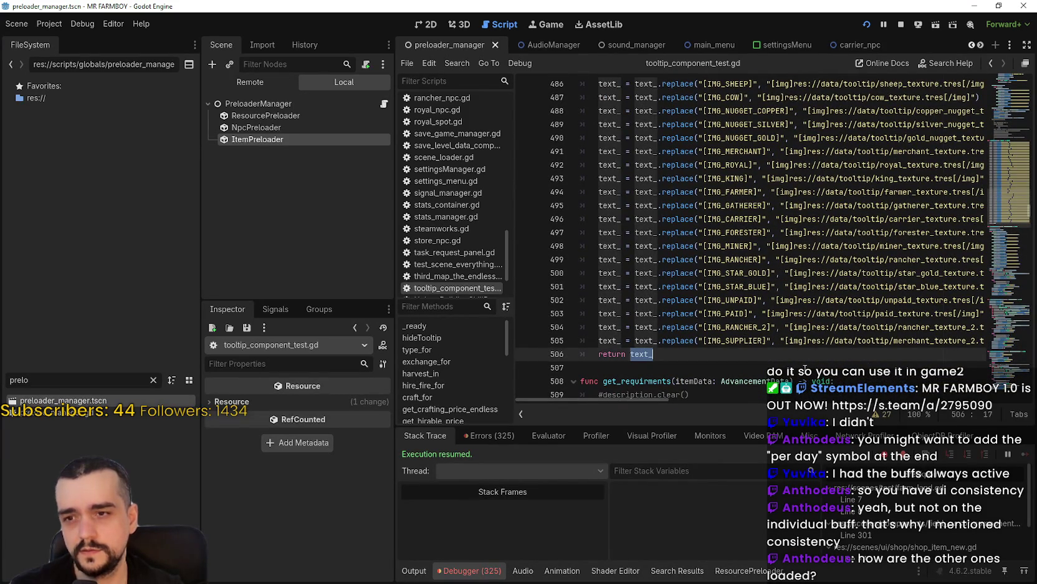
pyautogui.moveTo(654, 400)
pyautogui.mouseDown()
pyautogui.moveTo(697, 395)
pyautogui.moveTo(588, 385)
pyautogui.mouseUp()
pyautogui.scroll(13, 686, 315)
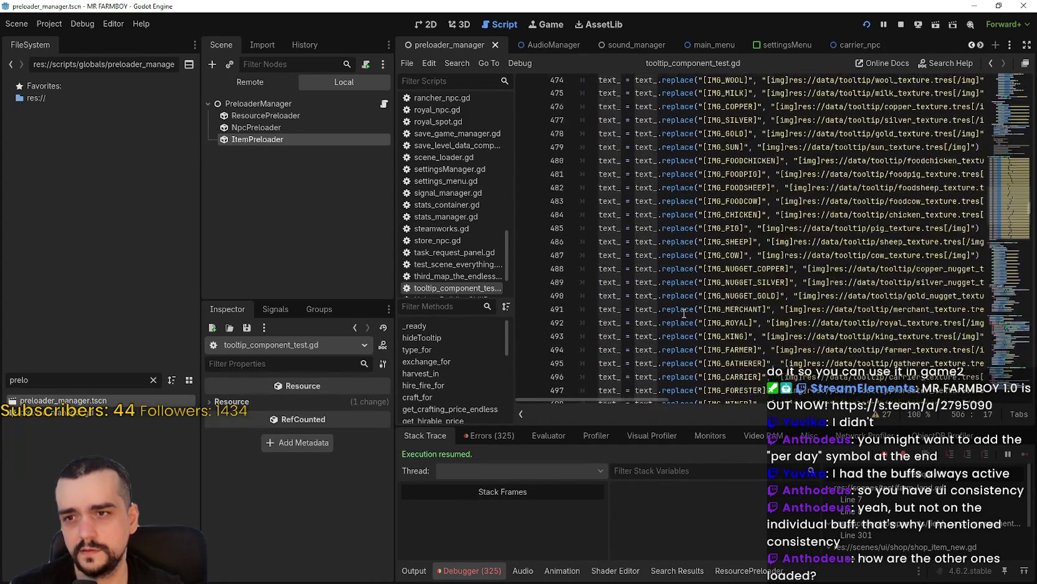
pyautogui.doubleClick(728, 209)
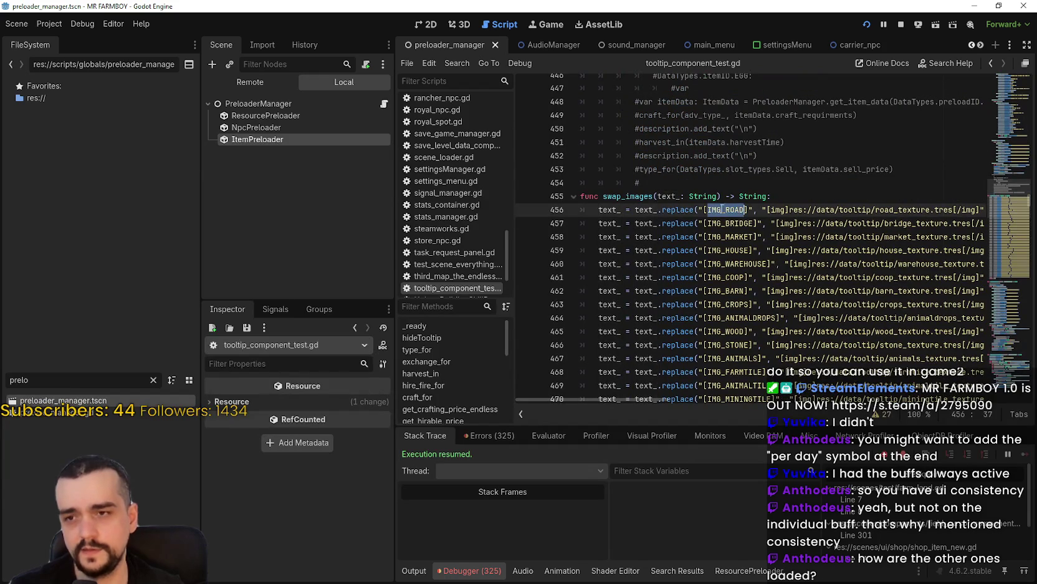
pyautogui.moveTo(815, 209)
pyautogui.mouseDown()
pyautogui.moveTo(988, 214)
pyautogui.moveTo(746, 207)
pyautogui.mouseUp()
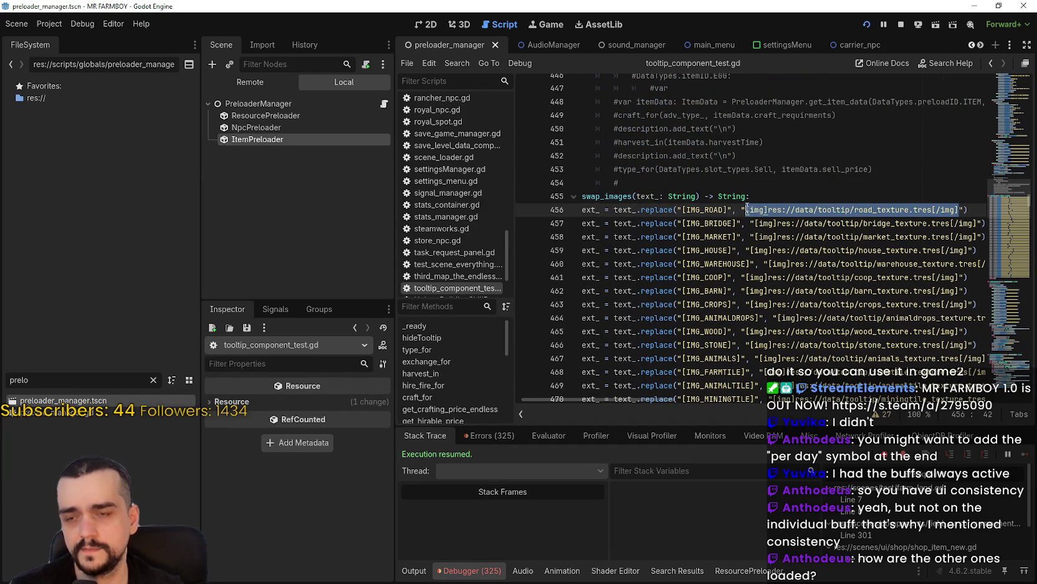
pyautogui.doubleClick(628, 211)
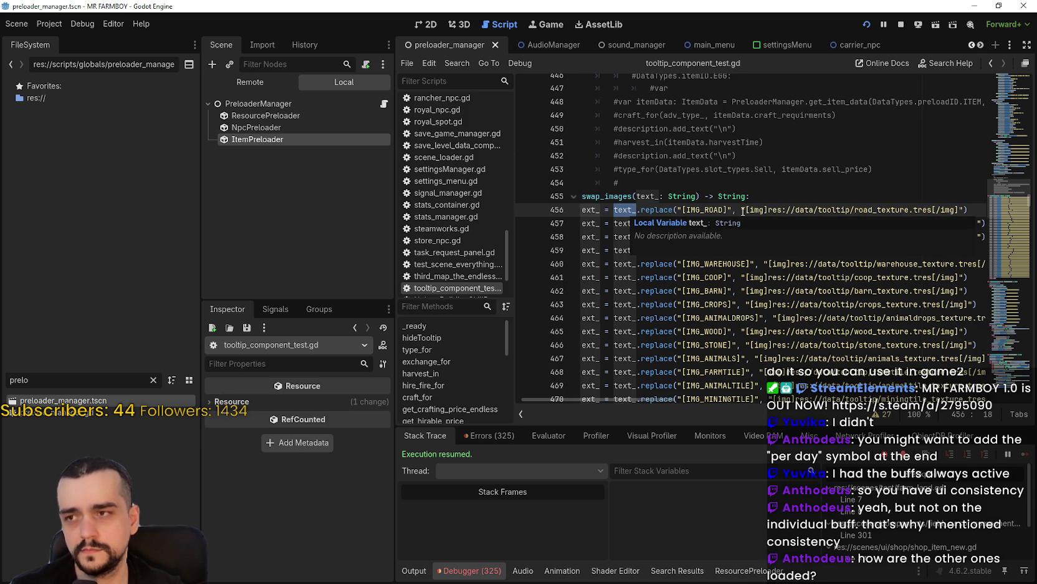
pyautogui.click(472, 570)
pyautogui.click(475, 570)
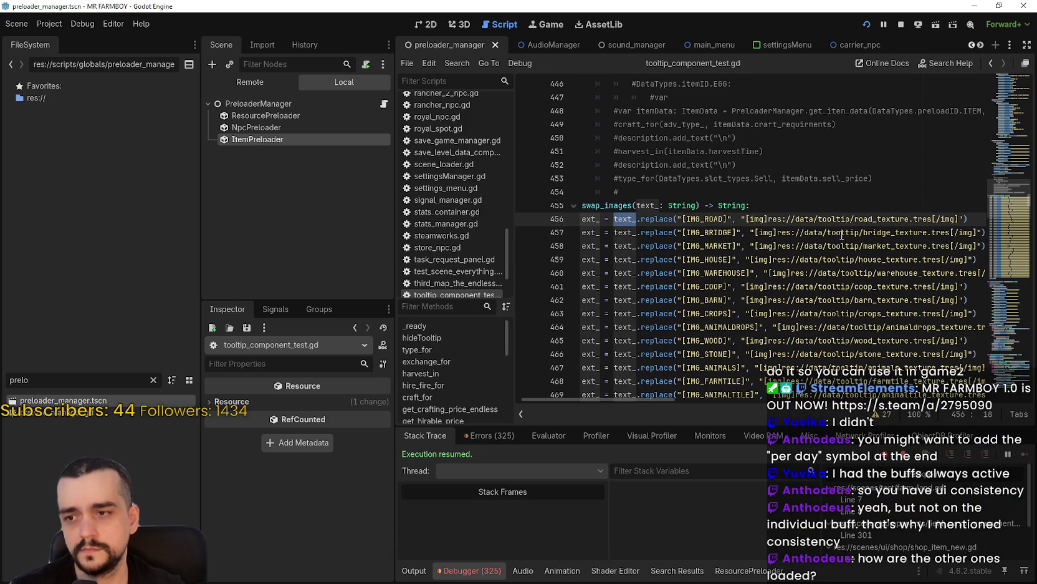
pyautogui.scroll(20, 991, 180)
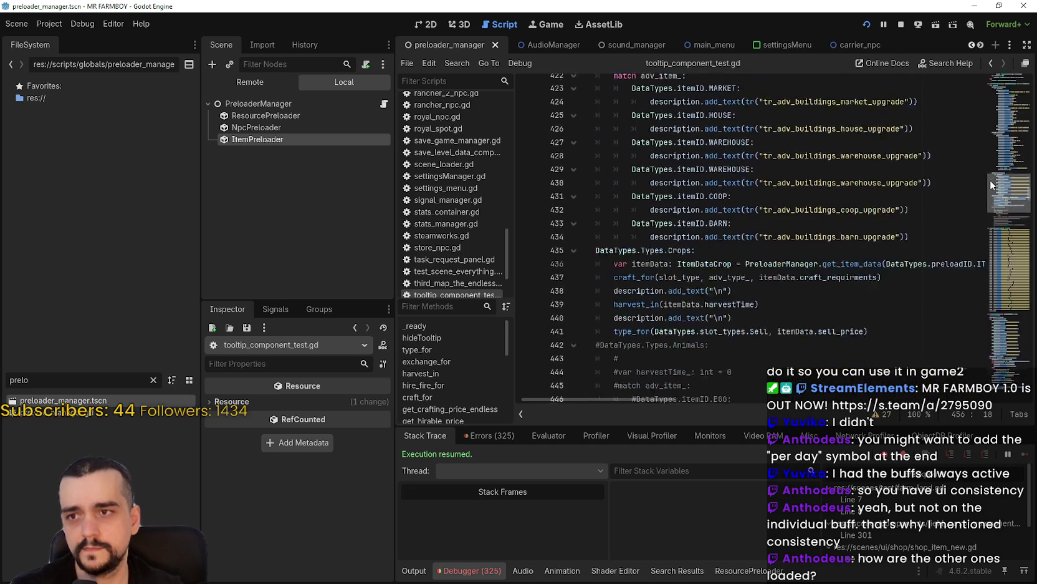
pyautogui.scroll(10, 991, 178)
pyautogui.moveTo(849, 228); pyautogui.dragTo(582, 187)
pyautogui.scroll(8, 662, 269)
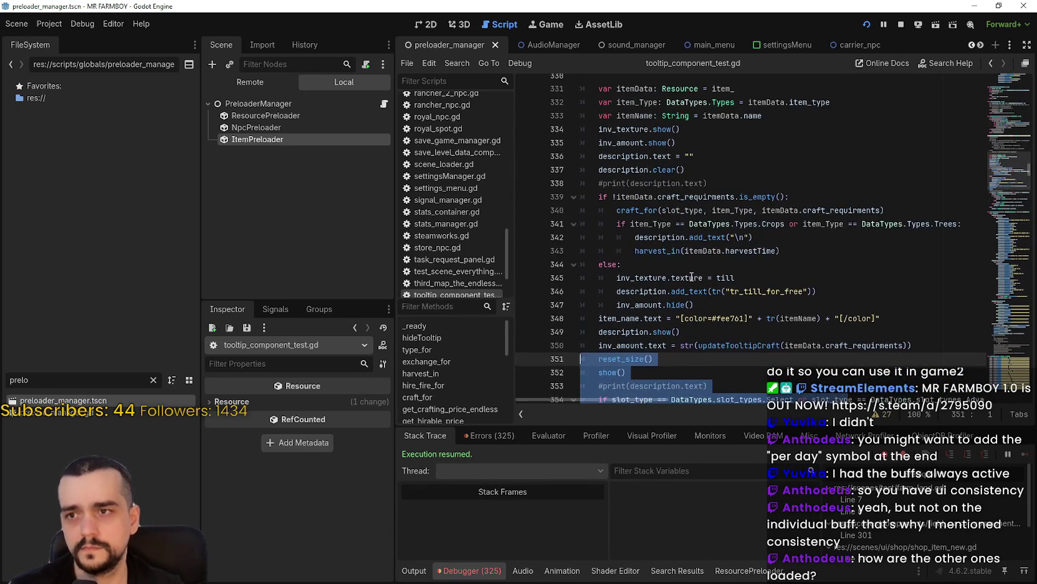
pyautogui.scroll(14, 687, 269)
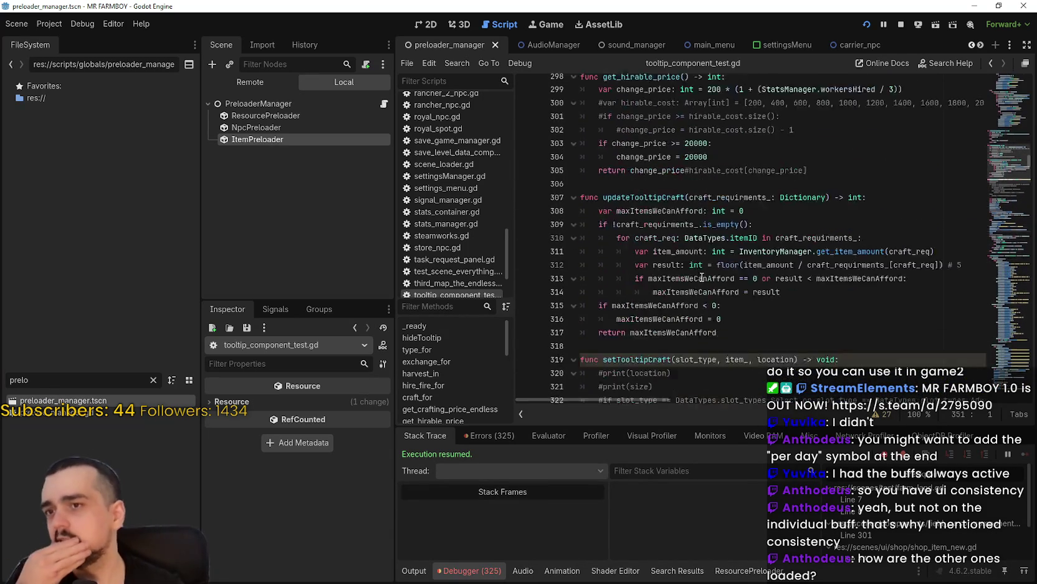
pyautogui.scroll(5, 698, 280)
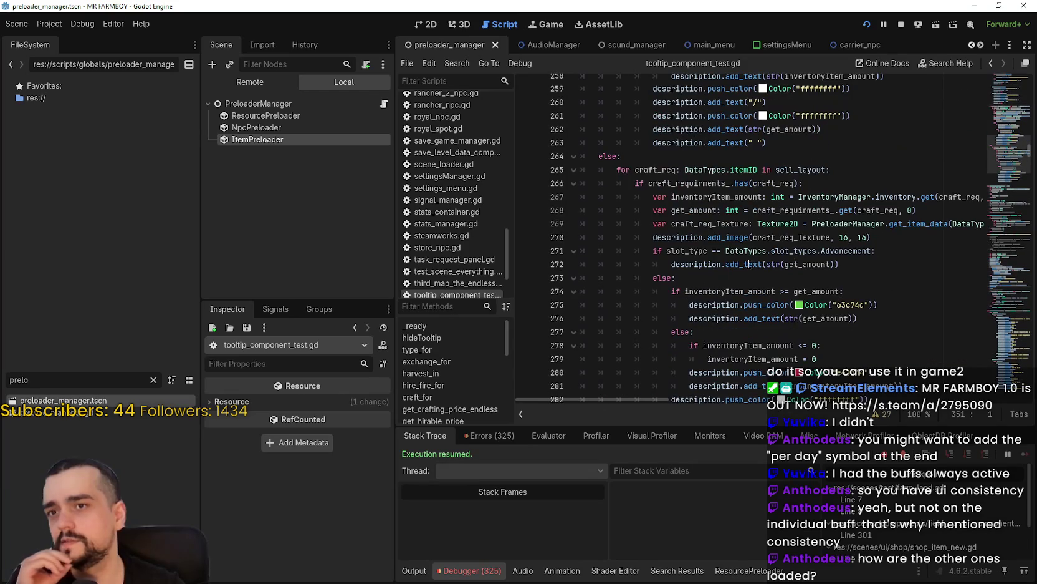